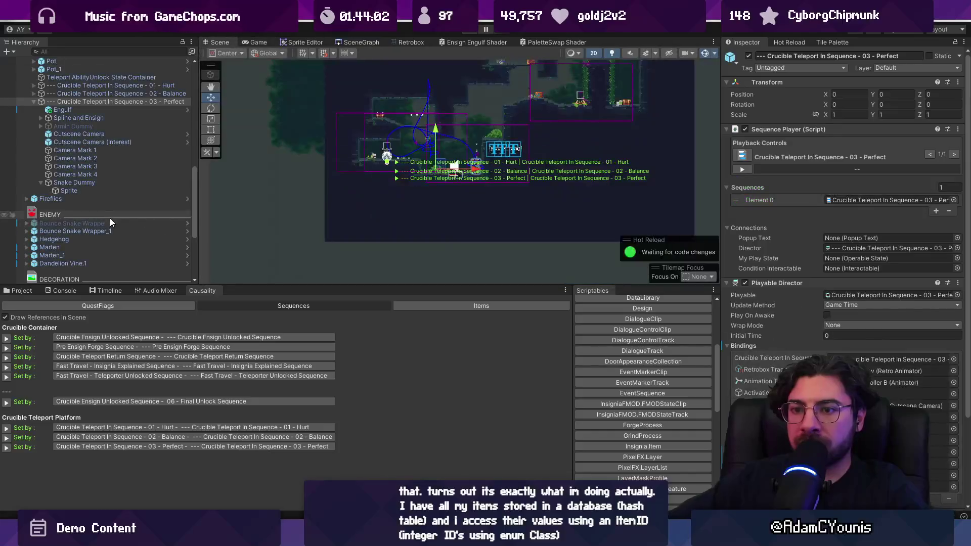
Frame the Bounce Snake Wrapper, undo an accidental nudge, and deactivate the Snake Dummy object
click(106, 226)
key(f)
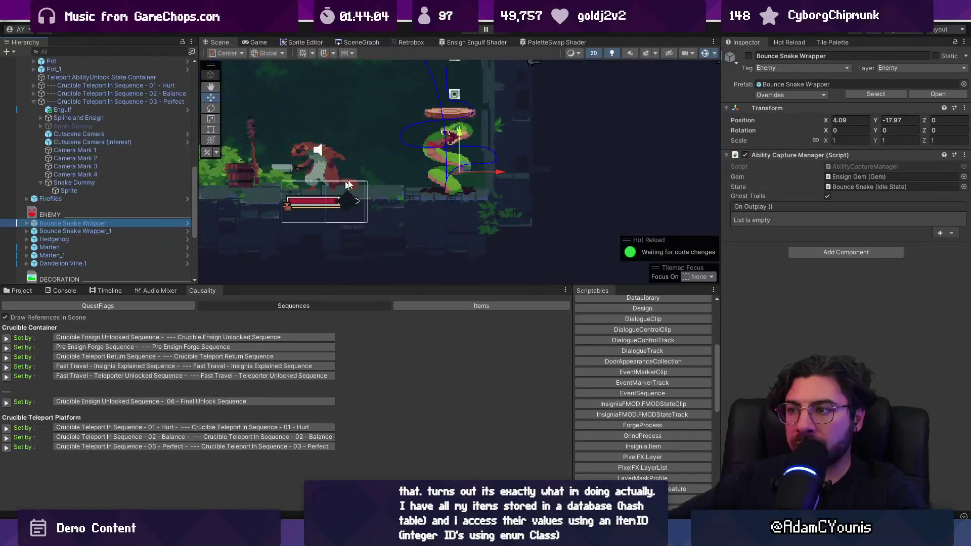
drag(445, 172, 392, 172)
key(ctrl+z)
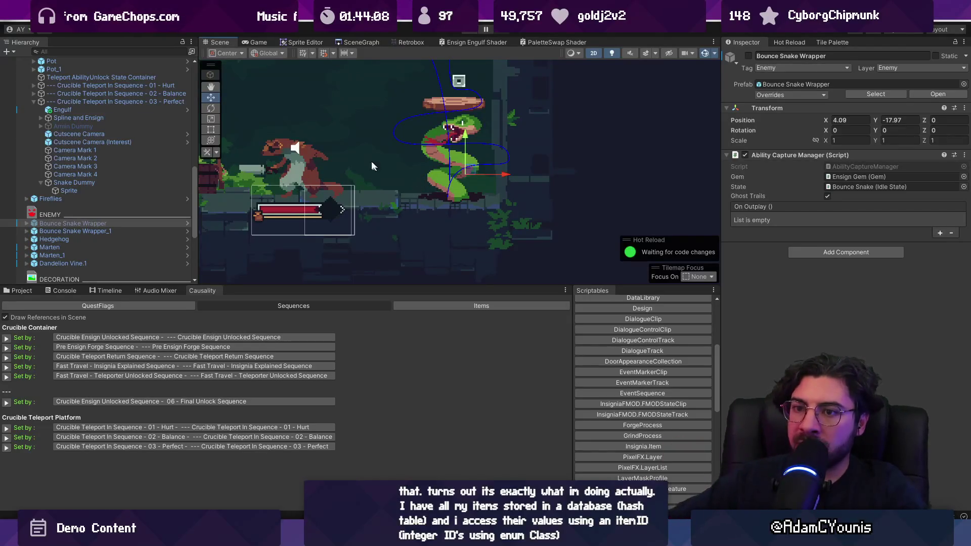
click(82, 183)
click(748, 56)
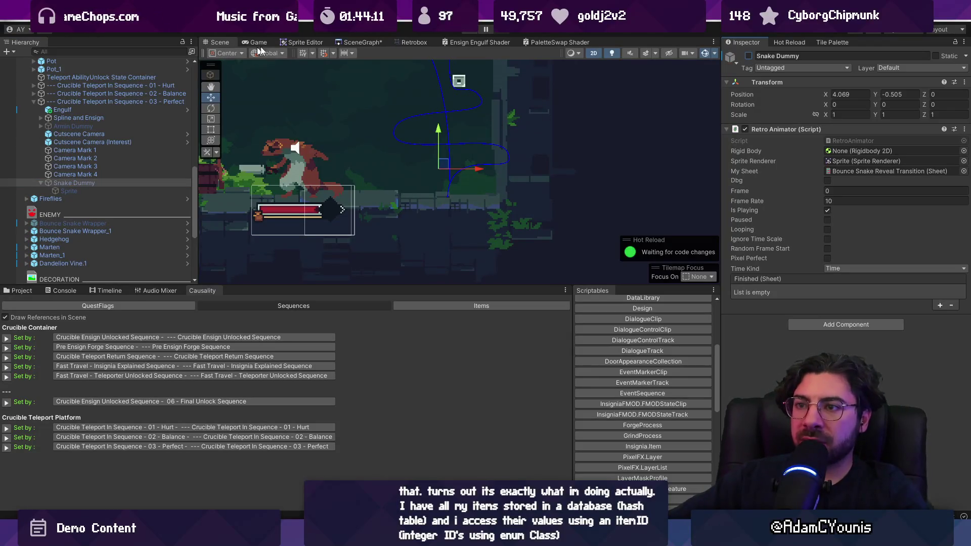
Test the hidden snake in play mode, then select the 03 - Perfect sequence object
click(465, 32)
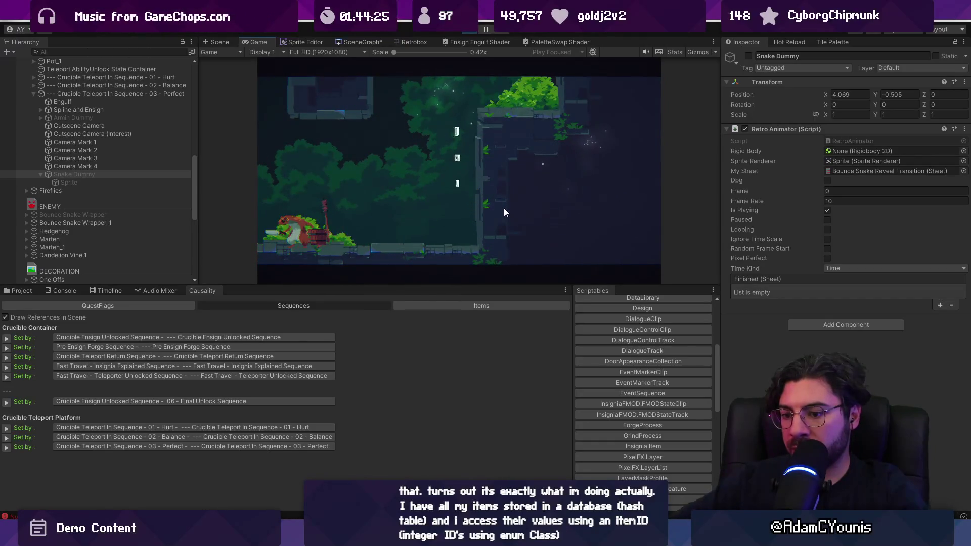
click(474, 31)
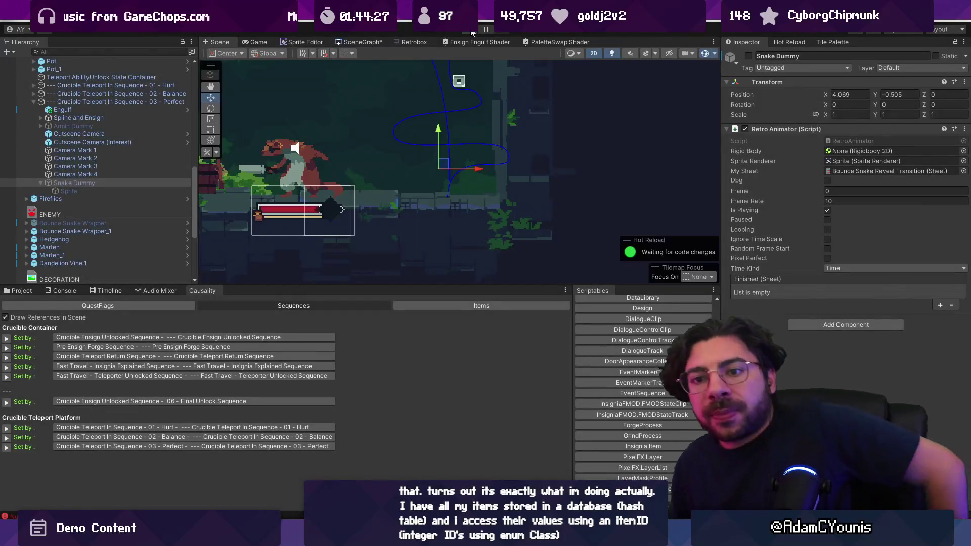
click(143, 102)
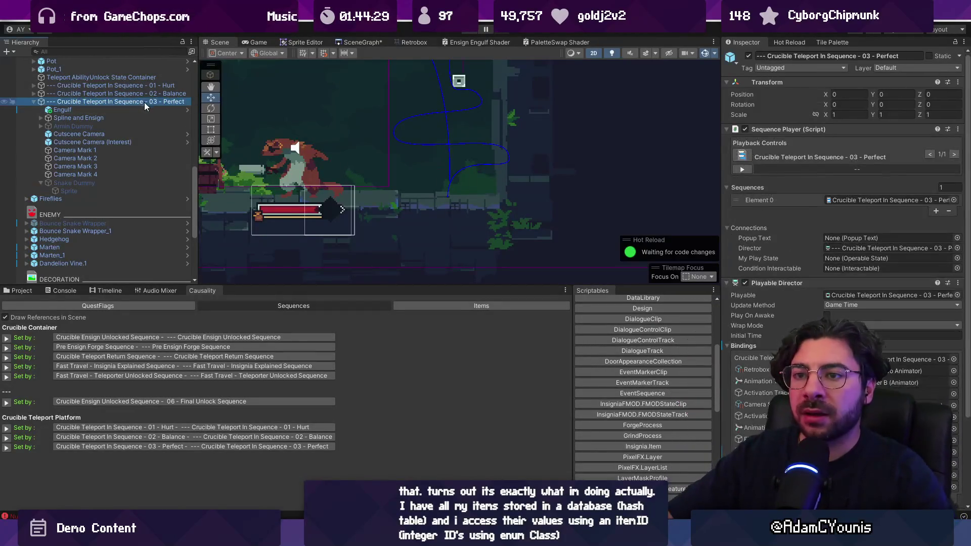
Show the 03 - Perfect sequence's Timeline, enlarged so all tracks are visible
click(158, 447)
double_click(159, 447)
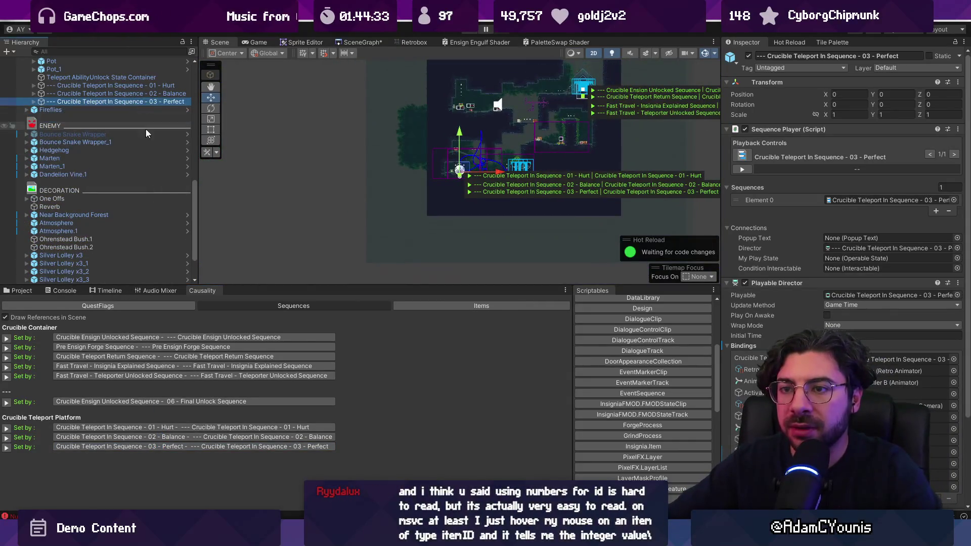
click(104, 291)
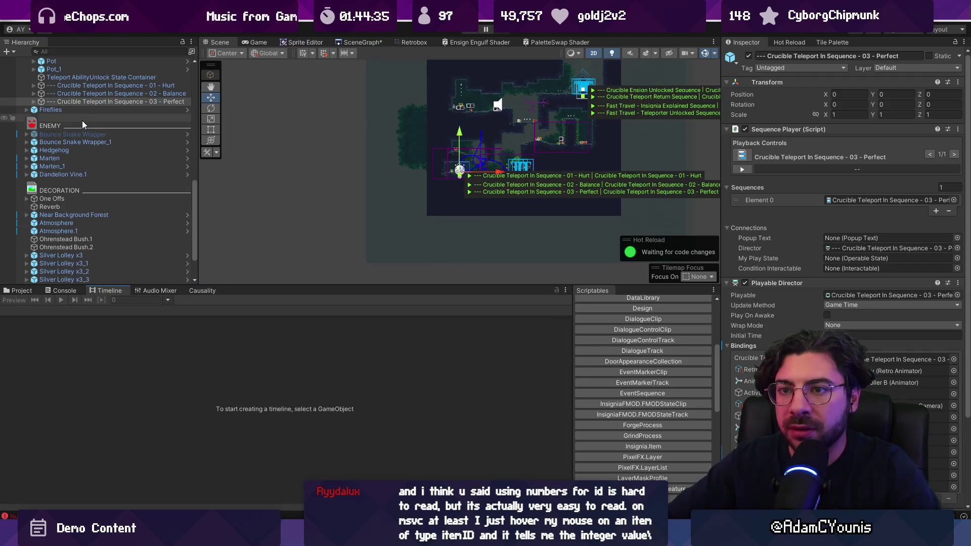
click(88, 103)
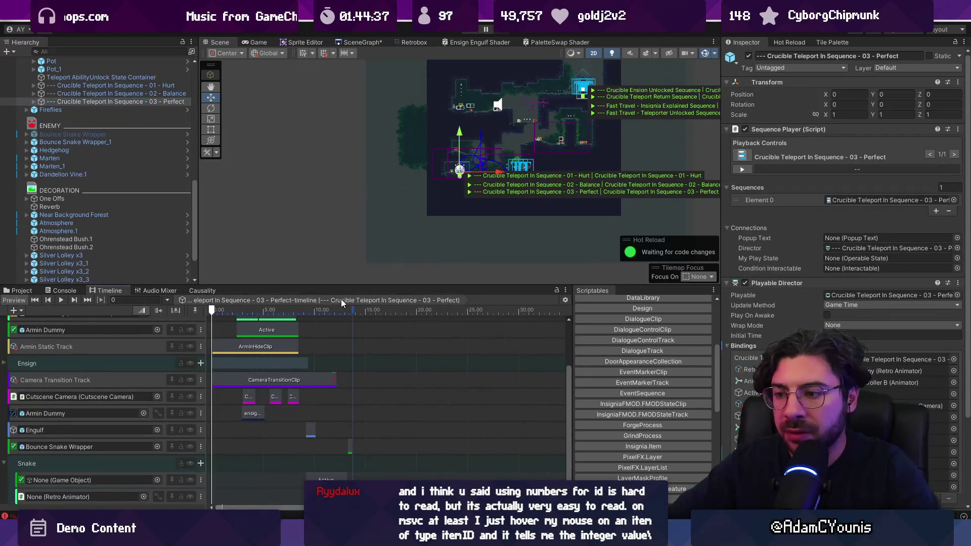
drag(342, 286, 343, 187)
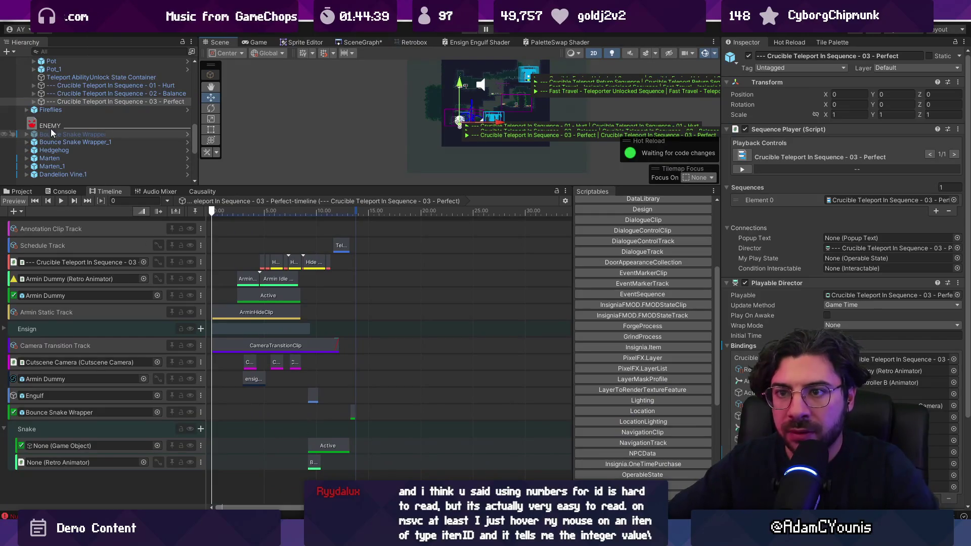
scroll(85, 144, down, 5)
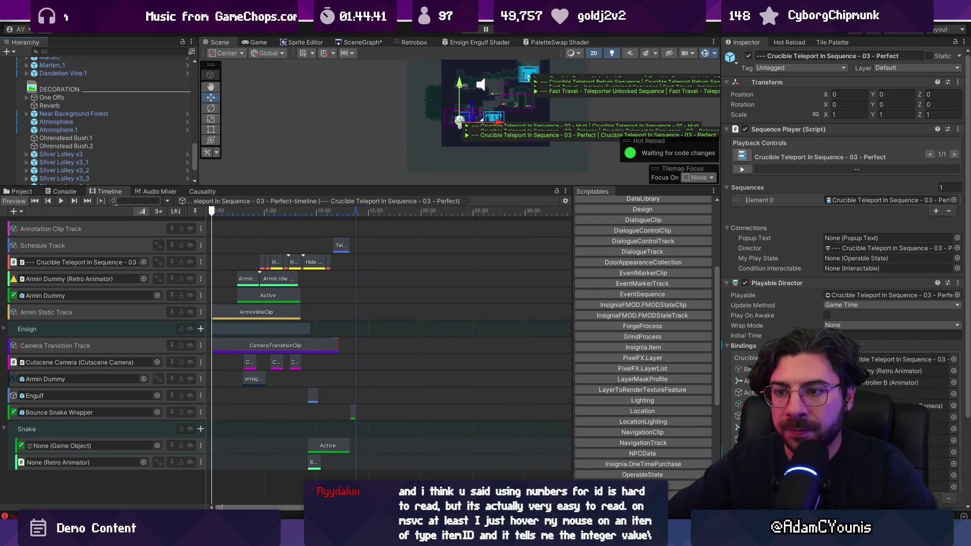
scroll(124, 135, down, 10)
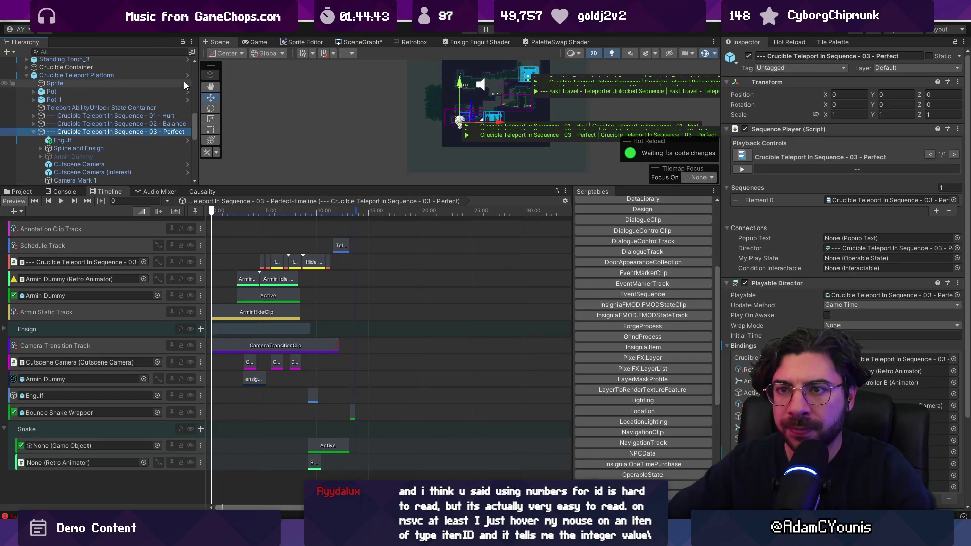
Drag Snake Dummy onto the Snake track's None (Game Object) binding, then return to Causality
click(187, 76)
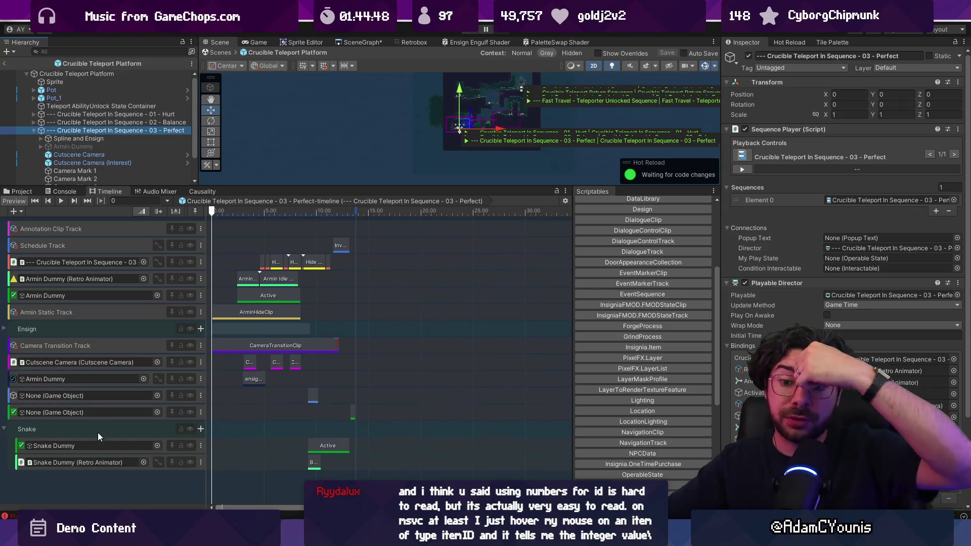
click(92, 447)
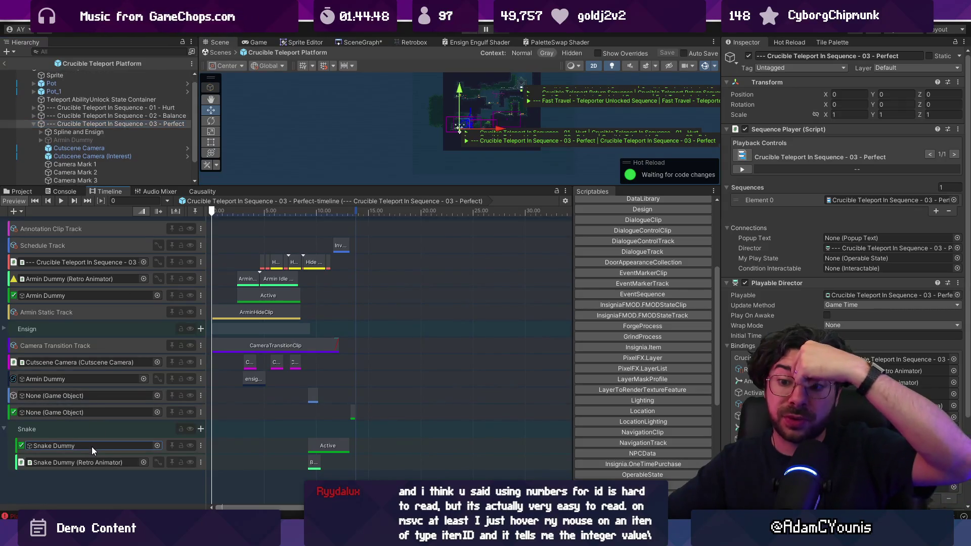
click(9, 62)
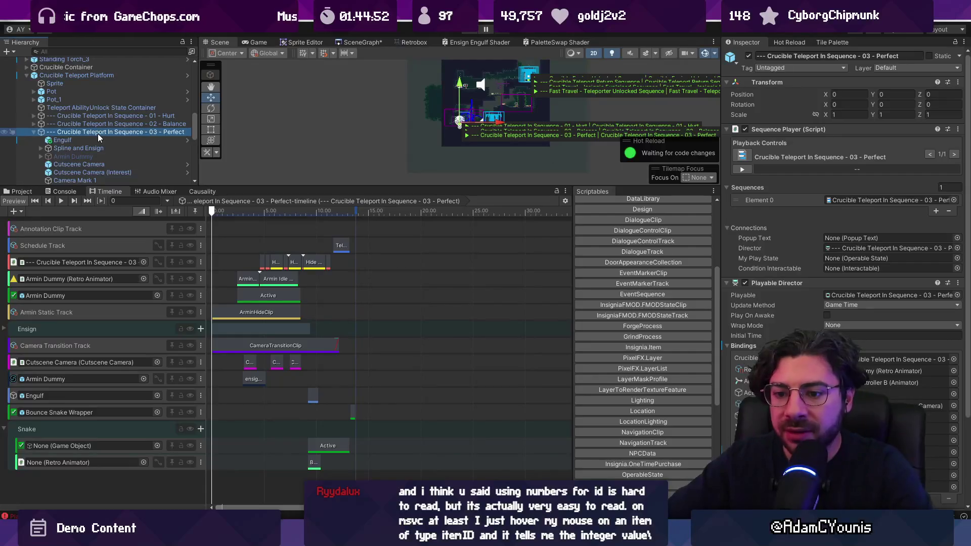
scroll(95, 133, down, 3)
drag(74, 151, 93, 444)
scroll(319, 414, up, 5)
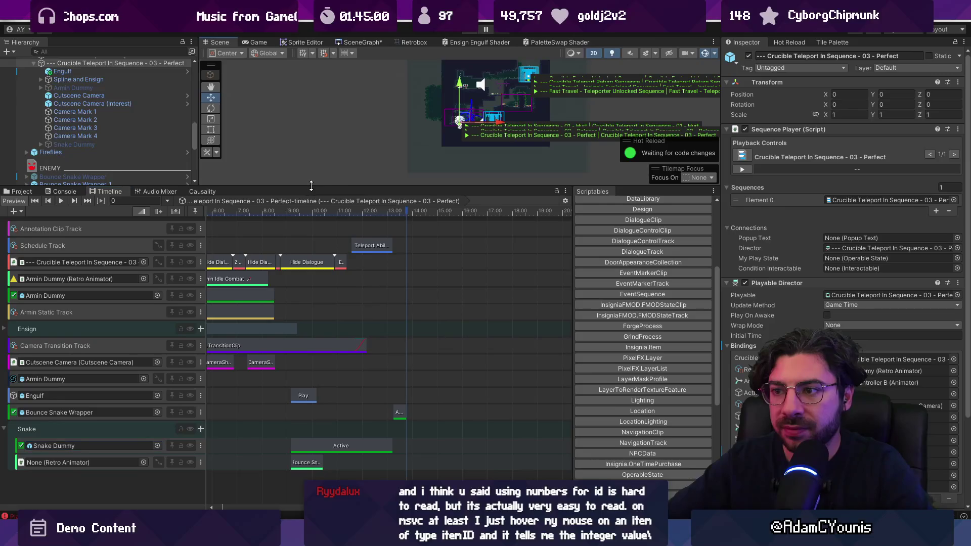
drag(311, 188, 311, 263)
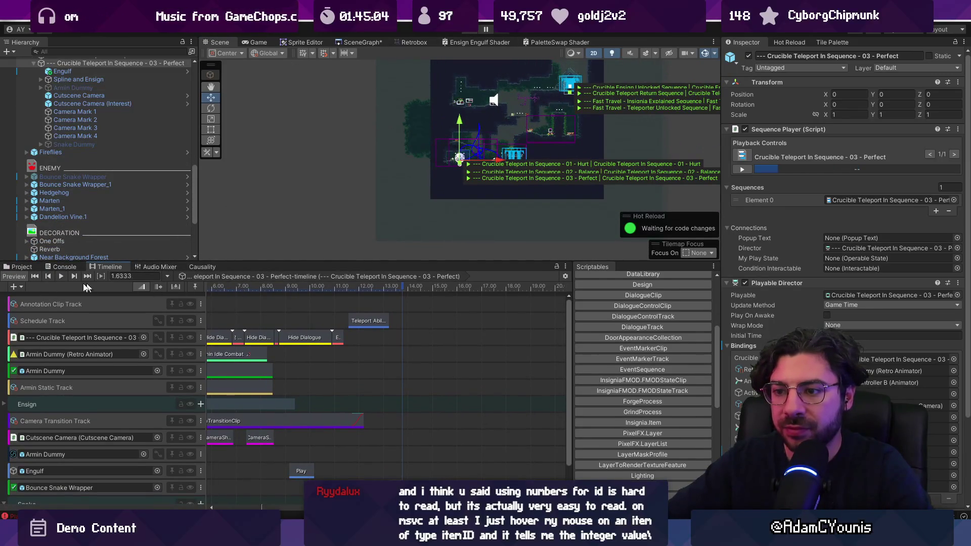
scroll(169, 255, up, 5)
click(202, 266)
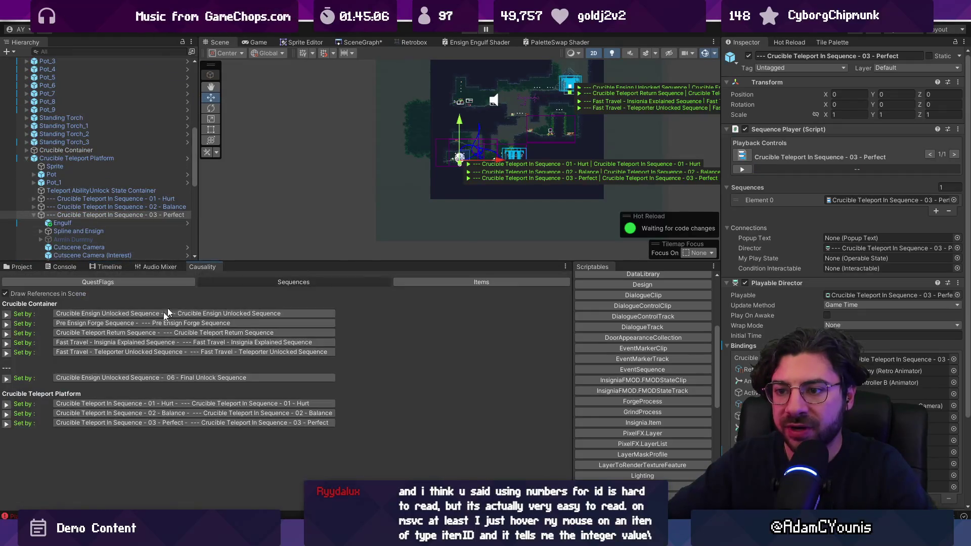
Start play mode, trigger the 03 - Perfect sequence full screen, and dismiss the Arise Ensign tutorial
click(4, 423)
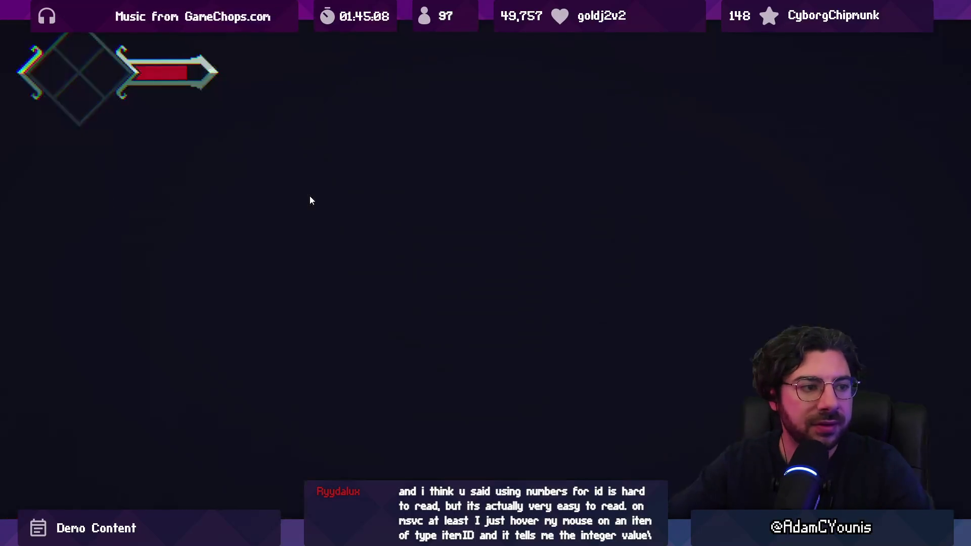
key(shift+space)
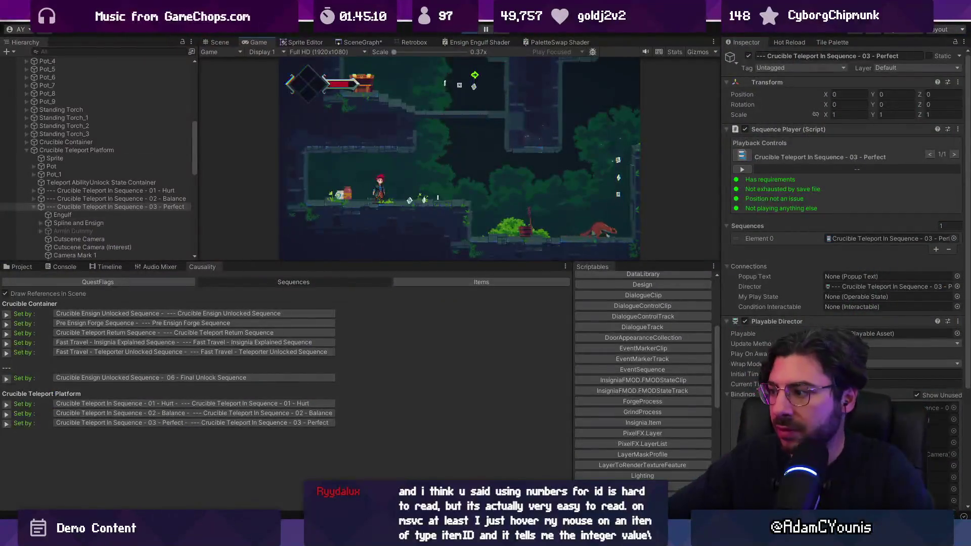
click(7, 423)
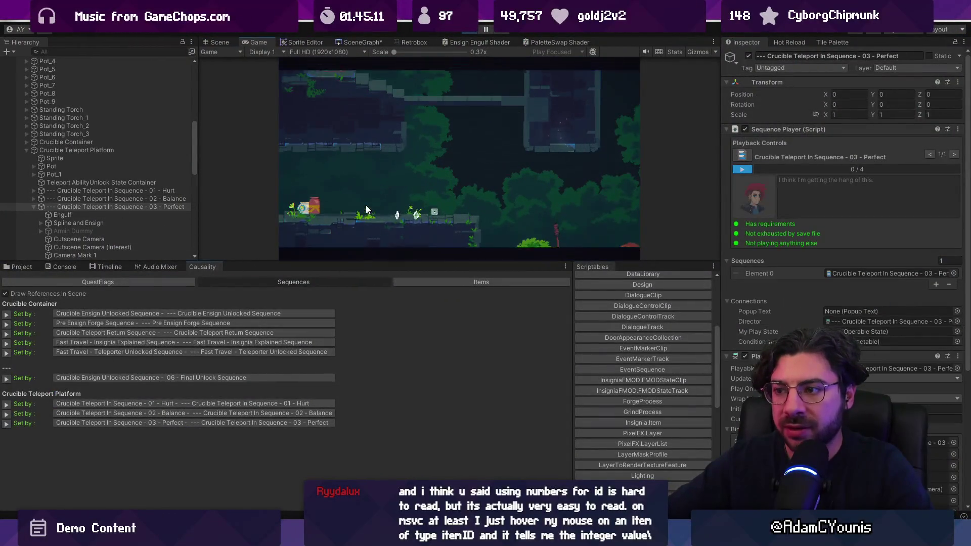
key(shift+space)
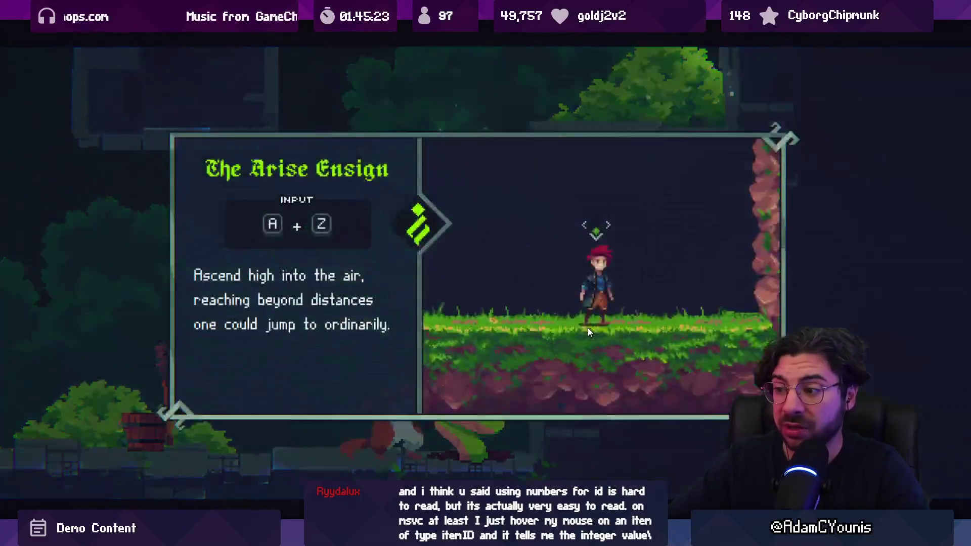
key(Return)
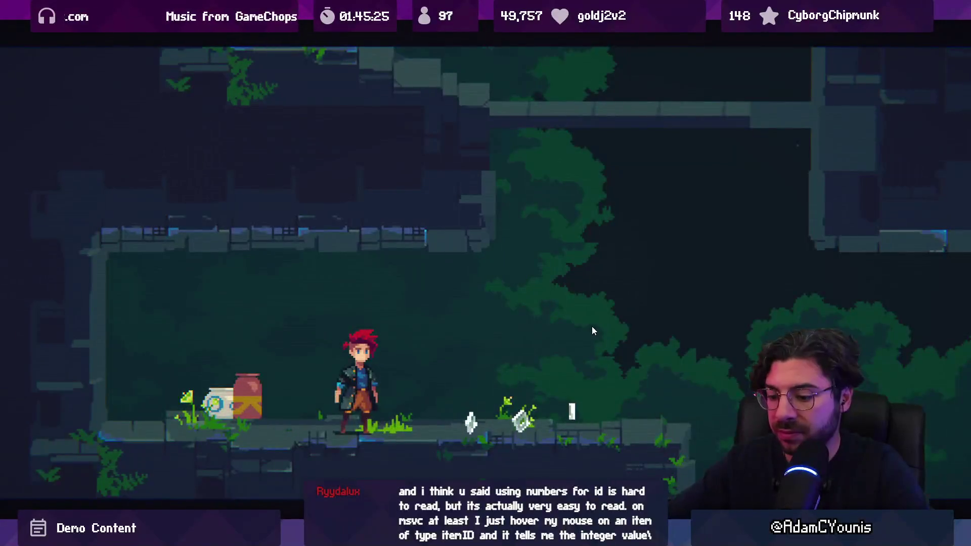
Run right through the jungle level, slashing the snake and the squirrel enemies
key(Right)
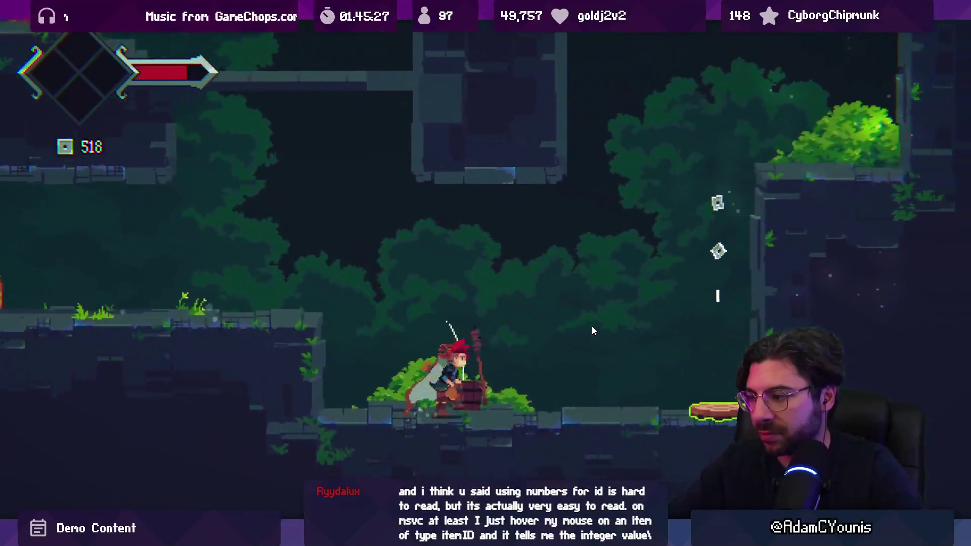
key(z)
key(z)
key(z)
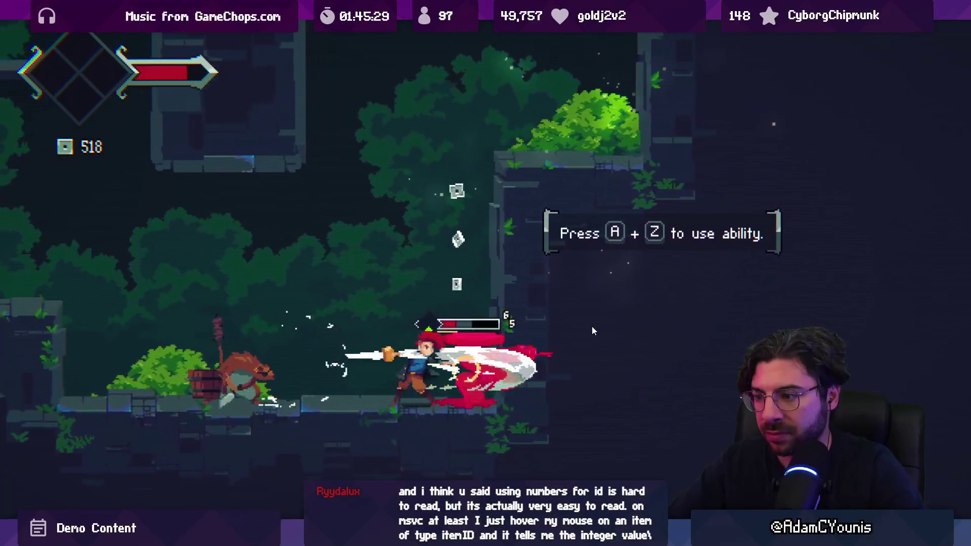
key(x)
key(Left)
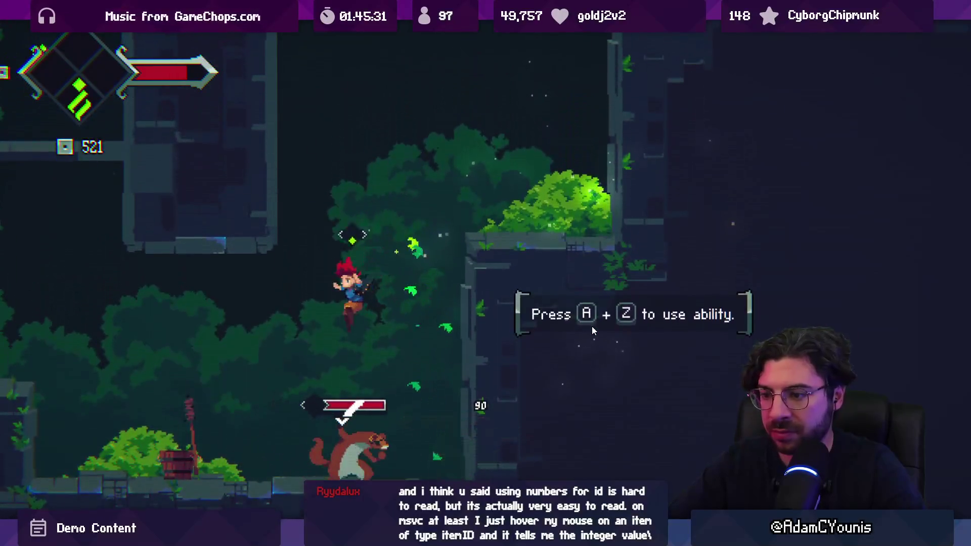
key(z)
key(Right)
key(x)
key(z)
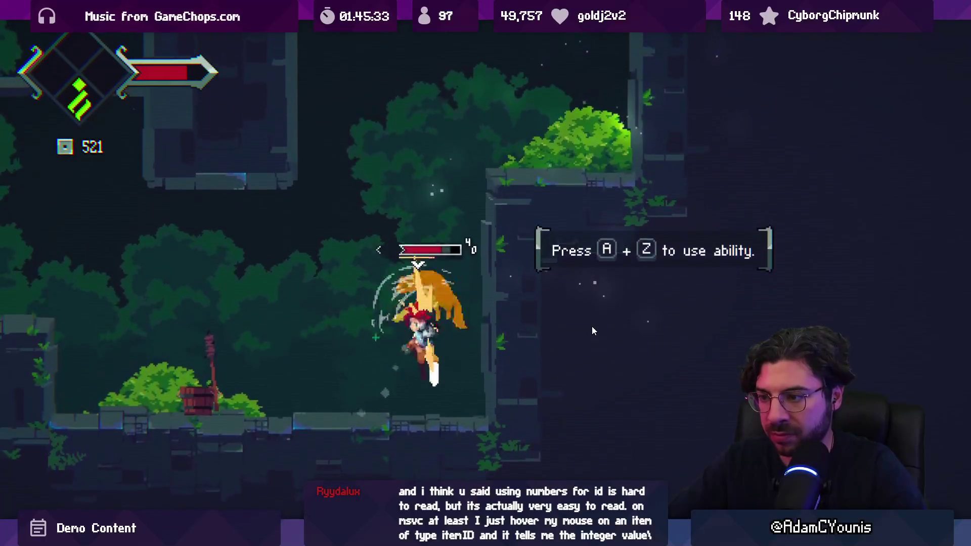
key(z)
key(Left)
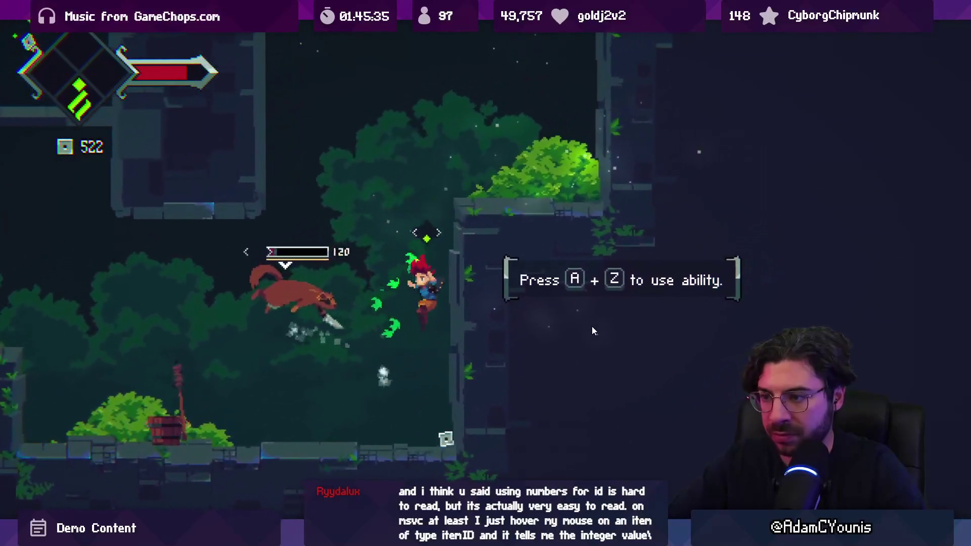
key(z)
key(z)
Jump up the ledges and break the treasure chest to collect its shards
key(Right)
key(x)
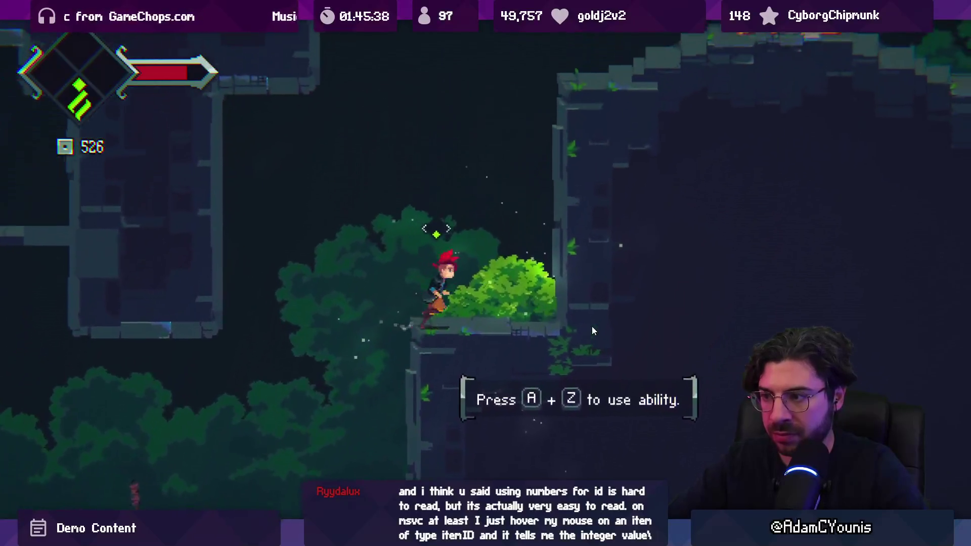
key(x)
key(Right)
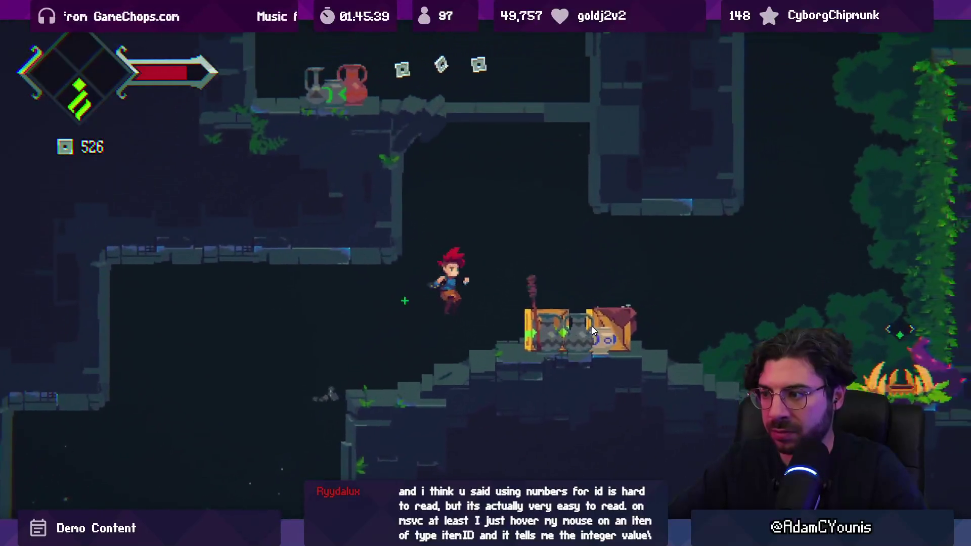
key(z)
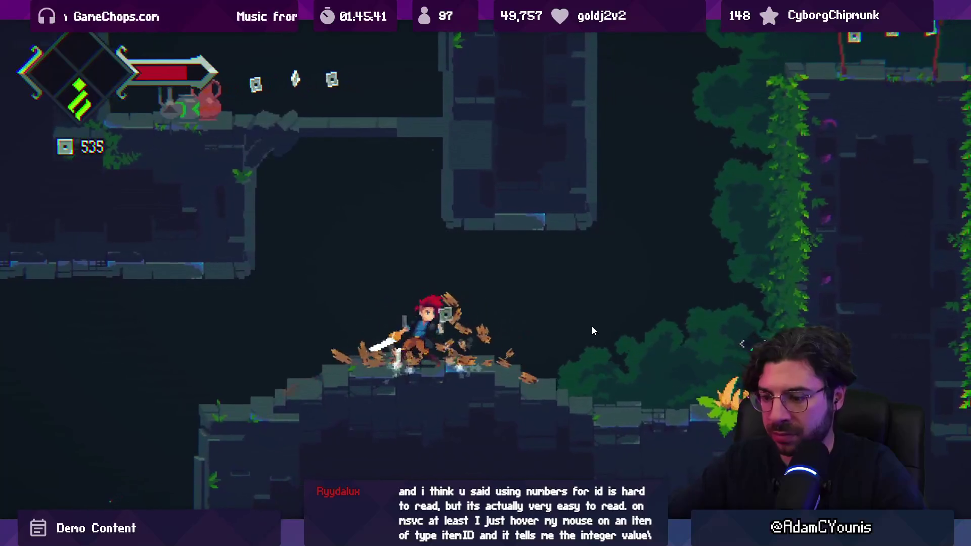
key(shift+space)
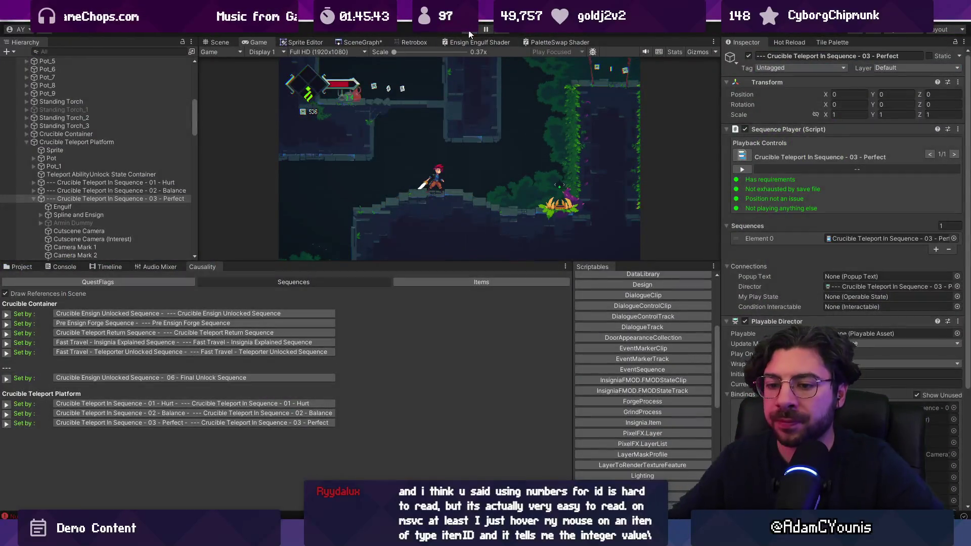
Stop the running jungle level from the toolbar, leaving 536 shards collected
click(469, 31)
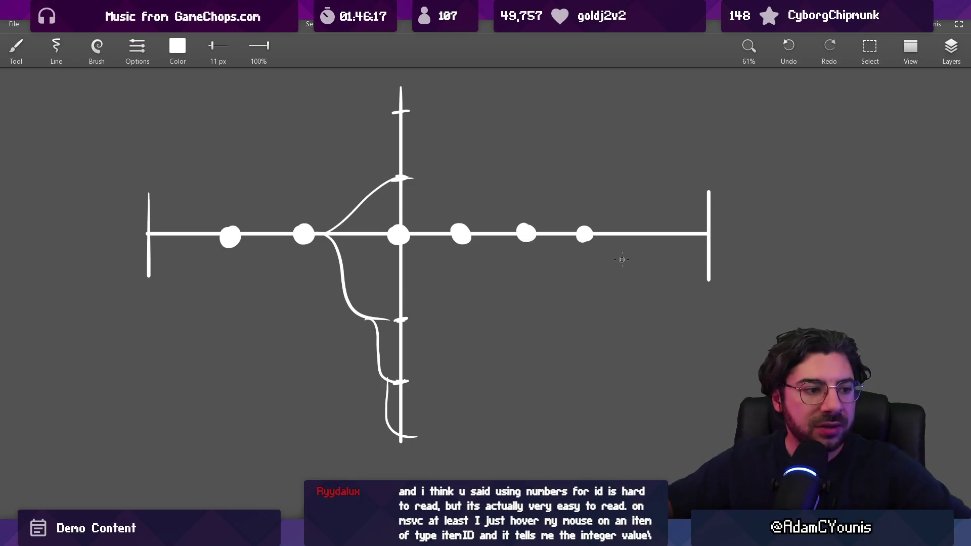
Reset the view with Ctrl+0 to reach blank canvas for the 'the problem with' heading
key(ctrl+0)
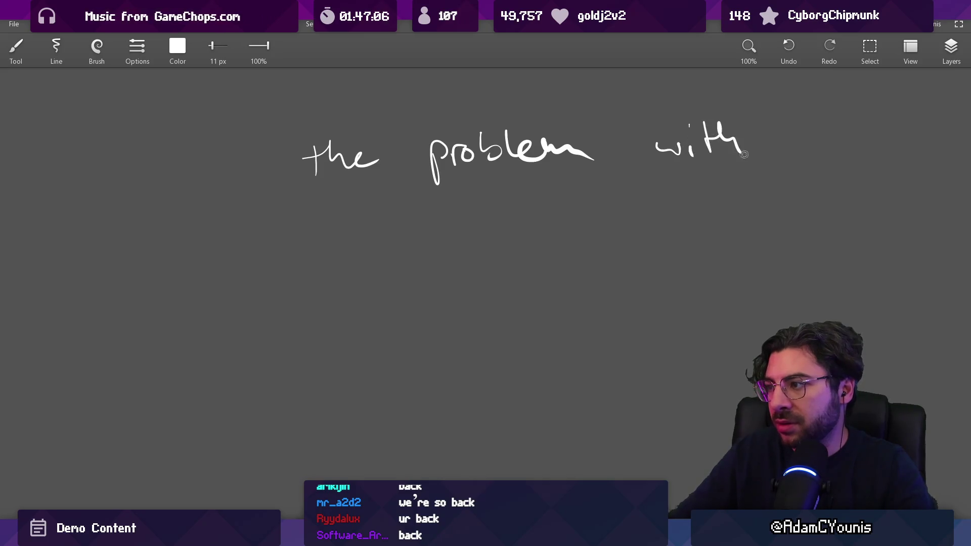
Add 'IDs' to the heading so it reads 'the problem with IDs'
scroll(744, 154, right, 3)
mouse_move(693, 146)
mouse_down()
mouse_move(693, 177)
mouse_move(711, 178)
mouse_up()
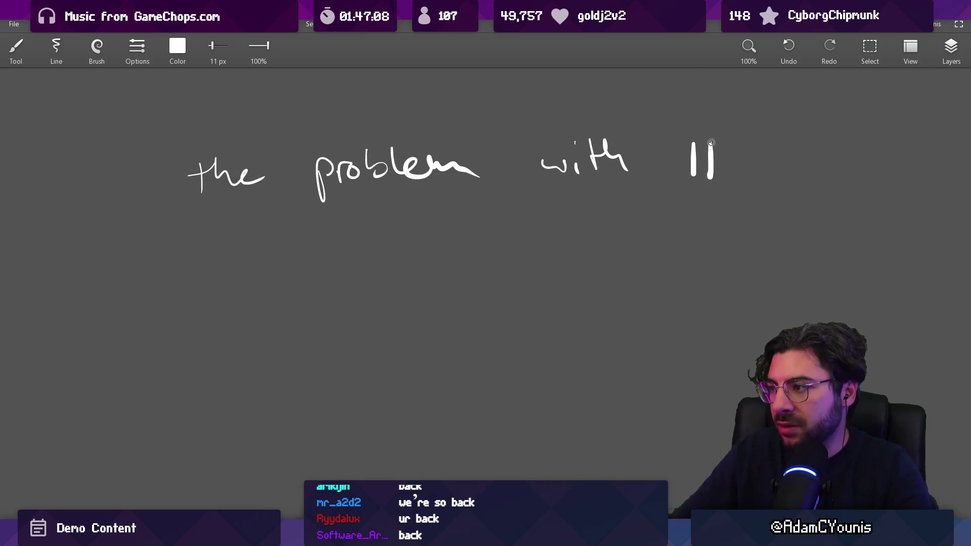
key(ctrl+z)
key(ctrl+z)
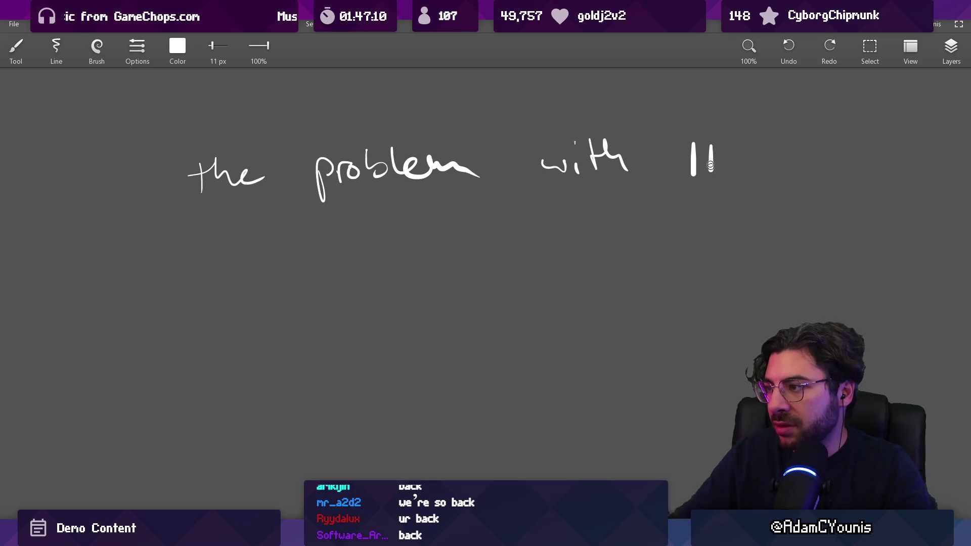
scroll(660, 202, down, 3)
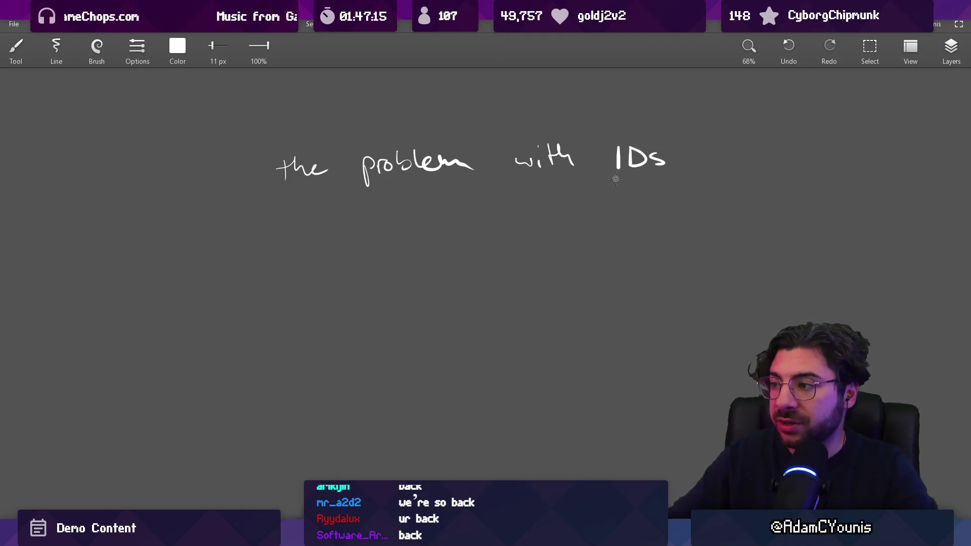
drag(605, 145, 606, 152)
key(ctrl+z)
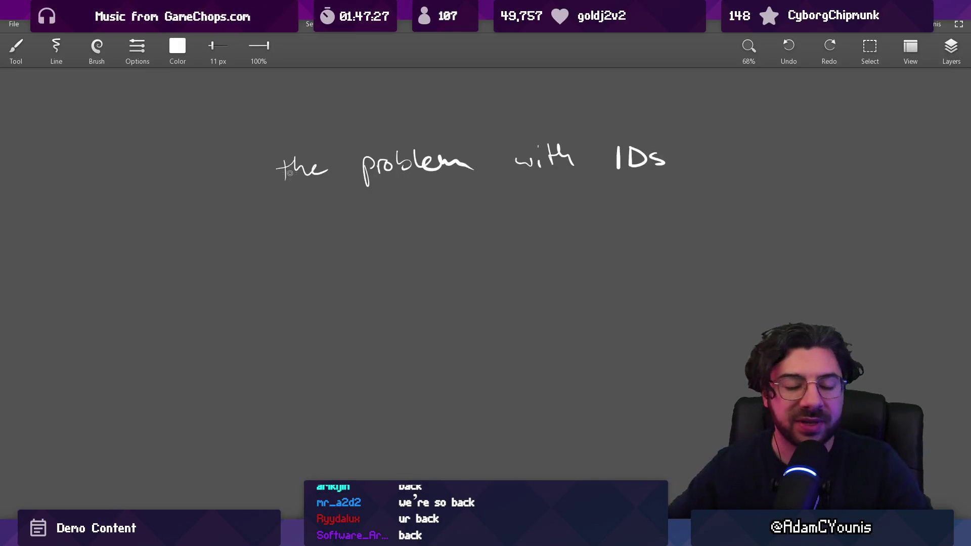
scroll(267, 338, down, 2)
scroll(336, 271, up, 2)
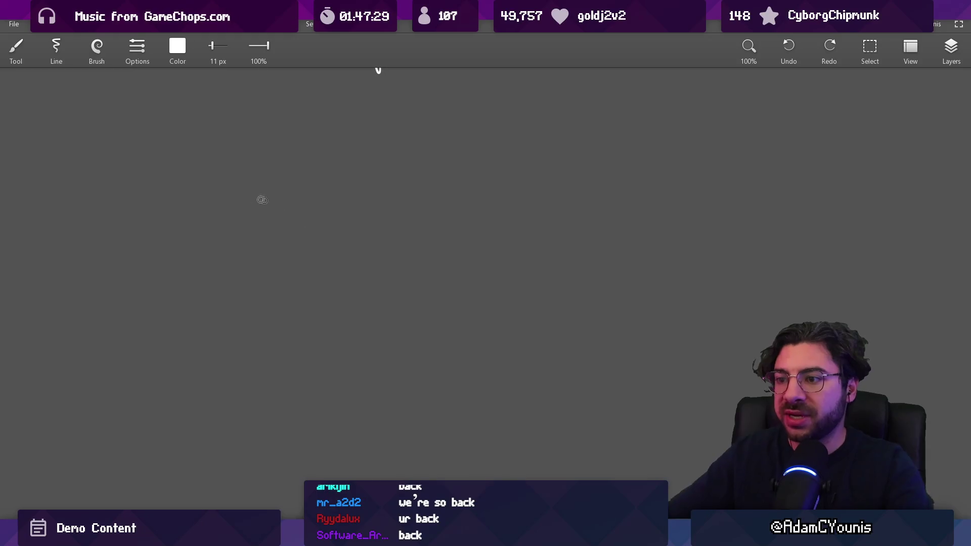
Draw the item's square image box and dashes for its name and image rows
drag(234, 181, 239, 246)
mouse_move(234, 179)
mouse_down()
mouse_move(291, 234)
mouse_move(252, 243)
mouse_up()
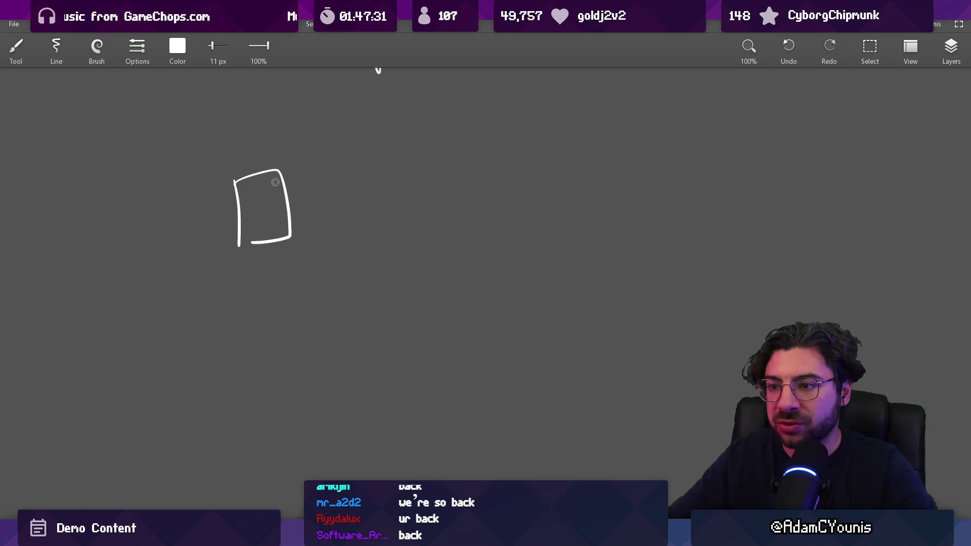
drag(275, 182, 244, 238)
scroll(264, 155, up, 1)
mouse_move(318, 222)
mouse_down()
mouse_move(374, 232)
mouse_move(484, 212)
mouse_up()
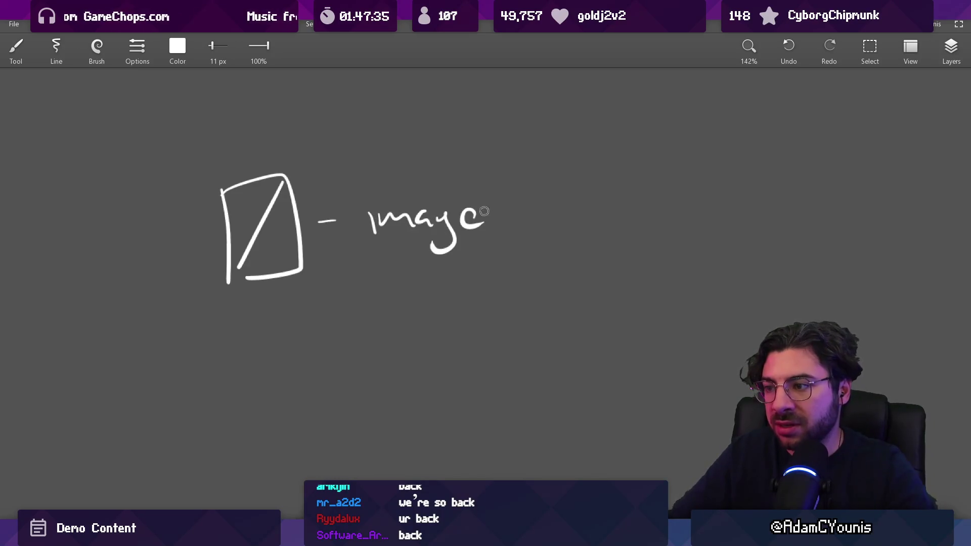
scroll(436, 215, right, 1)
scroll(396, 165, down, 2)
scroll(396, 165, left, 2)
scroll(321, 282, up, 3)
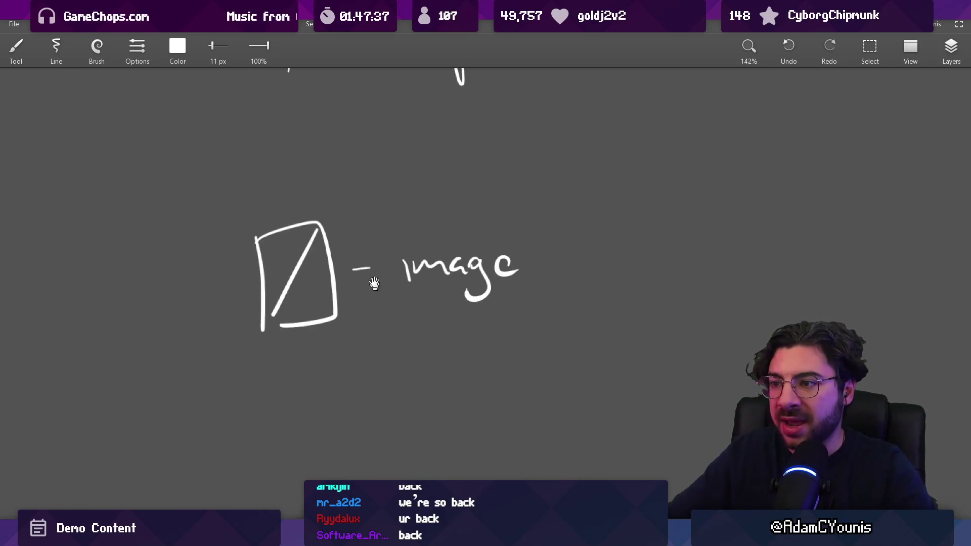
drag(347, 200, 495, 188)
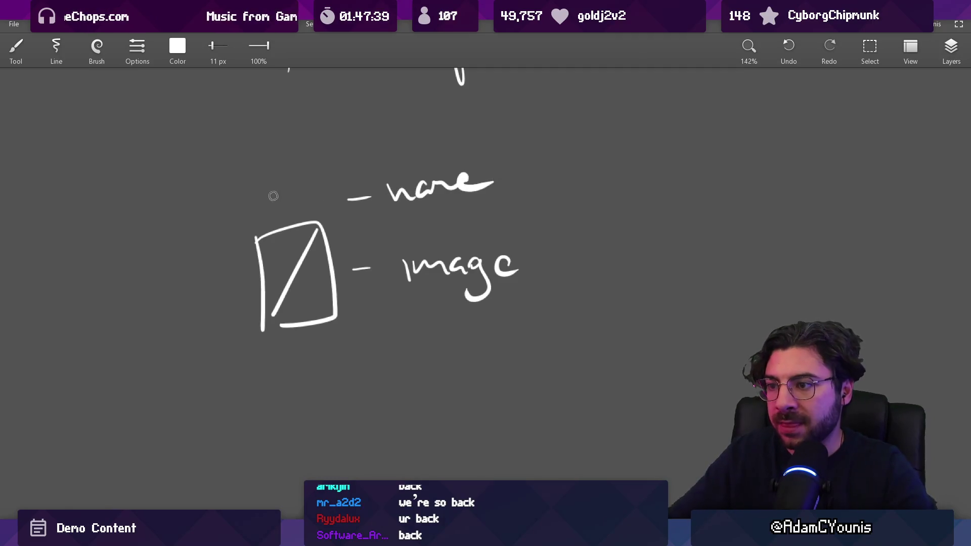
scroll(291, 219, up, 2)
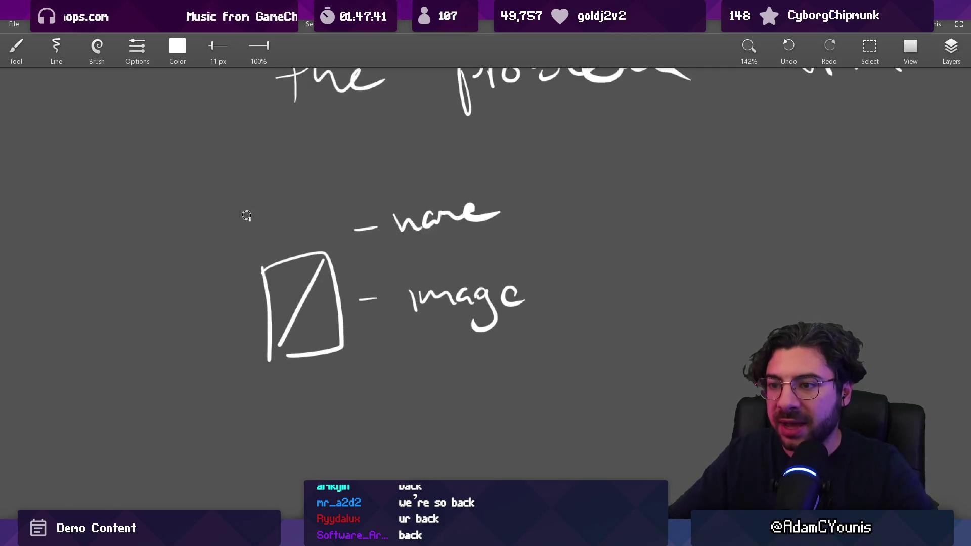
Write 'apple' as the name and sketch an apple icon inside the box
mouse_move(252, 215)
mouse_down()
mouse_move(259, 233)
mouse_move(309, 217)
mouse_up()
drag(296, 294, 307, 277)
scroll(313, 310, down, 3)
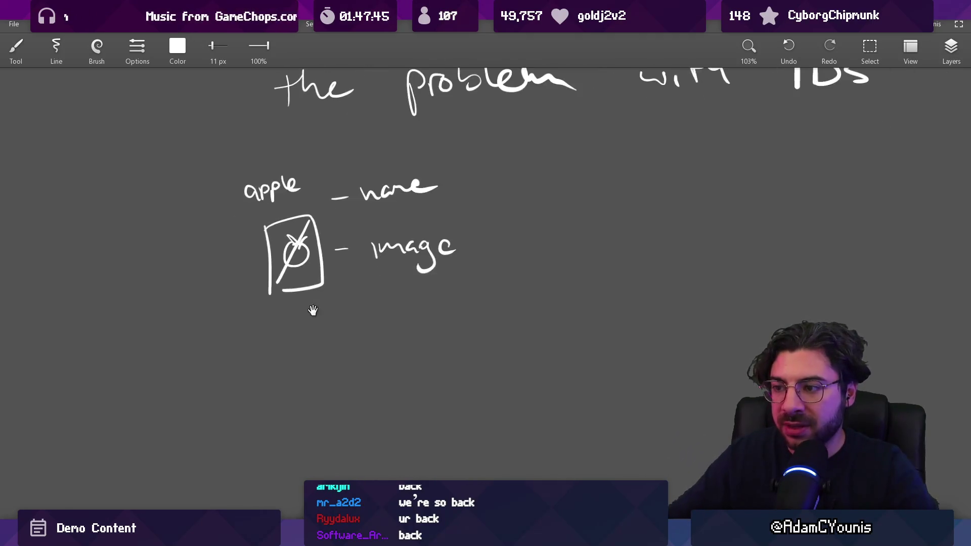
mouse_move(277, 345)
mouse_down()
mouse_move(315, 344)
mouse_move(282, 353)
mouse_up()
key(ctrl+z)
Add the third row '5 – int', correcting the label from 'id' to 'int'
mouse_move(303, 332)
mouse_down()
mouse_move(301, 349)
mouse_move(317, 349)
mouse_up()
mouse_move(337, 336)
mouse_down()
mouse_move(357, 336)
mouse_move(305, 340)
mouse_move(291, 323)
mouse_move(289, 351)
mouse_up()
mouse_move(386, 326)
mouse_down()
mouse_move(388, 344)
mouse_move(415, 341)
mouse_up()
scroll(393, 319, down, 3)
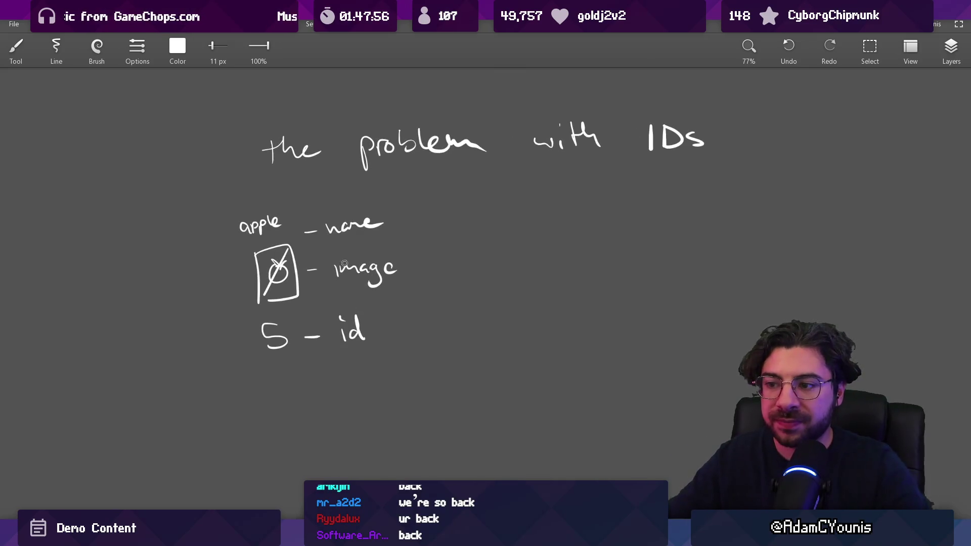
drag(361, 327, 347, 336)
drag(355, 334, 372, 334)
drag(382, 321, 381, 335)
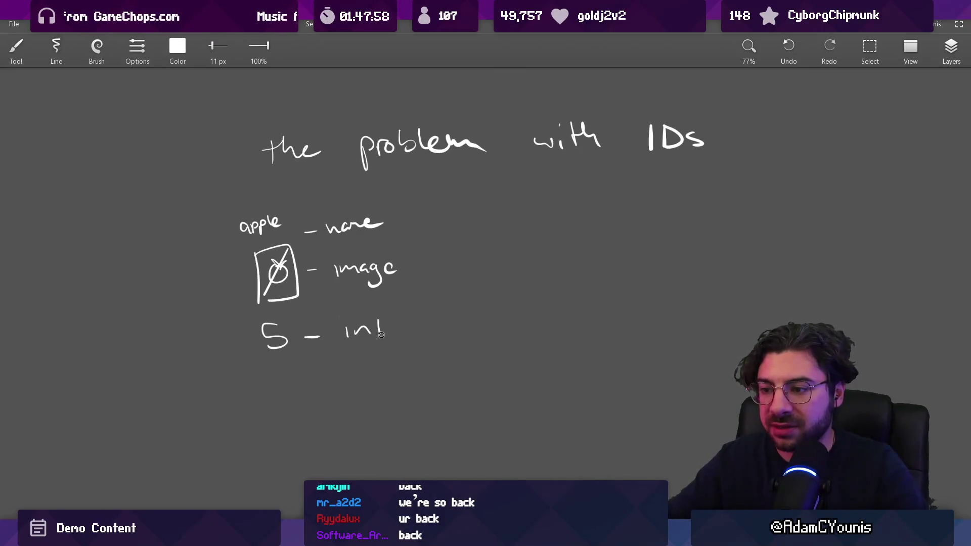
scroll(312, 339, down, 2)
Move the field rows down with Select, then enclose the list in curly braces
key(s)
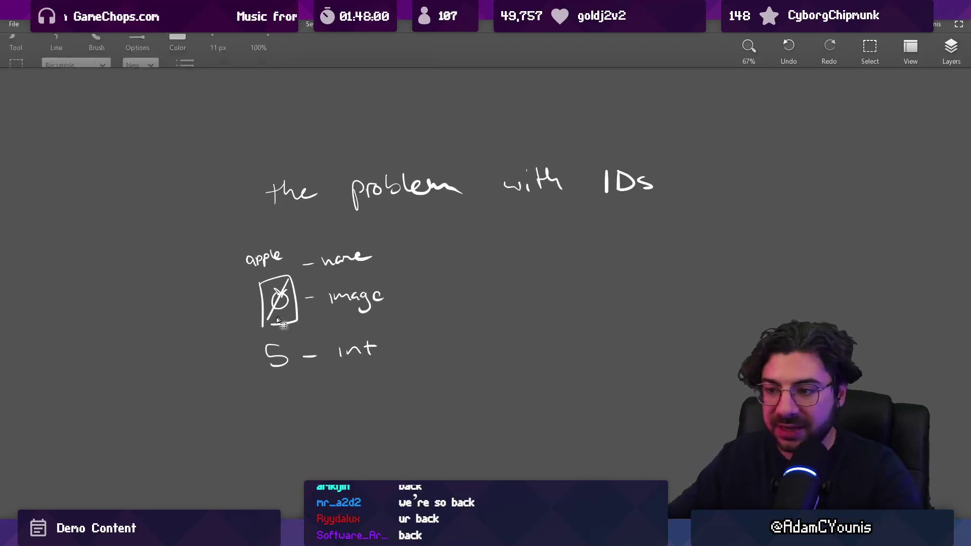
mouse_move(236, 242)
mouse_down()
mouse_move(365, 337)
mouse_move(399, 400)
mouse_up()
drag(313, 353, 307, 407)
key(b)
drag(253, 354, 287, 291)
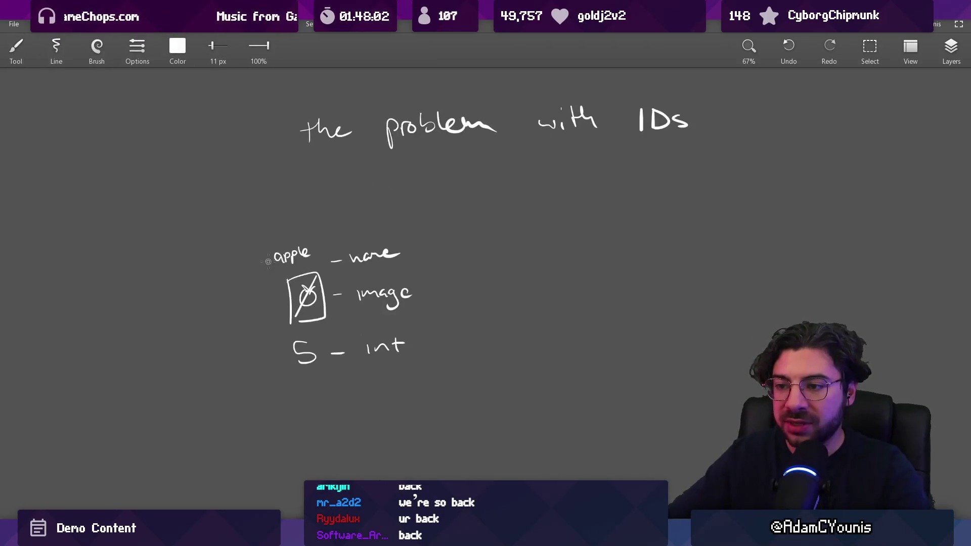
mouse_move(272, 235)
mouse_down()
mouse_move(250, 303)
mouse_move(261, 376)
mouse_up()
mouse_move(426, 234)
mouse_down()
mouse_move(433, 334)
mouse_move(407, 372)
mouse_up()
scroll(330, 296, right, 2)
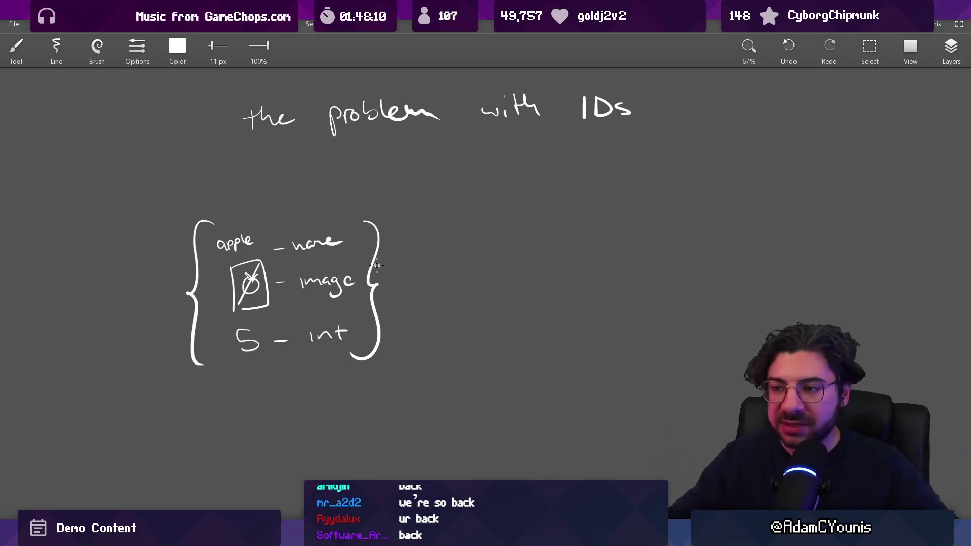
Draw square brackets right of the braced list and write 'id' between them
scroll(417, 267, right, 5)
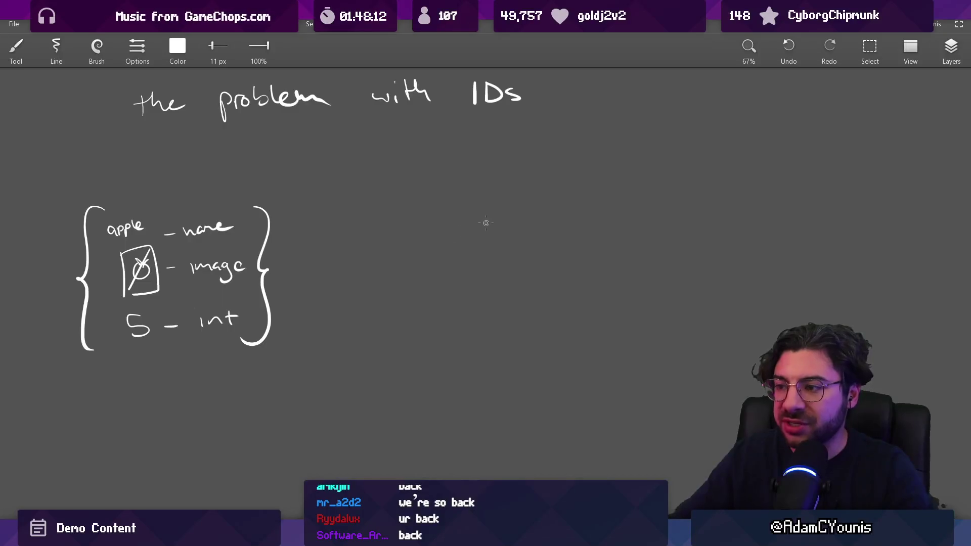
drag(486, 221, 498, 276)
drag(563, 222, 582, 276)
drag(504, 239, 507, 261)
drag(531, 236, 540, 262)
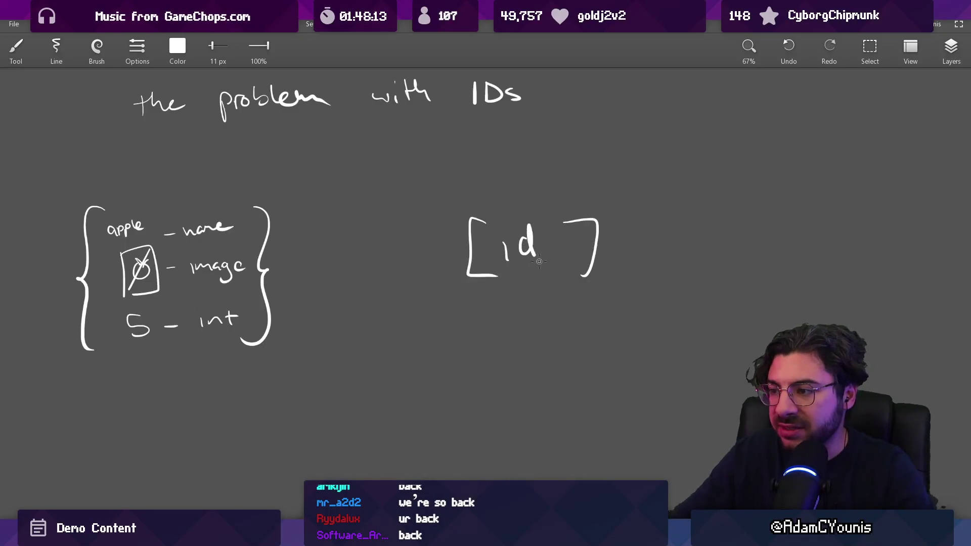
Circle the 5 – int row, the braced list and [id] for emphasis, then begin an angle bracket below
drag(145, 311, 148, 308)
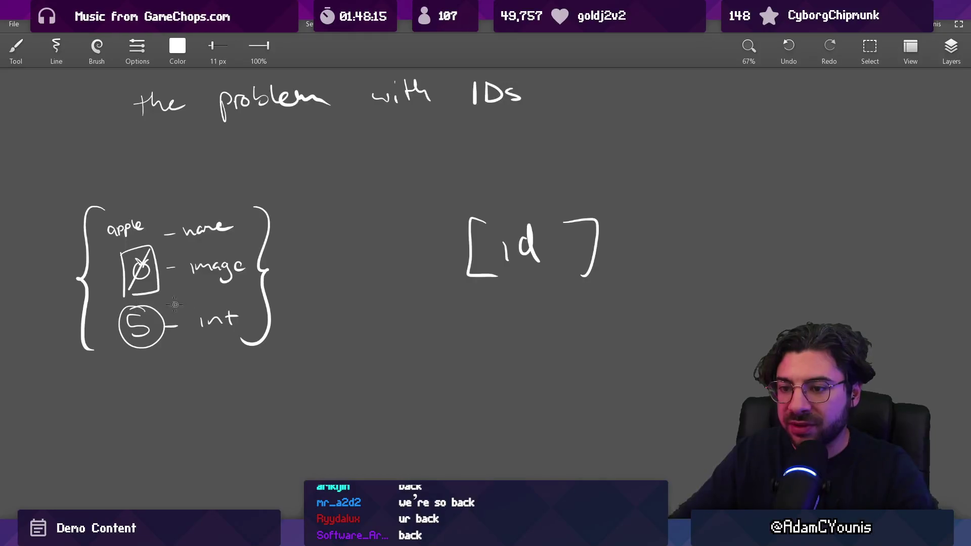
drag(148, 168, 217, 174)
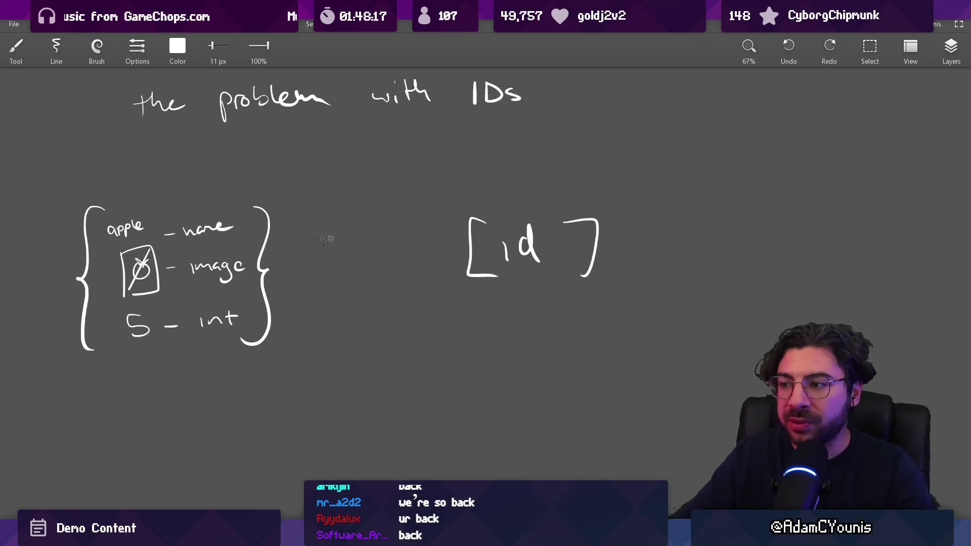
drag(451, 268, 417, 277)
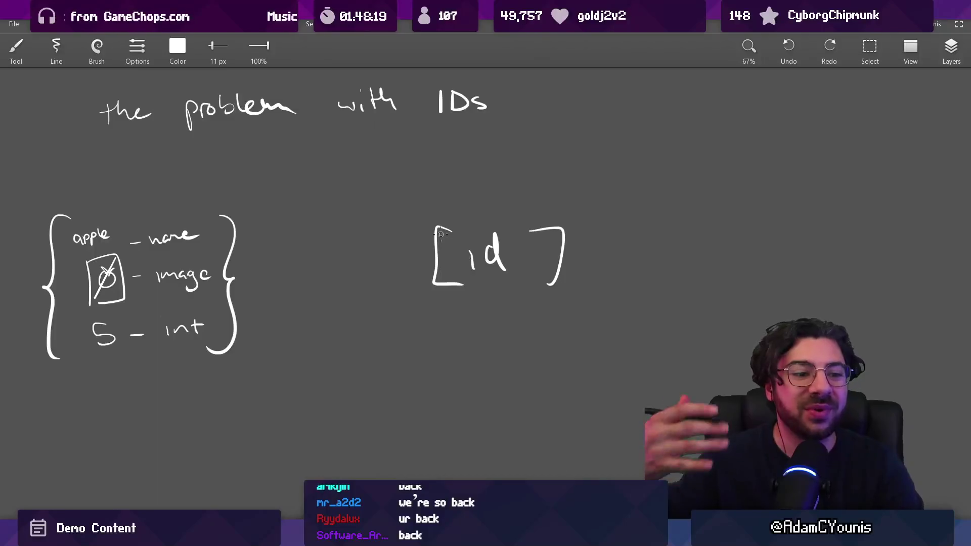
drag(552, 200, 463, 178)
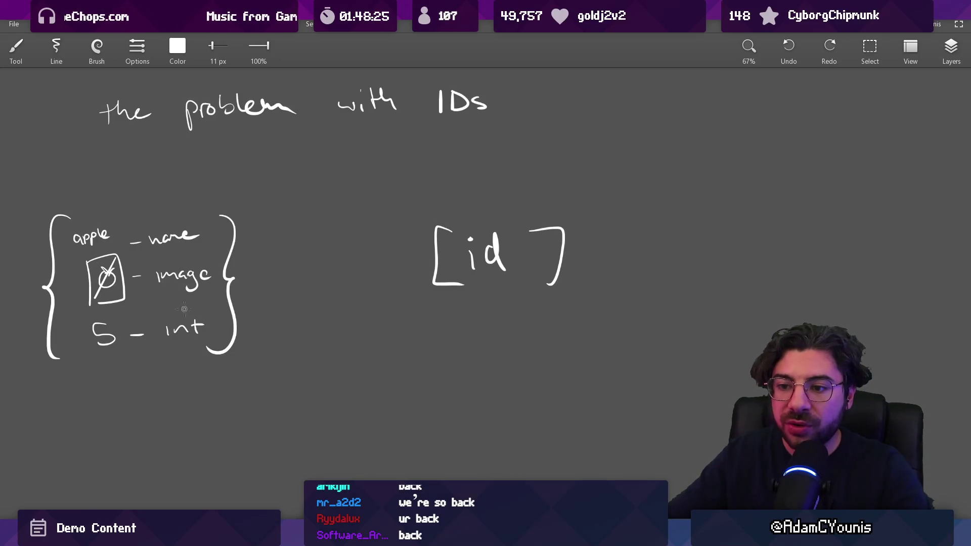
mouse_move(86, 317)
mouse_down()
mouse_move(124, 307)
mouse_move(84, 336)
mouse_move(119, 313)
mouse_up()
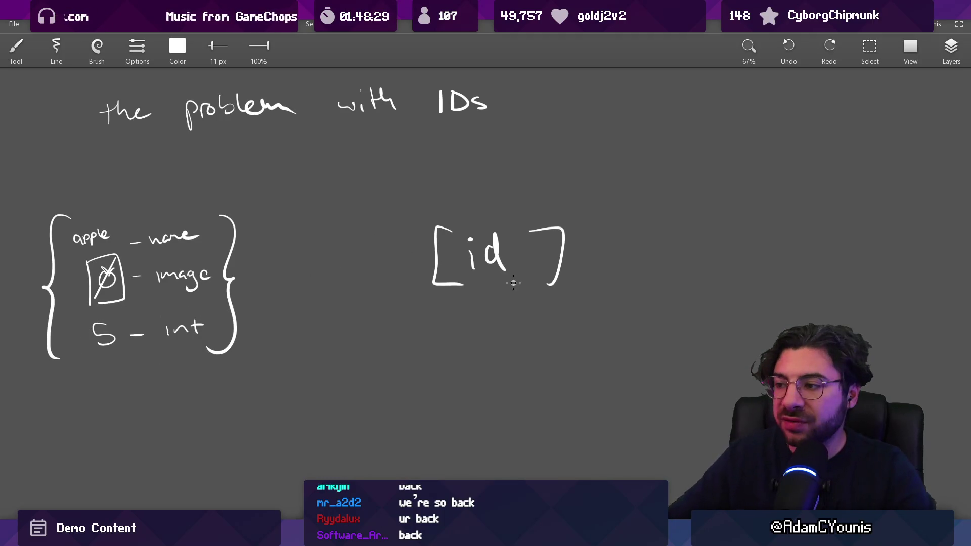
mouse_move(547, 283)
mouse_down()
mouse_move(529, 240)
mouse_move(536, 225)
mouse_up()
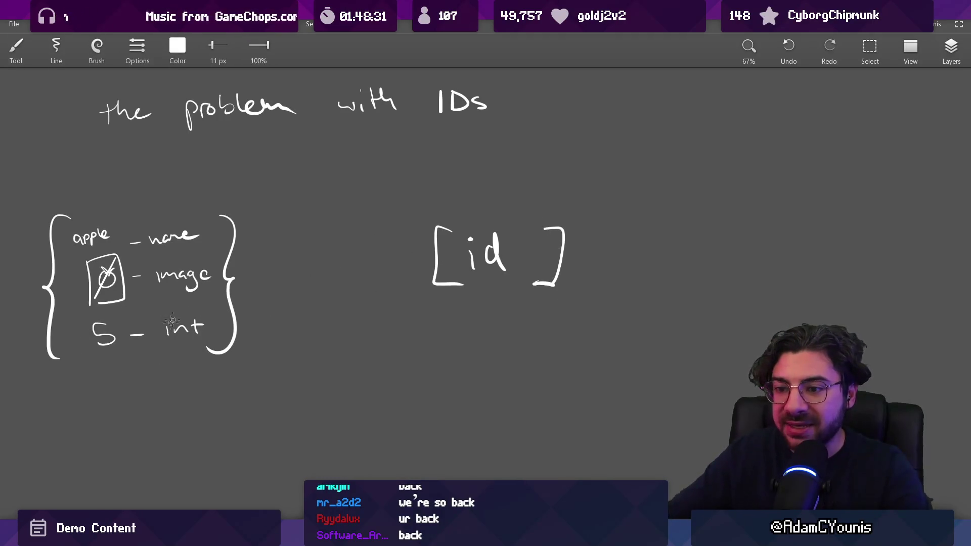
drag(171, 199, 149, 176)
mouse_move(379, 237)
mouse_down()
mouse_move(521, 170)
mouse_move(395, 215)
mouse_move(404, 211)
mouse_up()
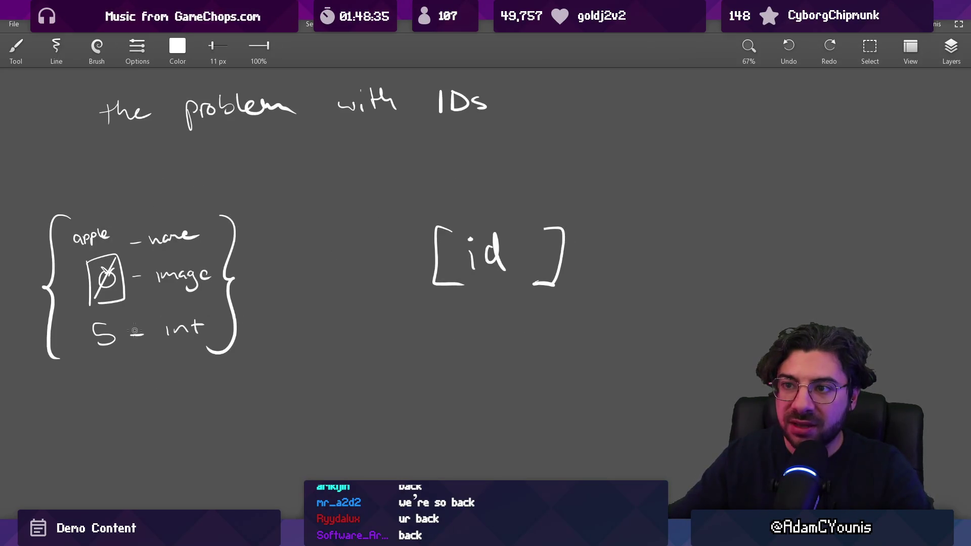
drag(522, 192, 520, 187)
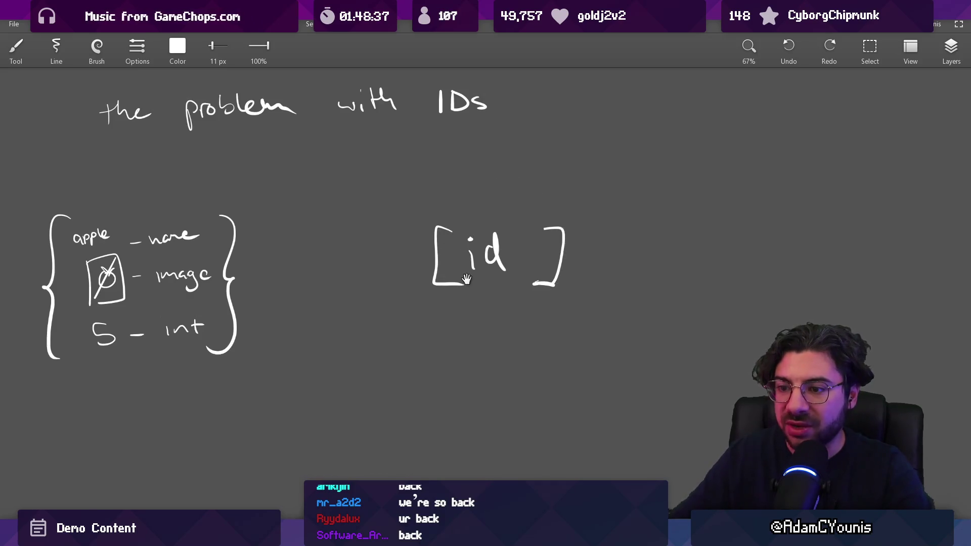
drag(497, 325, 358, 223)
mouse_move(318, 272)
mouse_down()
mouse_move(289, 292)
mouse_move(320, 312)
mouse_up()
Complete the '< 5, >' angle-bracket pair below [id], undoing a stray circle
drag(491, 273, 492, 310)
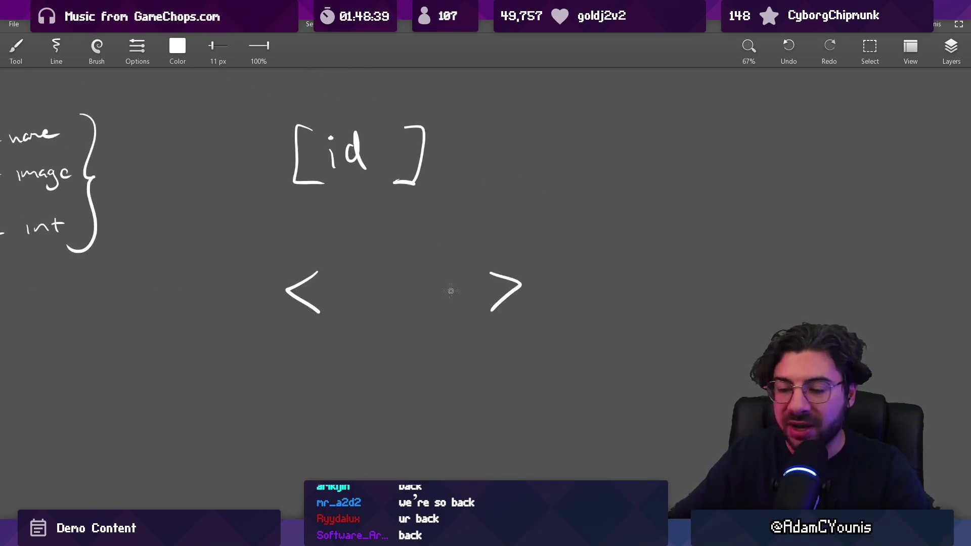
drag(346, 308, 436, 325)
drag(496, 330, 486, 343)
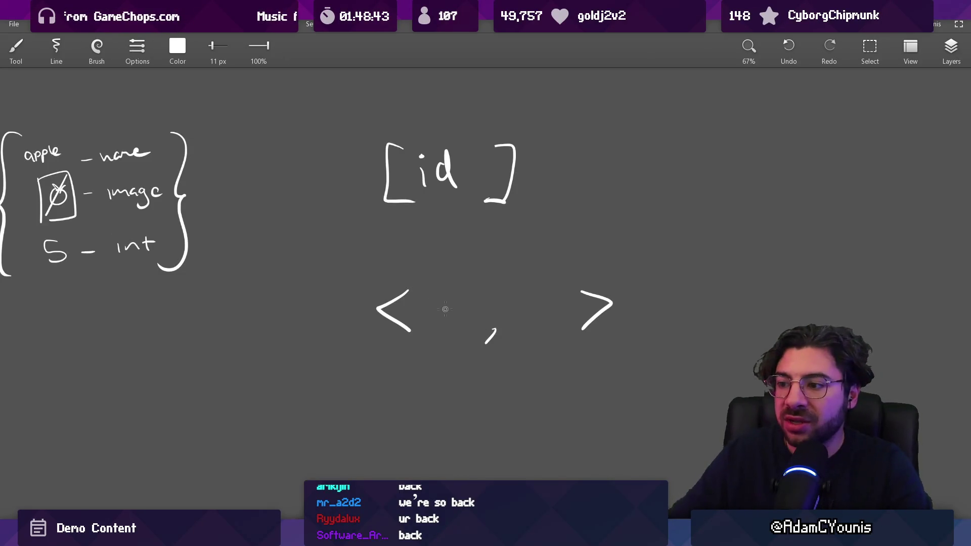
drag(437, 298, 438, 324)
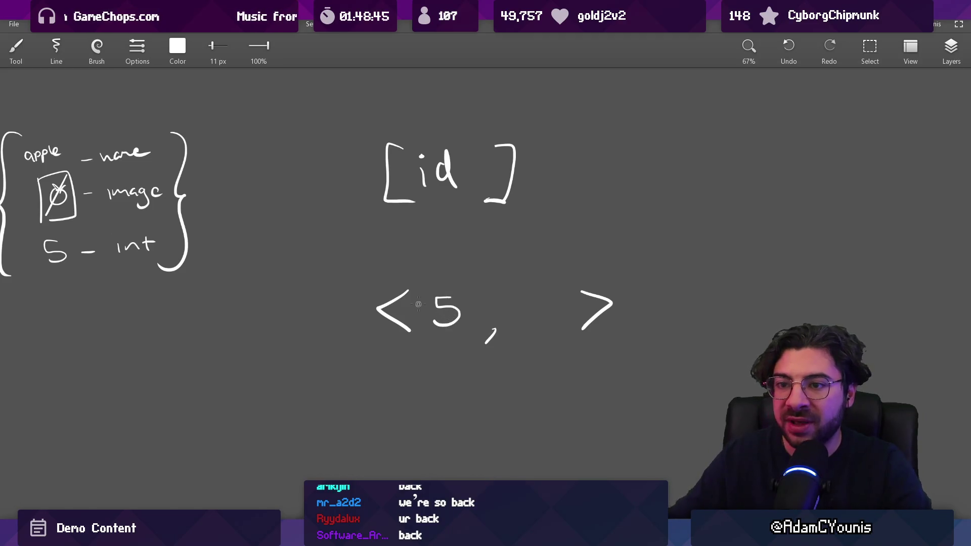
drag(61, 127, 63, 129)
key(ctrl+z)
Write 'a0' beside the apple block and as the pair's second value, reading '< 5, a0 >'
drag(332, 278, 265, 217)
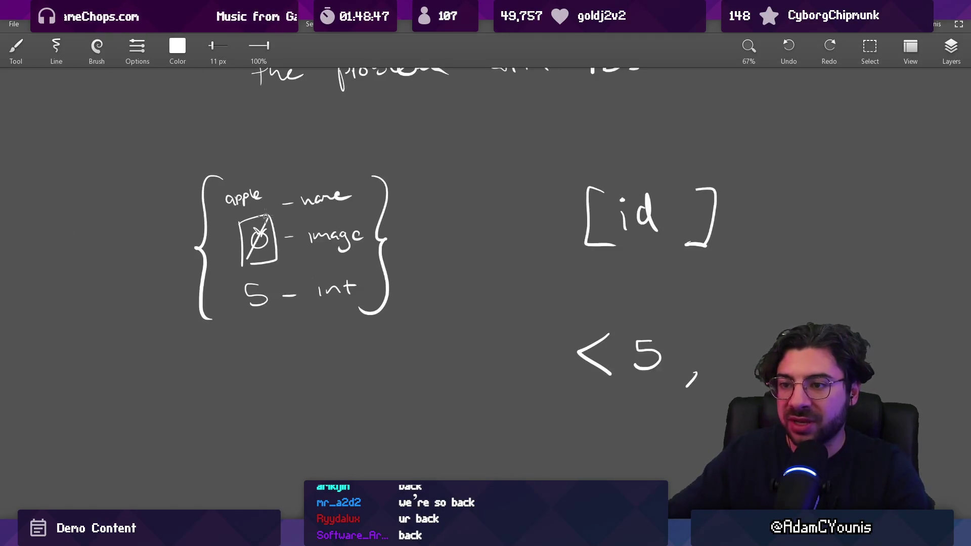
mouse_move(112, 182)
mouse_down()
mouse_move(119, 193)
mouse_move(136, 172)
mouse_up()
key(ctrl+z)
drag(650, 338, 320, 250)
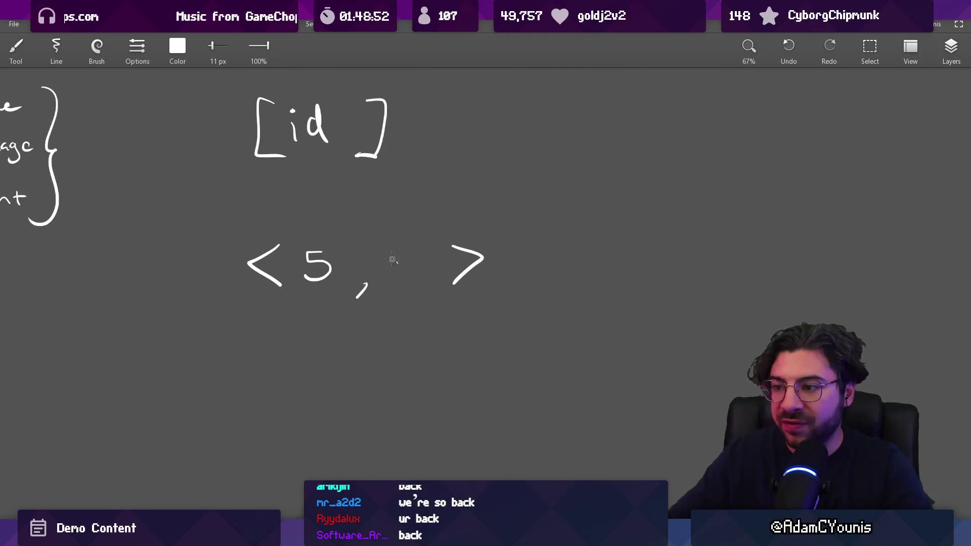
drag(402, 259, 407, 280)
mouse_move(426, 259)
mouse_down()
mouse_move(414, 273)
mouse_move(427, 260)
mouse_up()
drag(295, 305, 334, 302)
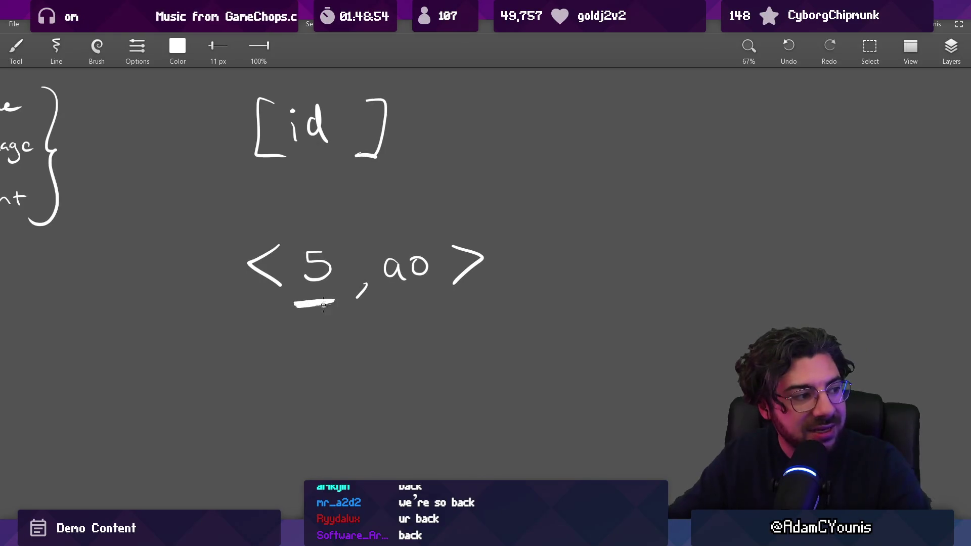
key(ctrl+z)
scroll(390, 275, down, 2)
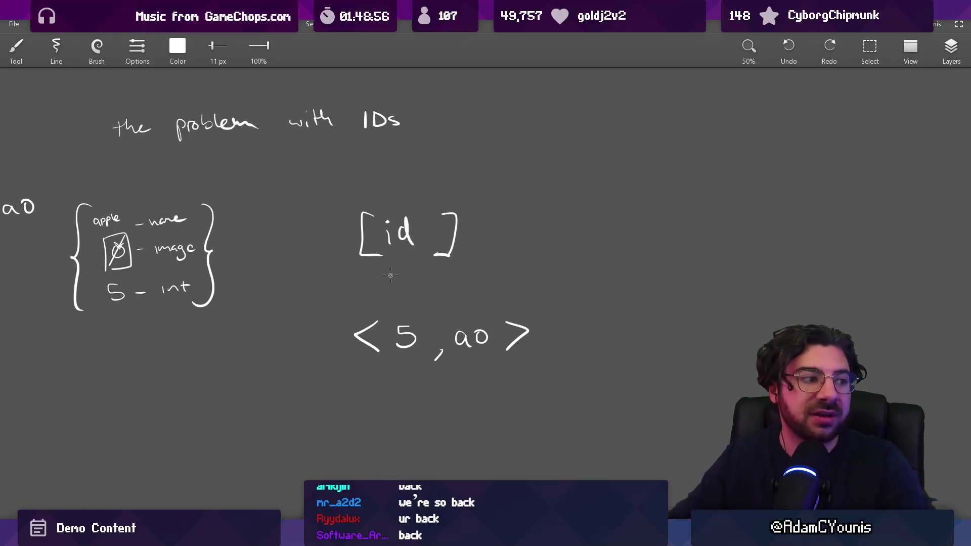
drag(365, 304, 463, 319)
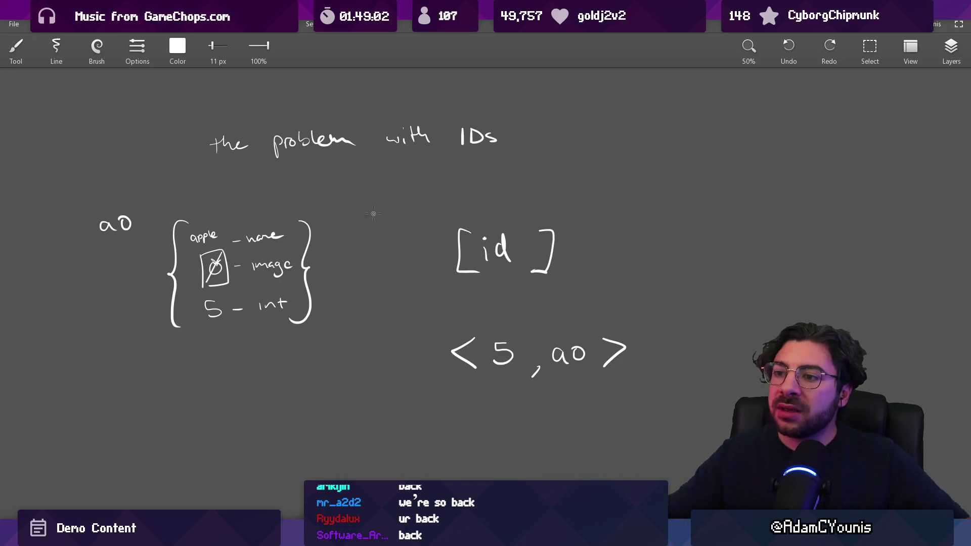
Touch up the comma in the pair, then try a circle around the 5 and undo it
drag(404, 316, 357, 268)
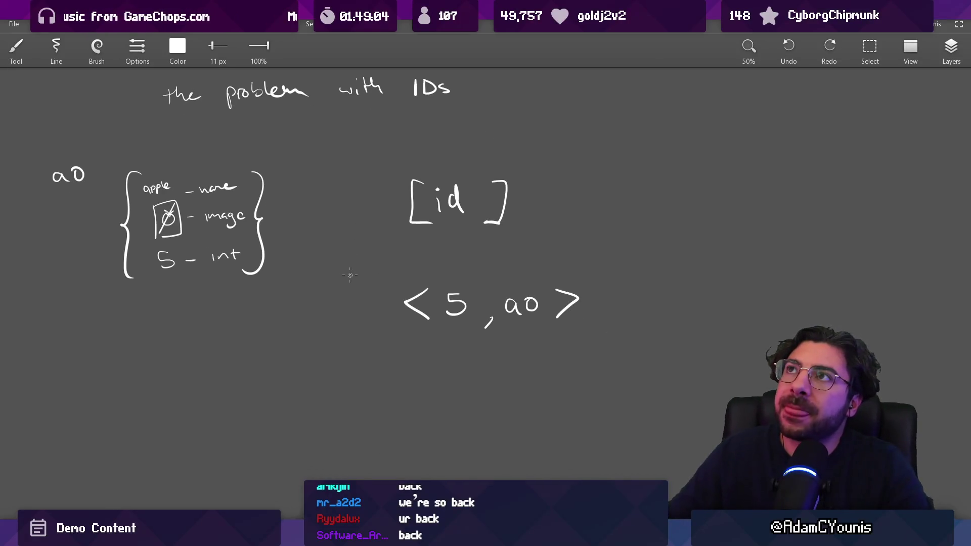
drag(363, 273, 372, 280)
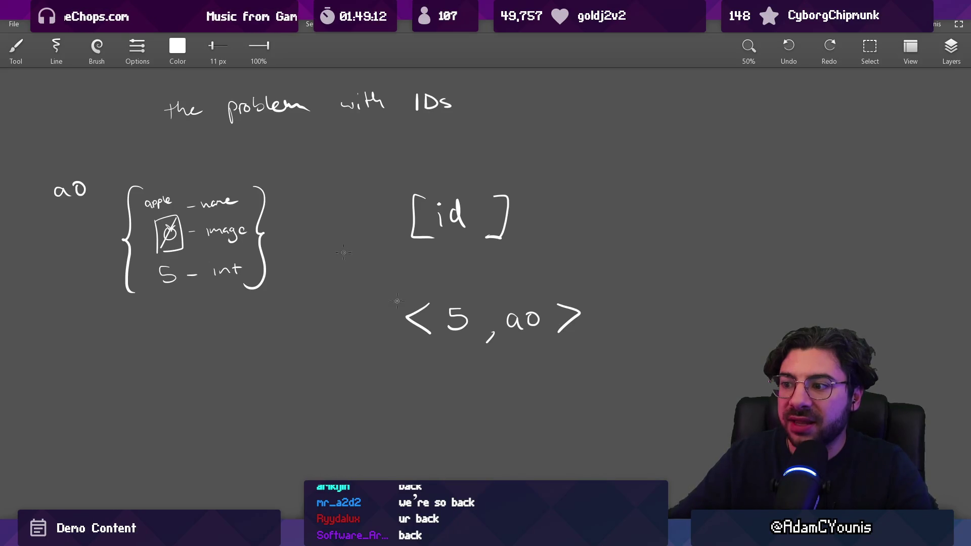
drag(490, 338, 390, 312)
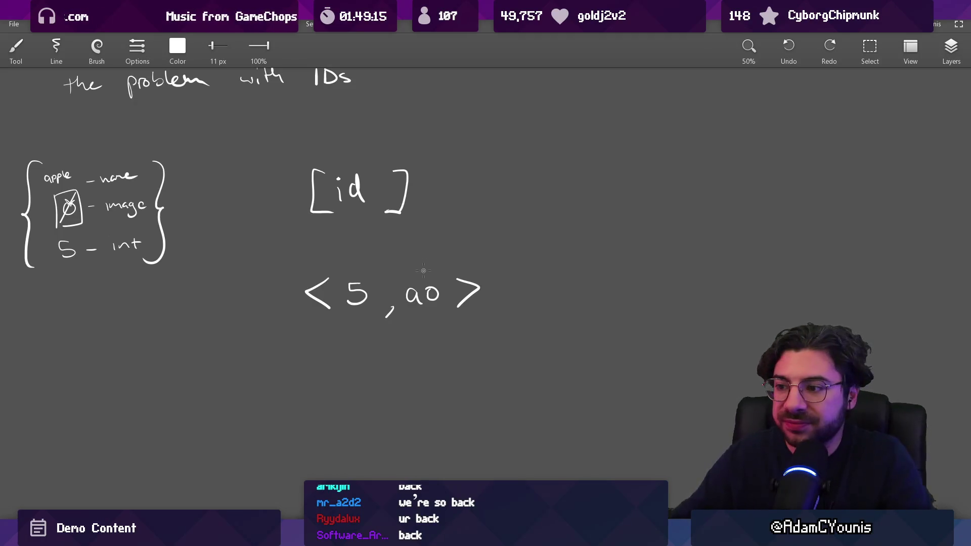
drag(394, 307, 385, 317)
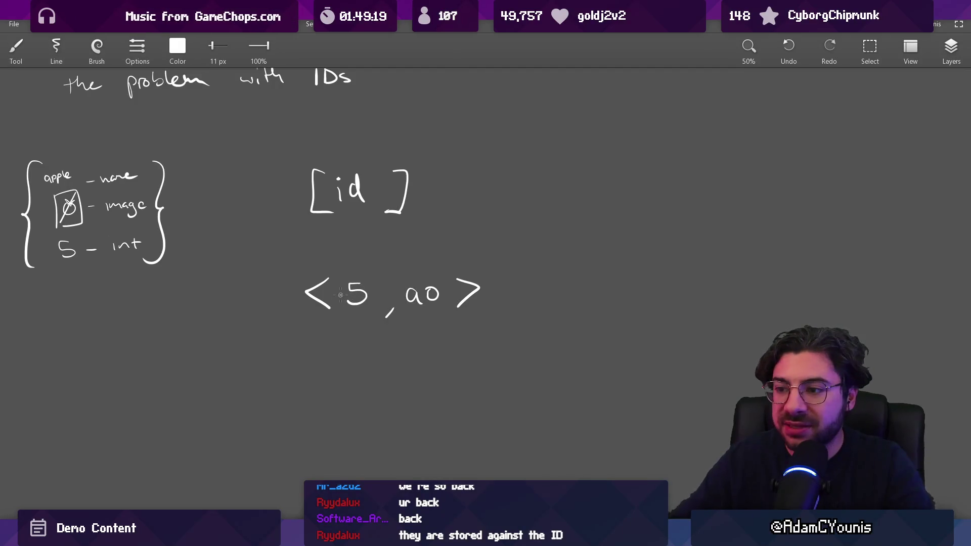
mouse_move(337, 276)
mouse_down()
mouse_move(376, 322)
mouse_move(344, 267)
mouse_move(367, 267)
mouse_up()
key(ctrl+z)
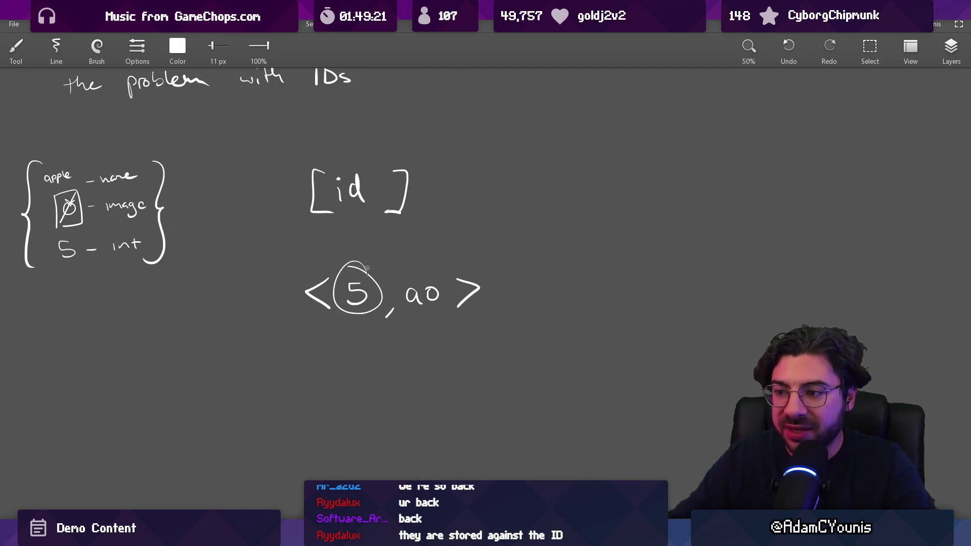
key(ctrl+z)
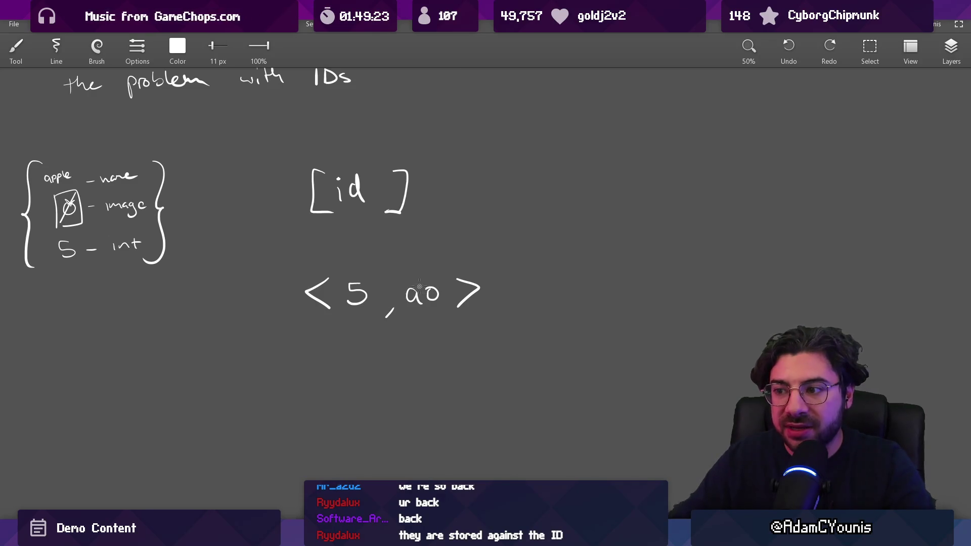
Try circling 'ao' and then the 5 again, undoing both circles
drag(370, 275, 420, 264)
key(ctrl+z)
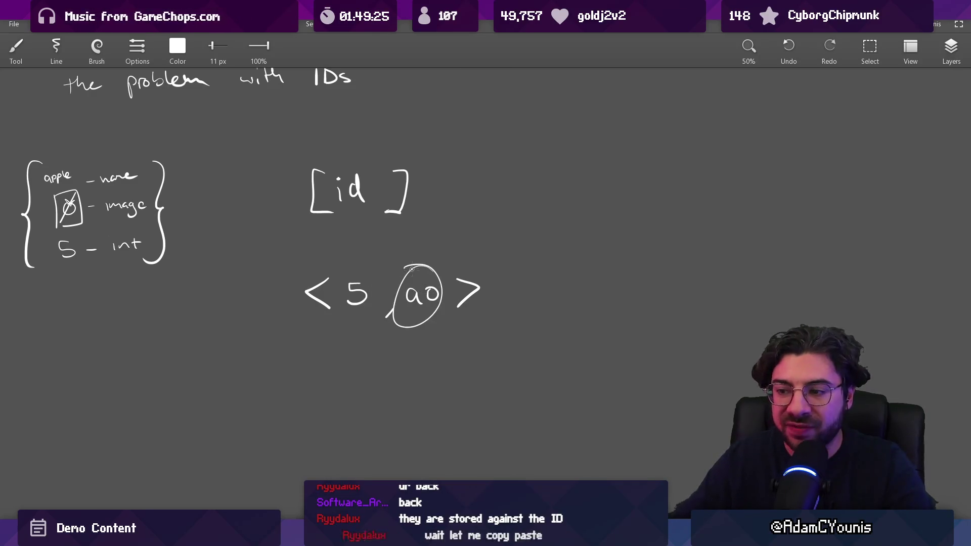
key(ctrl+z)
scroll(394, 277, left, 5)
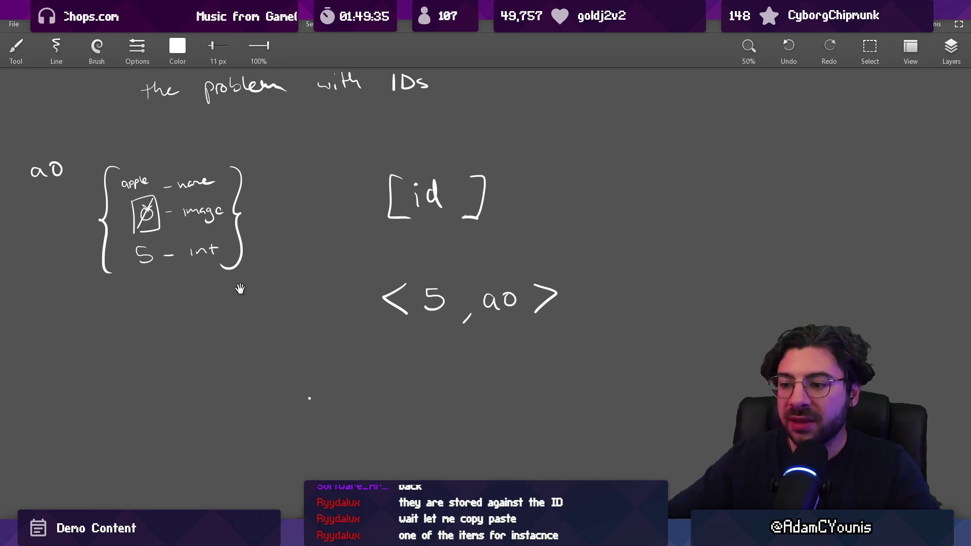
drag(241, 289, 261, 258)
drag(470, 235, 482, 284)
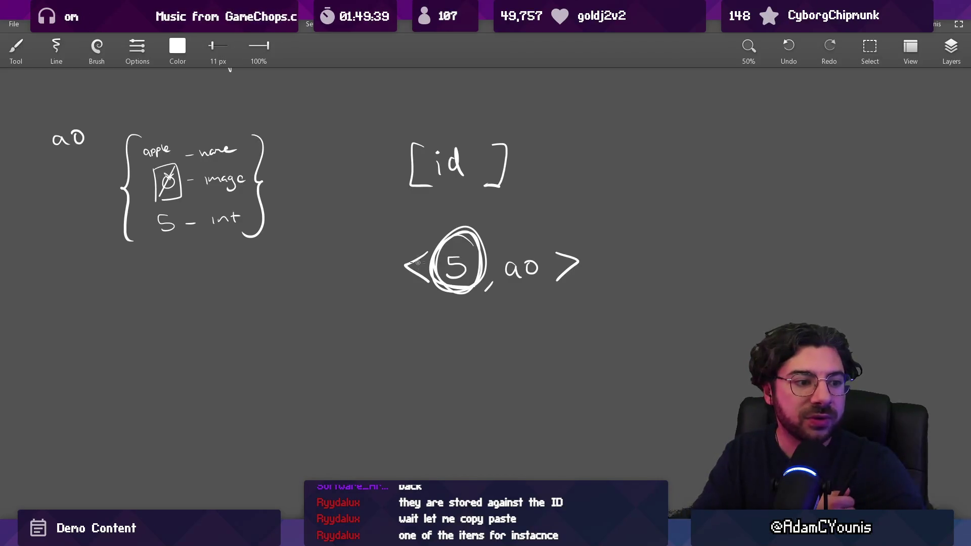
key(ctrl+z)
Handwrite 'int unique?' below the apple item block
scroll(325, 268, up, 3)
mouse_move(285, 295)
mouse_down()
mouse_move(287, 320)
mouse_move(317, 315)
mouse_up()
drag(283, 278, 331, 311)
mouse_move(316, 293)
mouse_down()
mouse_move(349, 291)
mouse_move(343, 251)
mouse_move(386, 243)
mouse_move(411, 256)
mouse_up()
drag(413, 241, 433, 269)
mouse_move(444, 241)
mouse_down()
mouse_move(469, 237)
mouse_move(474, 250)
mouse_up()
key(ctrl+z)
drag(485, 224, 490, 243)
click(489, 251)
Strike through 'int' and undo the second crossing stroke
drag(206, 223, 314, 268)
drag(225, 280, 349, 190)
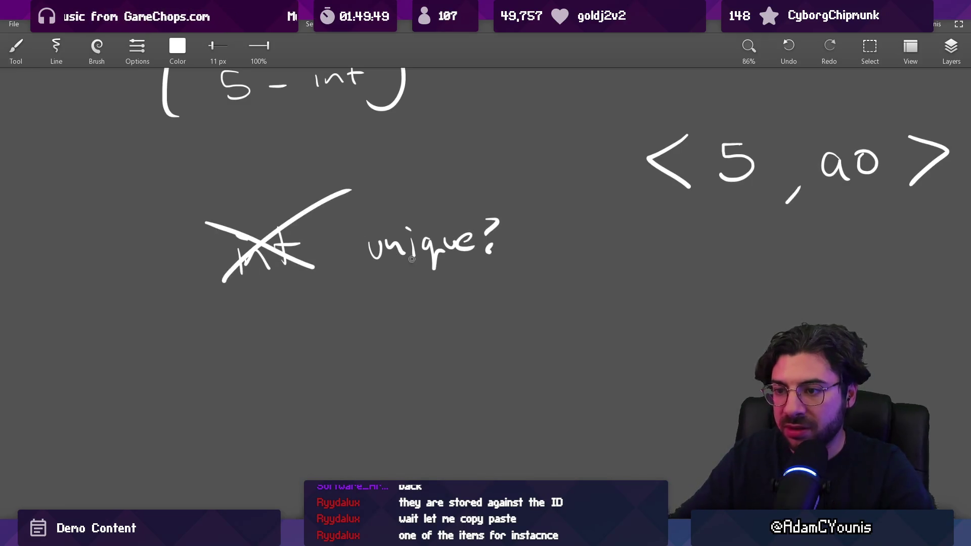
key(ctrl+z)
key(ctrl+z)
scroll(354, 293, up, 5)
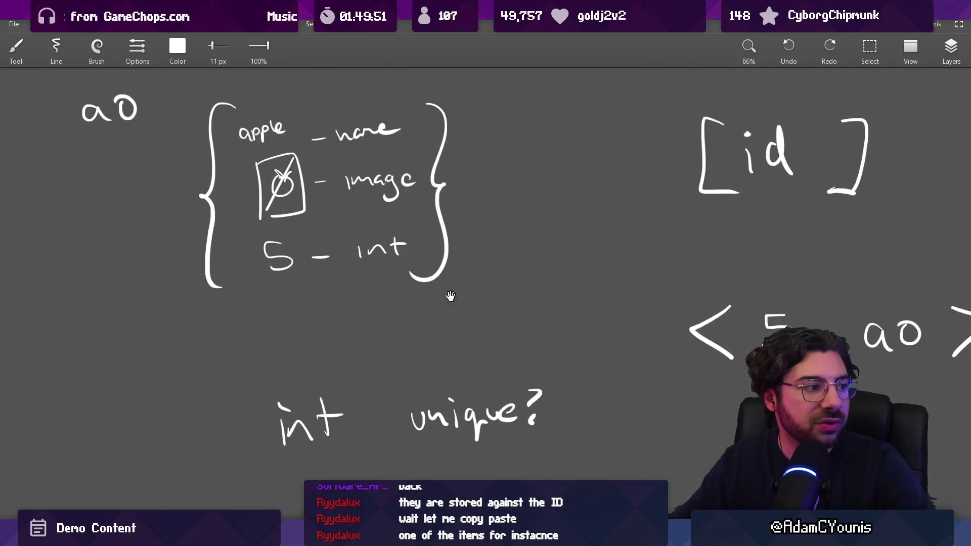
Lasso-copy the apple item block and paste the duplicate to the left
key(s)
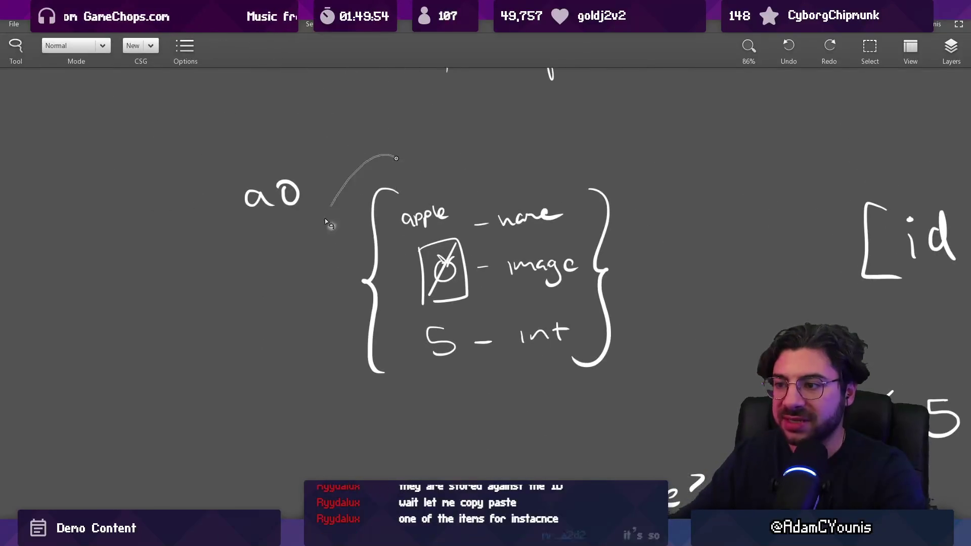
mouse_move(329, 221)
mouse_down()
mouse_move(672, 250)
mouse_move(332, 218)
mouse_up()
key(ctrl+c)
key(ctrl+v)
mouse_move(398, 283)
mouse_down()
mouse_move(318, 322)
mouse_move(51, 370)
mouse_up()
scroll(354, 253, up, 3)
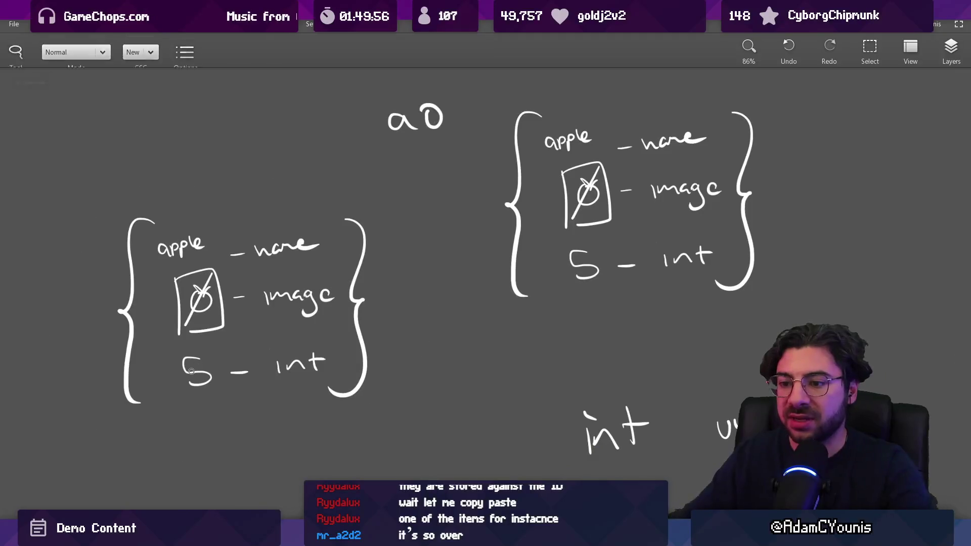
Erase the apple name and image from the duplicate, keeping its 5
key(e)
drag(194, 380, 191, 359)
key(b)
key(ctrl+z)
key(e)
mouse_move(158, 249)
mouse_down()
mouse_move(203, 242)
mouse_move(172, 242)
mouse_move(190, 237)
mouse_up()
key(b)
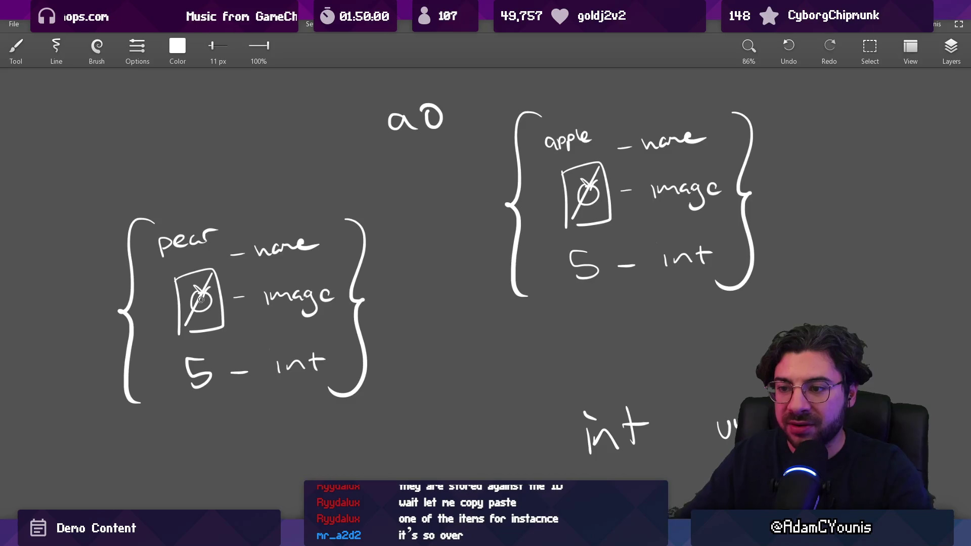
key(e)
mouse_move(207, 293)
mouse_down()
mouse_move(198, 304)
mouse_move(206, 287)
mouse_move(208, 299)
mouse_up()
key(b)
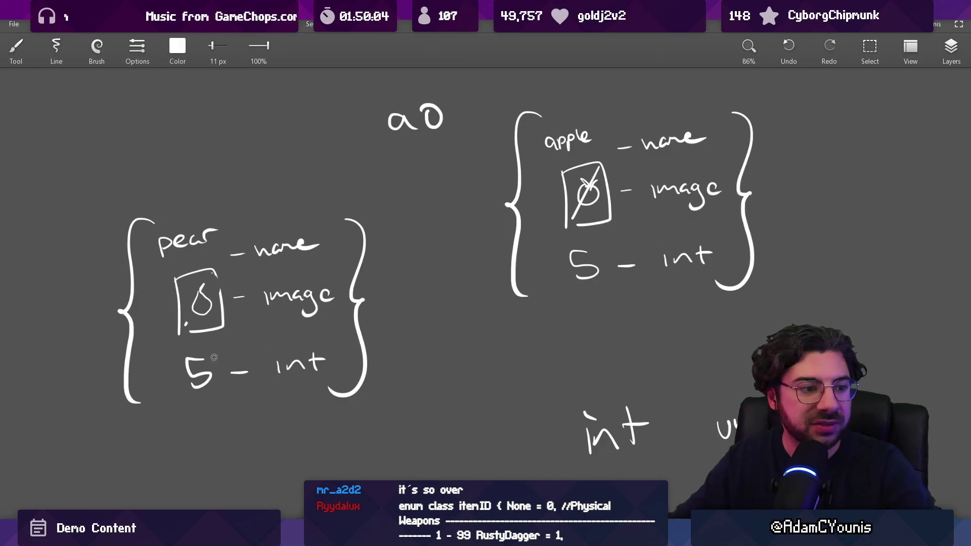
Try a circle around the 5 in the pear block, undo it, and reframe the board
mouse_move(205, 353)
mouse_down()
mouse_move(174, 385)
mouse_move(193, 335)
mouse_up()
key(ctrl+z)
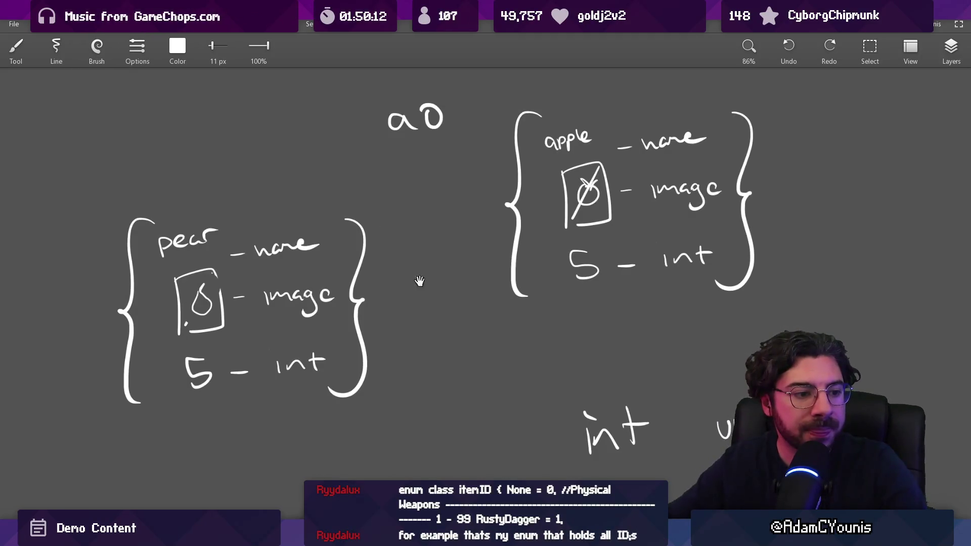
drag(420, 281, 397, 275)
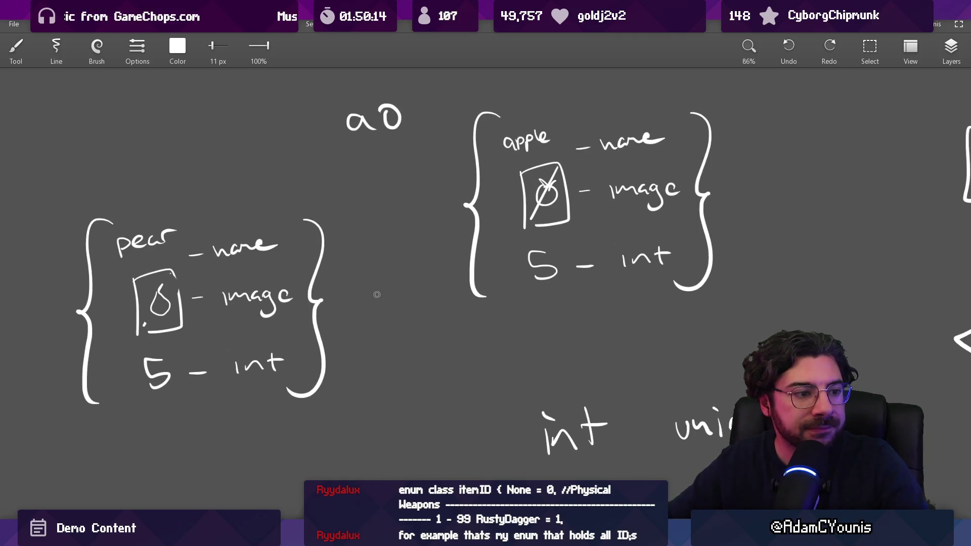
scroll(376, 293, down, 3)
scroll(376, 292, up, 2)
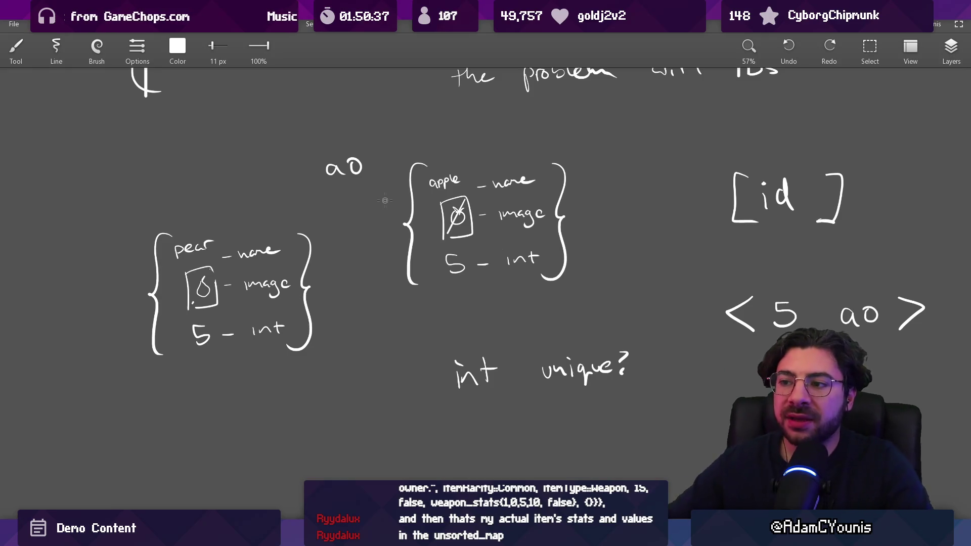
Handwrite 'enum' below 'int unique?'
scroll(385, 200, down, 5)
scroll(421, 243, up, 2)
scroll(420, 243, up, 5)
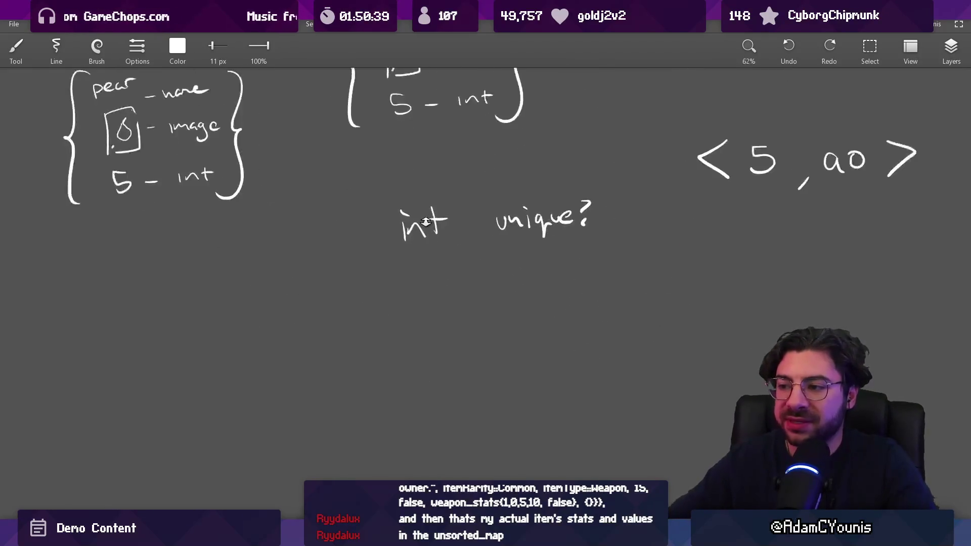
drag(288, 342, 309, 355)
mouse_move(365, 326)
mouse_down()
mouse_move(385, 347)
mouse_move(416, 348)
mouse_up()
Box 'enum' and draw a line up to a circle around 'int'
key(z)
drag(428, 269, 506, 329)
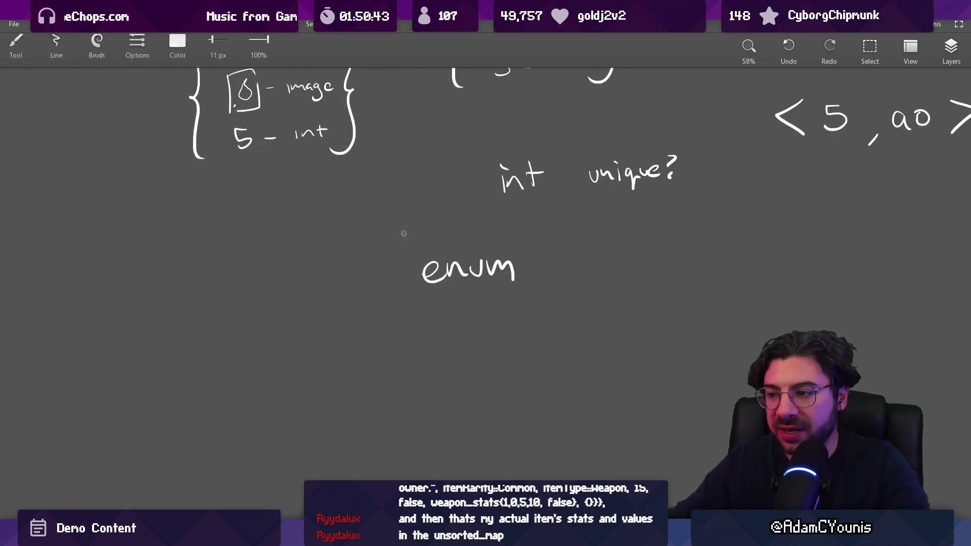
mouse_move(396, 238)
mouse_down()
mouse_move(430, 310)
mouse_move(396, 238)
mouse_up()
mouse_move(554, 280)
mouse_down()
mouse_move(388, 247)
mouse_move(360, 314)
mouse_up()
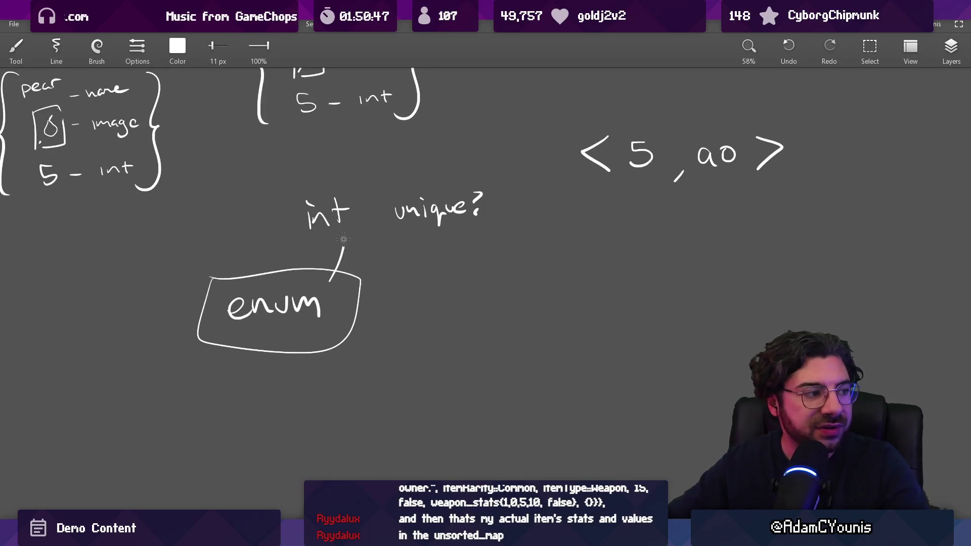
mouse_move(332, 178)
mouse_down()
mouse_move(303, 246)
mouse_move(333, 193)
mouse_up()
mouse_move(295, 267)
mouse_down()
mouse_move(354, 283)
mouse_move(213, 329)
mouse_up()
drag(374, 340, 342, 241)
scroll(342, 241, up, 2)
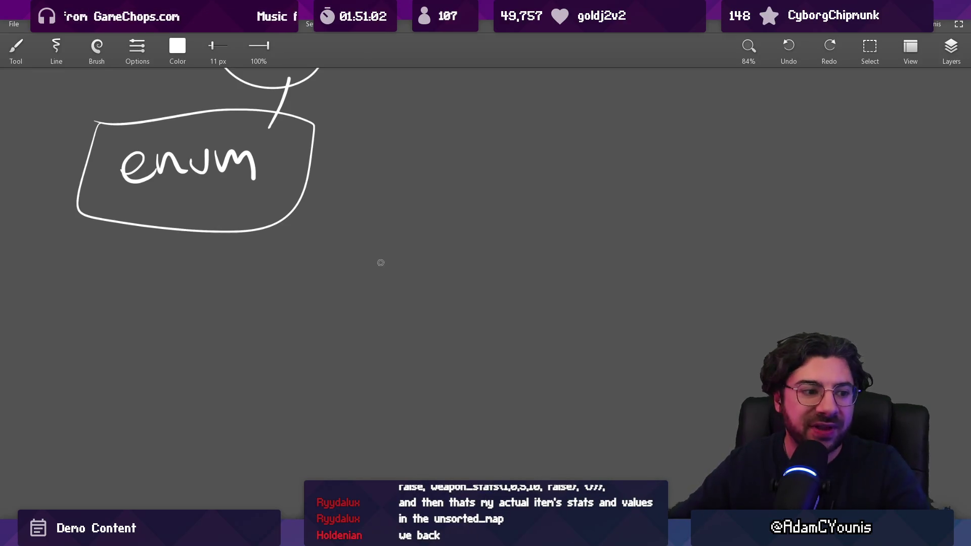
Remove the extra circles and the circle around 'int'
drag(374, 278, 398, 318)
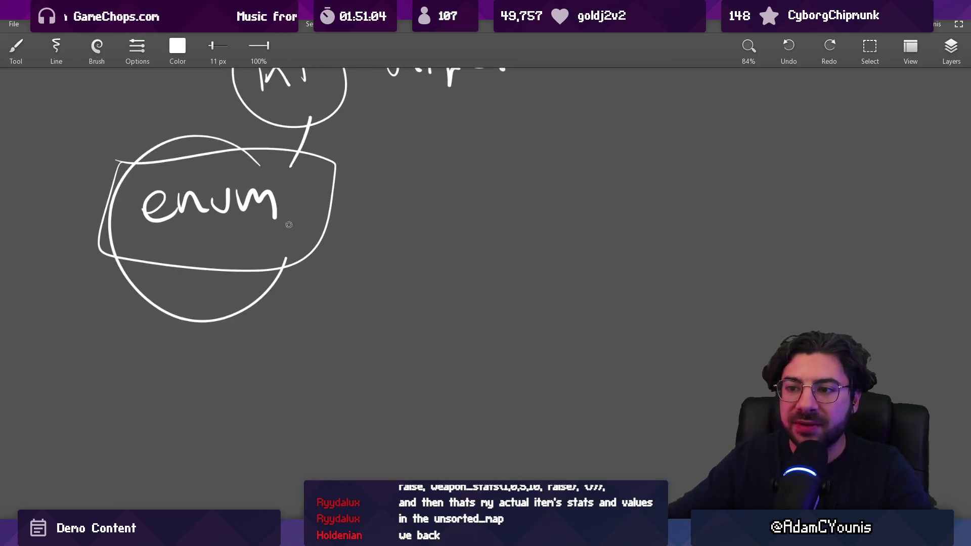
drag(331, 173, 281, 337)
drag(262, 177, 210, 226)
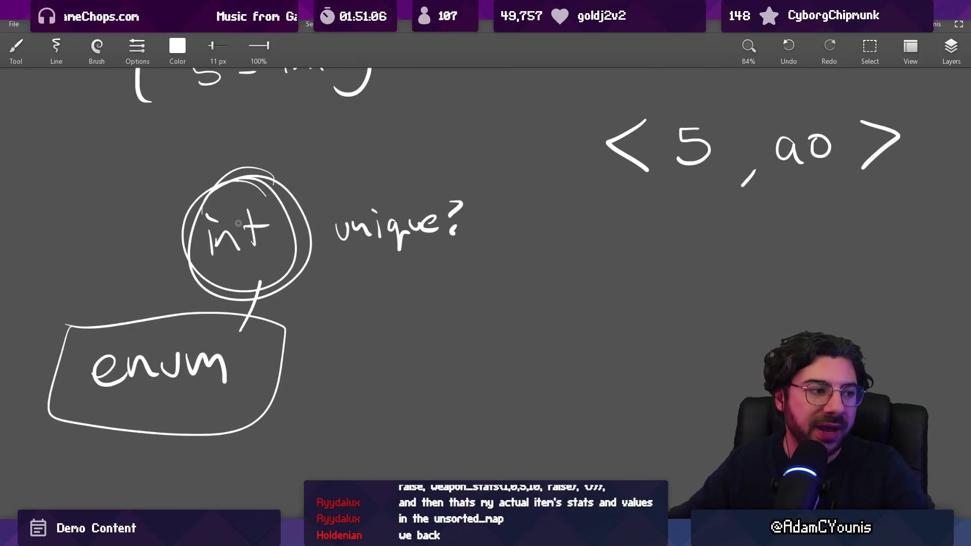
key(ctrl+z)
scroll(274, 269, down, 3)
key(ctrl+z)
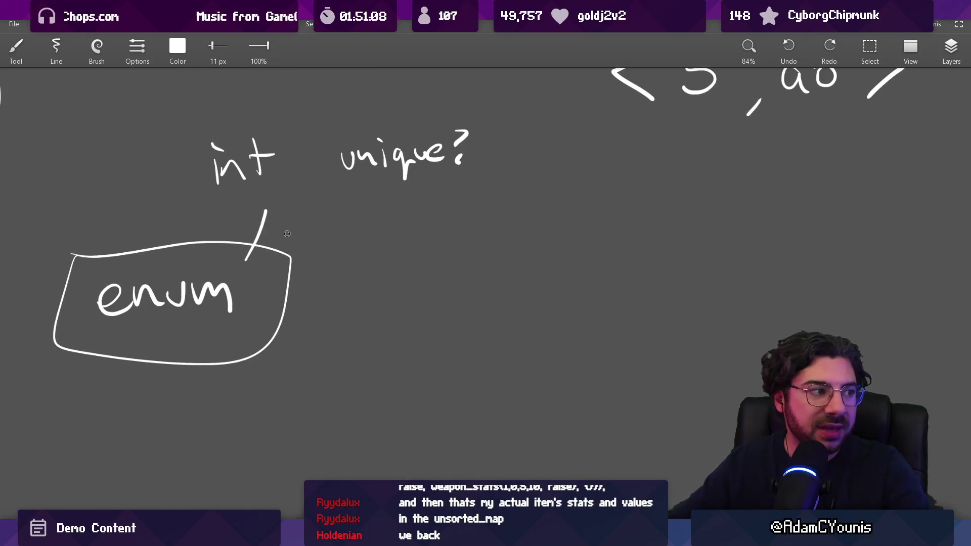
Handwrite 'int - string' in open space
scroll(288, 227, right, 4)
scroll(301, 249, down, 3)
drag(334, 266, 337, 291)
mouse_move(344, 289)
mouse_down()
mouse_move(357, 273)
mouse_move(376, 286)
mouse_up()
drag(368, 250, 374, 286)
drag(357, 272, 396, 265)
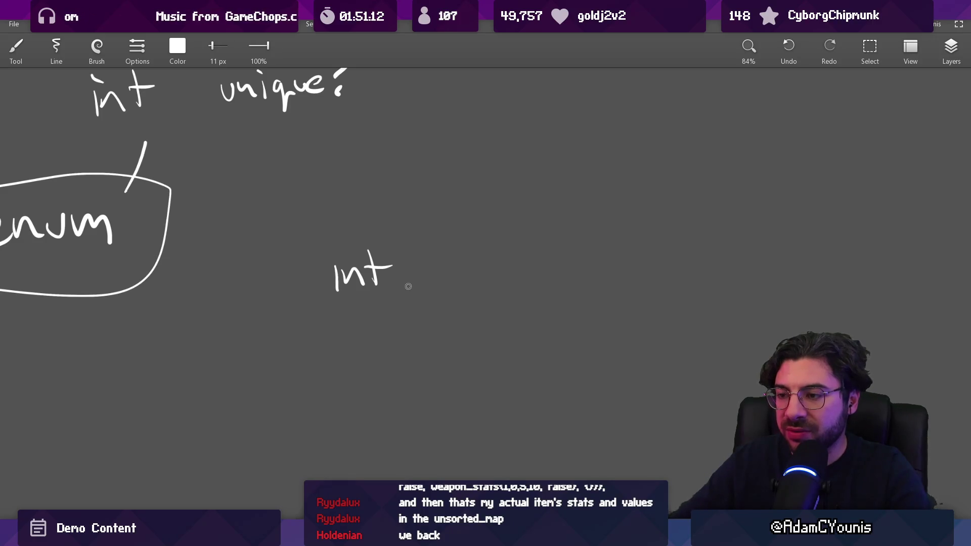
drag(509, 241, 516, 277)
drag(502, 264, 545, 267)
mouse_move(550, 268)
mouse_down()
mouse_move(553, 279)
mouse_move(575, 278)
mouse_move(581, 301)
mouse_up()
scroll(475, 291, right, 3)
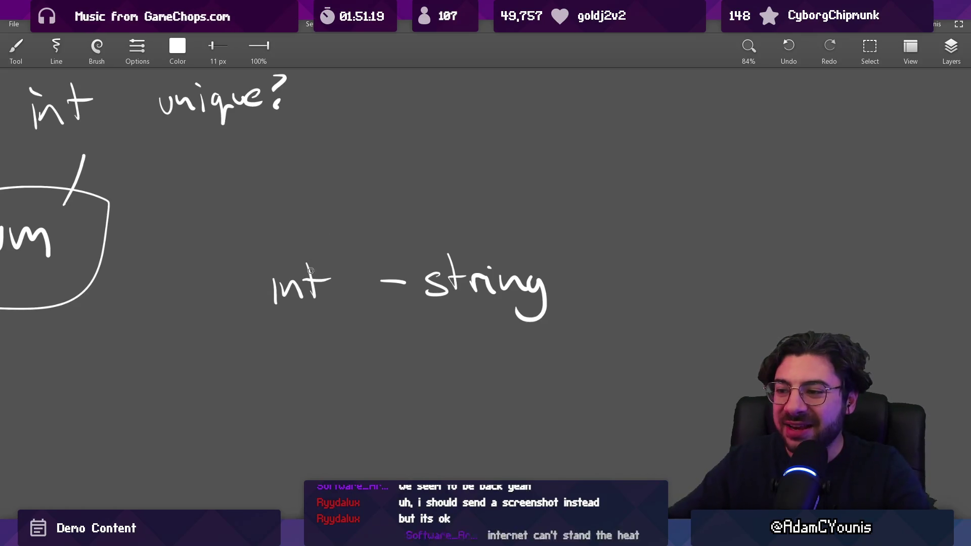
Replace a curved bracket with square brackets around 'int - string'
drag(279, 236, 276, 319)
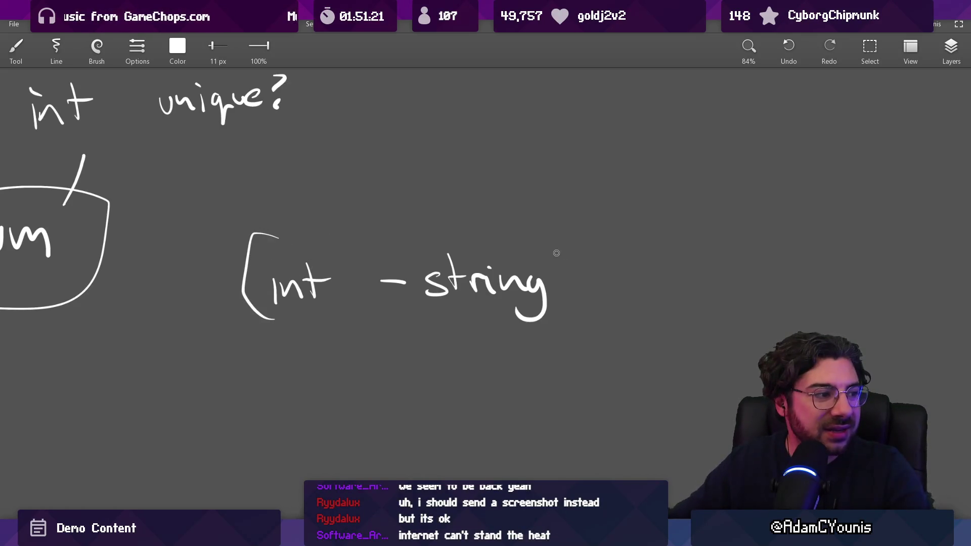
key(ctrl+z)
drag(273, 238, 272, 347)
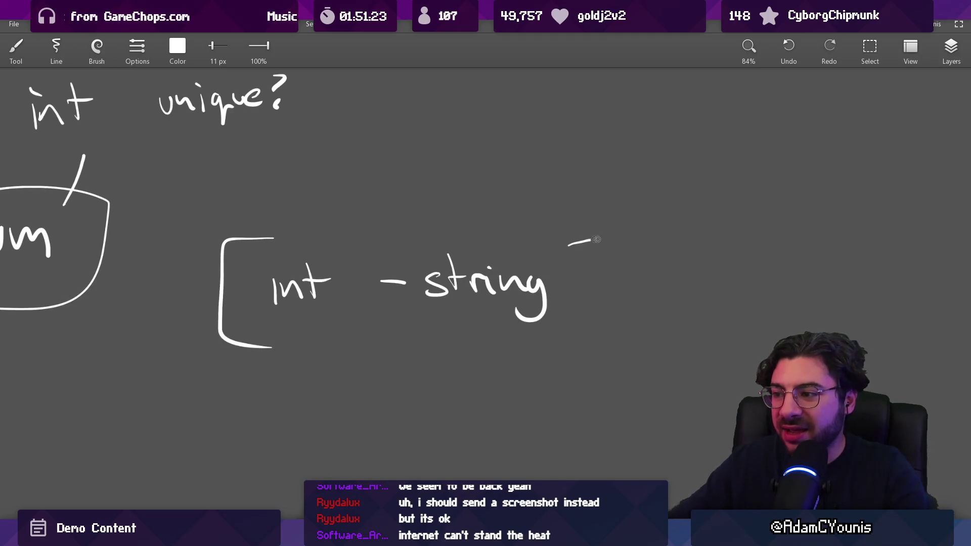
drag(597, 240, 578, 336)
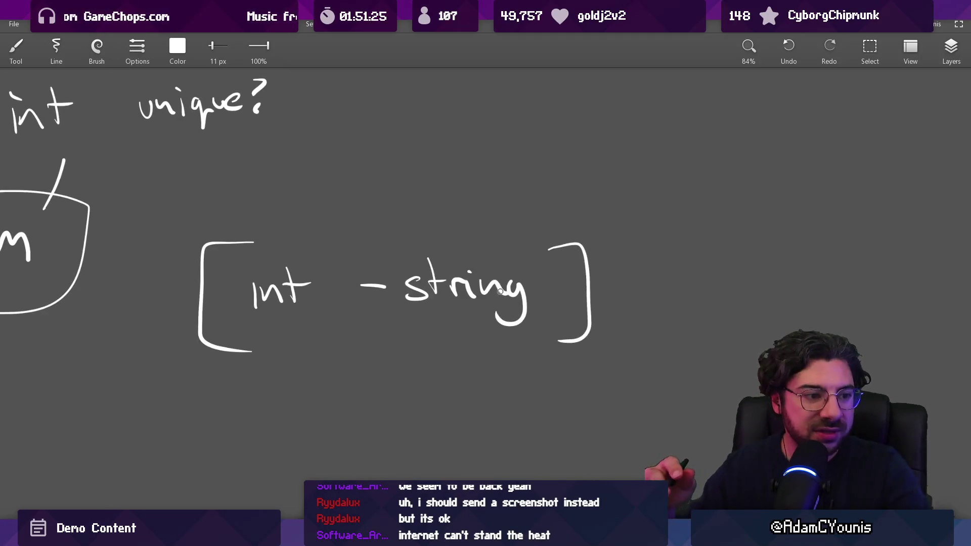
Try underlining and then circling 'string', undoing both
drag(423, 315, 523, 311)
key(ctrl+z)
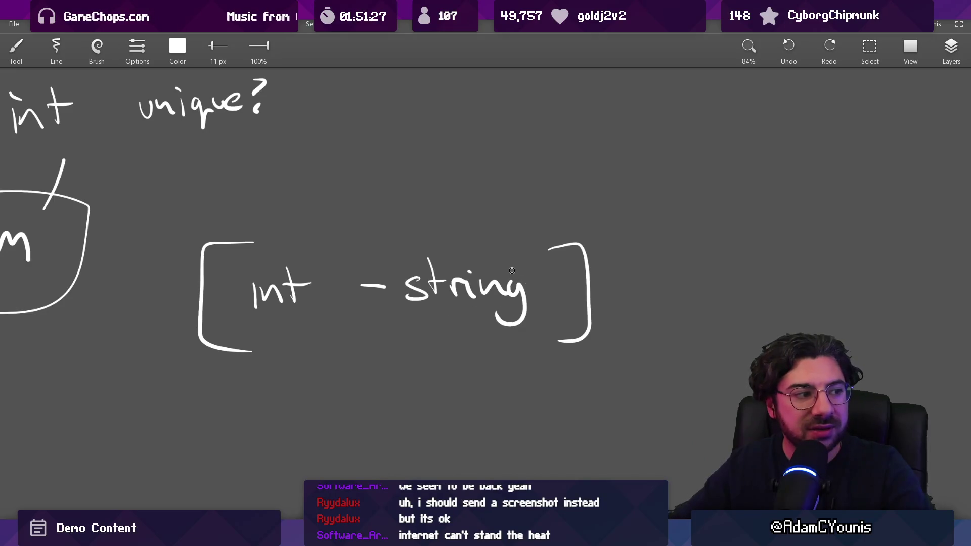
scroll(511, 271, right, 3)
drag(369, 223, 364, 202)
key(ctrl+z)
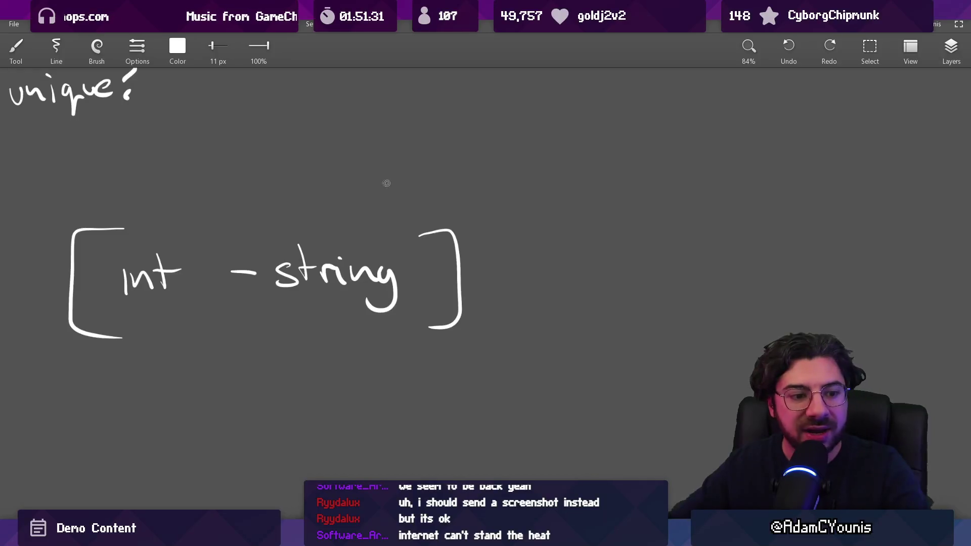
scroll(378, 208, right, 5)
Write an opening brace followed by 'apple,'
mouse_move(469, 203)
mouse_down()
mouse_move(474, 226)
mouse_move(515, 199)
mouse_move(545, 216)
mouse_up()
drag(368, 178, 371, 231)
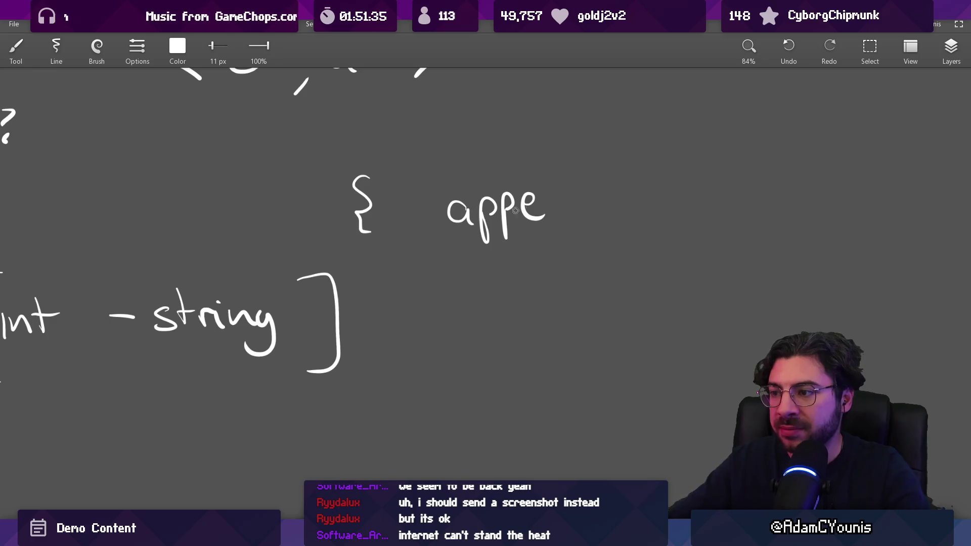
mouse_move(515, 167)
mouse_down()
mouse_move(516, 208)
mouse_move(480, 213)
mouse_move(490, 216)
mouse_move(473, 208)
mouse_move(475, 226)
mouse_up()
scroll(517, 207, right, 3)
key(ctrl+z)
mouse_move(483, 215)
mouse_down()
mouse_move(508, 222)
mouse_move(524, 250)
mouse_move(468, 255)
mouse_move(506, 233)
mouse_up()
Write a second 'apple' and close the brace
mouse_move(513, 223)
mouse_down()
mouse_move(517, 263)
mouse_move(529, 238)
mouse_up()
mouse_move(536, 212)
mouse_down()
mouse_move(538, 253)
mouse_move(548, 238)
mouse_up()
mouse_move(556, 182)
mouse_down()
mouse_move(571, 216)
mouse_move(597, 228)
mouse_up()
drag(609, 183, 611, 244)
scroll(568, 275, down, 5)
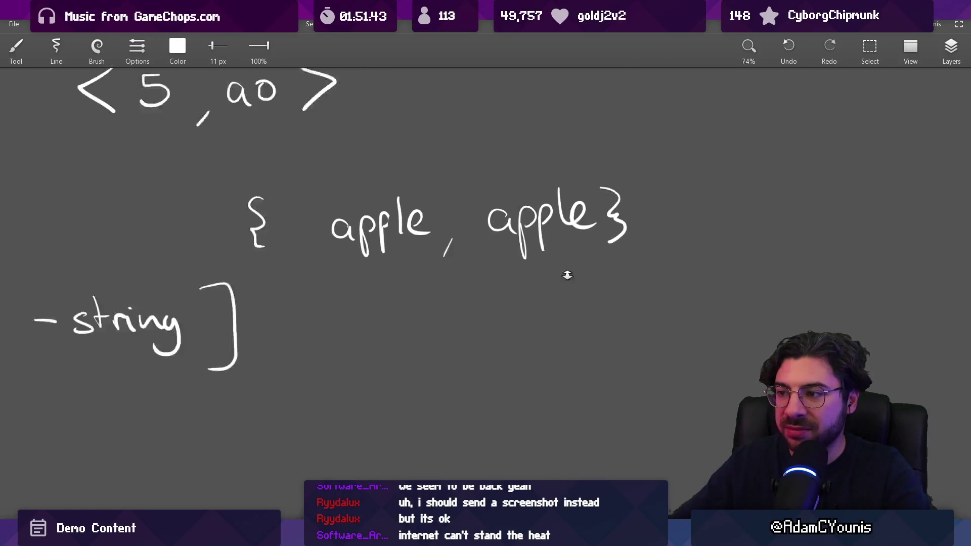
drag(362, 273, 396, 273)
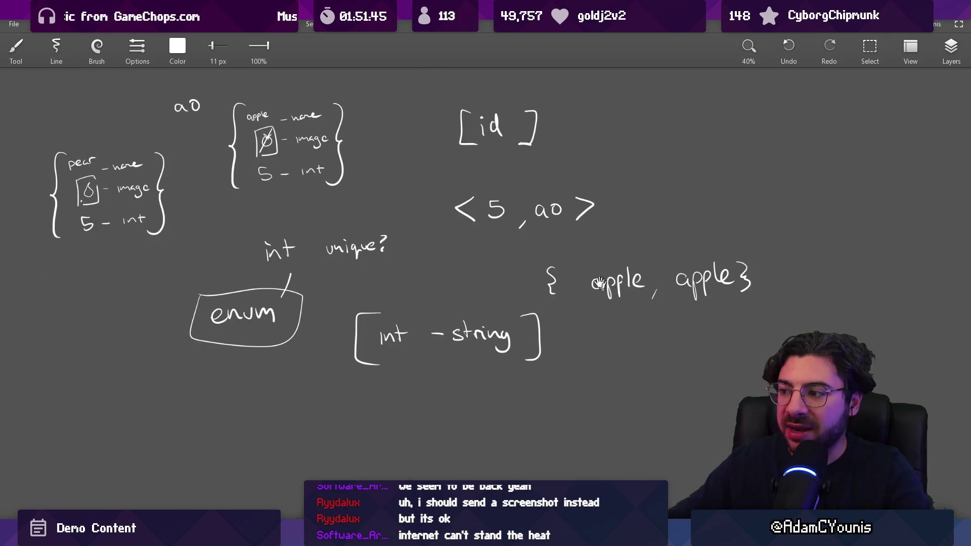
scroll(599, 282, up, 3)
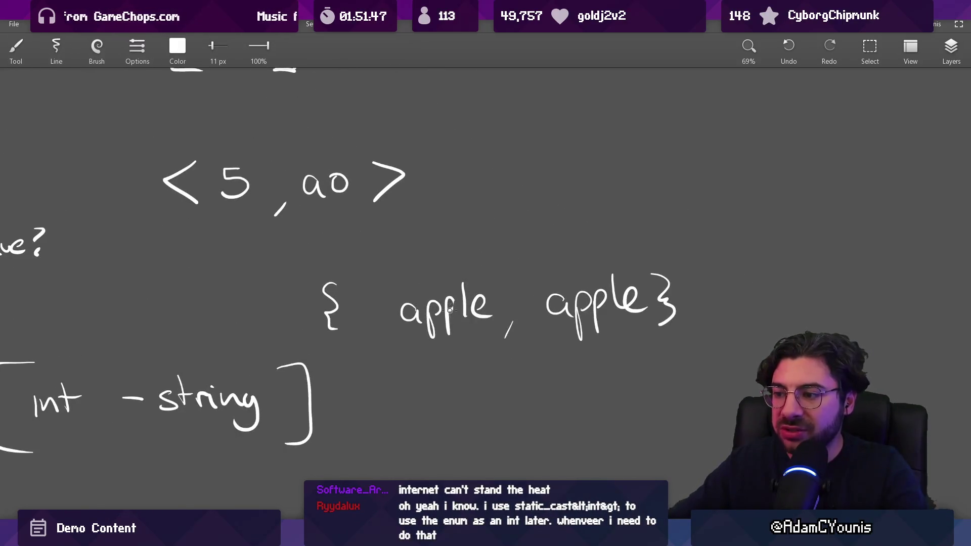
Erase the second 'apple' to make way for 'pear', discarding stray strokes and a trial box
mouse_move(458, 299)
mouse_down()
mouse_move(449, 324)
mouse_move(462, 285)
mouse_move(433, 256)
mouse_move(488, 335)
mouse_move(477, 275)
mouse_up()
key(ctrl+z)
key(ctrl+z)
key(e)
key(ctrl+z)
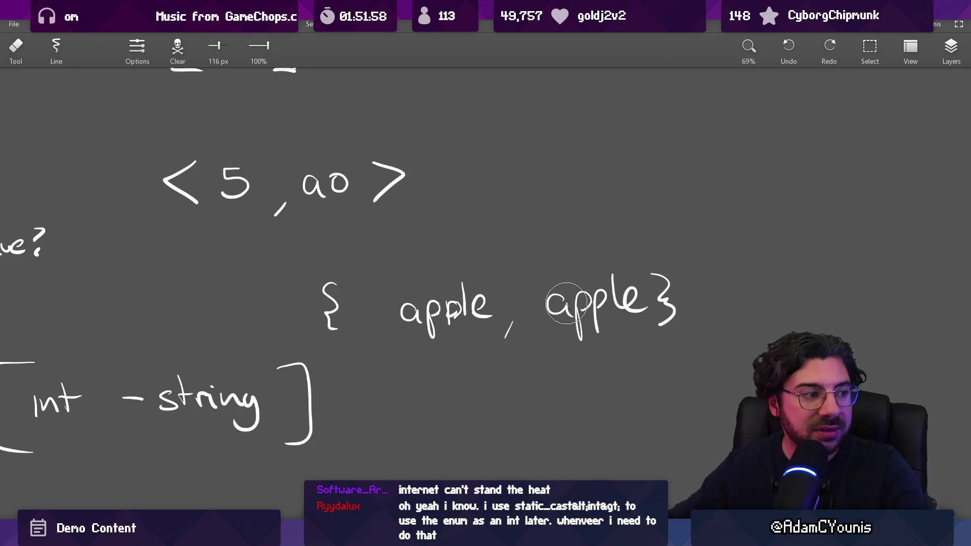
mouse_move(566, 303)
mouse_down()
mouse_move(597, 319)
mouse_move(582, 303)
mouse_move(619, 307)
mouse_up()
key(b)
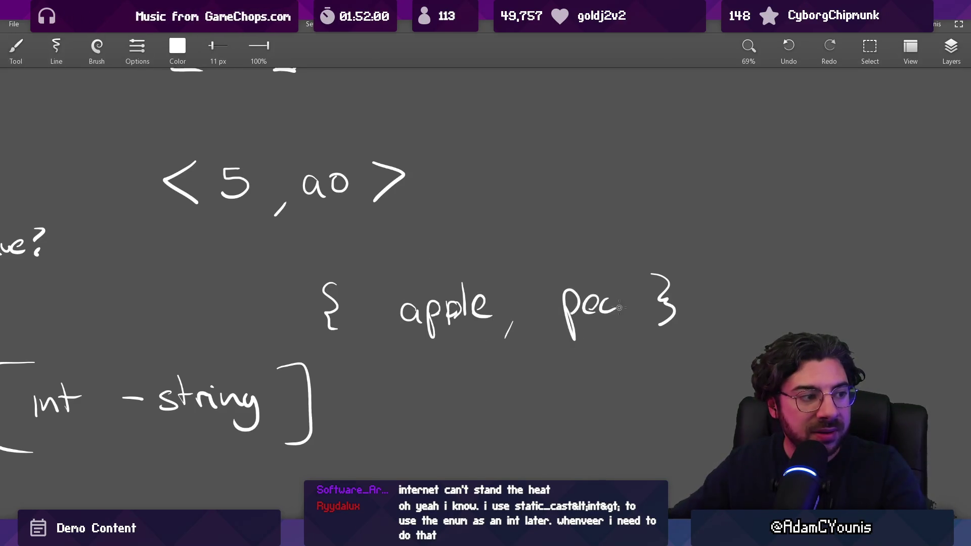
drag(547, 332, 564, 275)
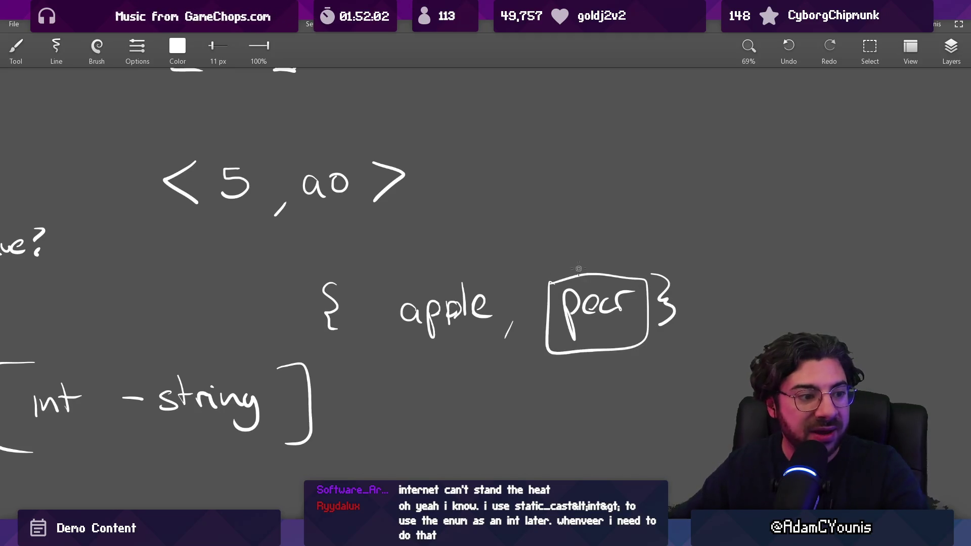
key(ctrl+z)
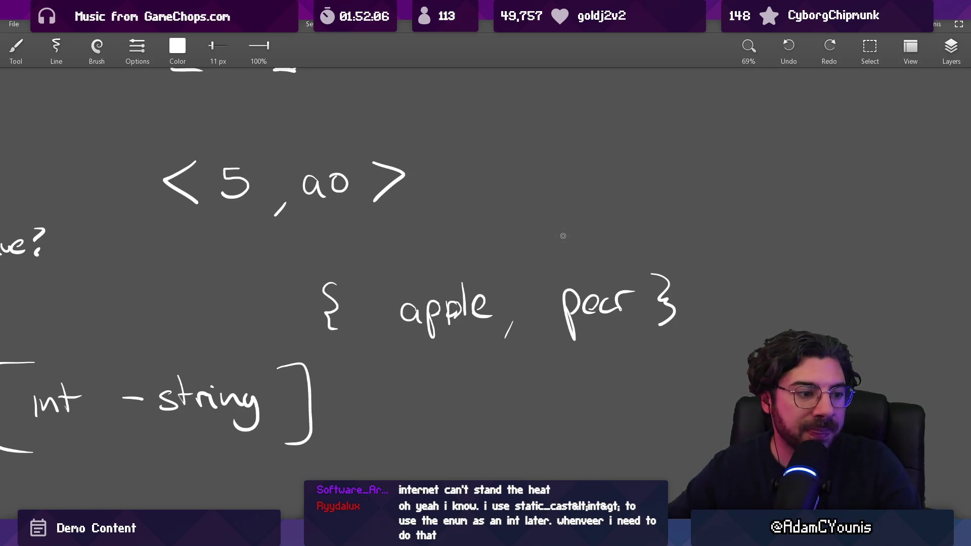
scroll(563, 236, down, 3)
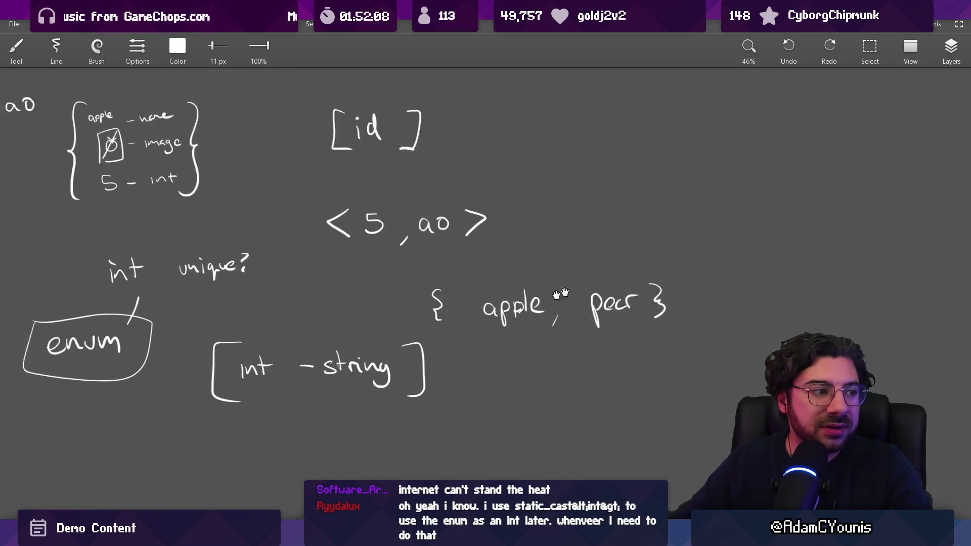
Redraw the opening brace closer to 'apple' and discard a trial underline of the set
mouse_move(526, 273)
mouse_down()
mouse_move(528, 304)
mouse_move(556, 299)
mouse_up()
scroll(541, 294, down, 2)
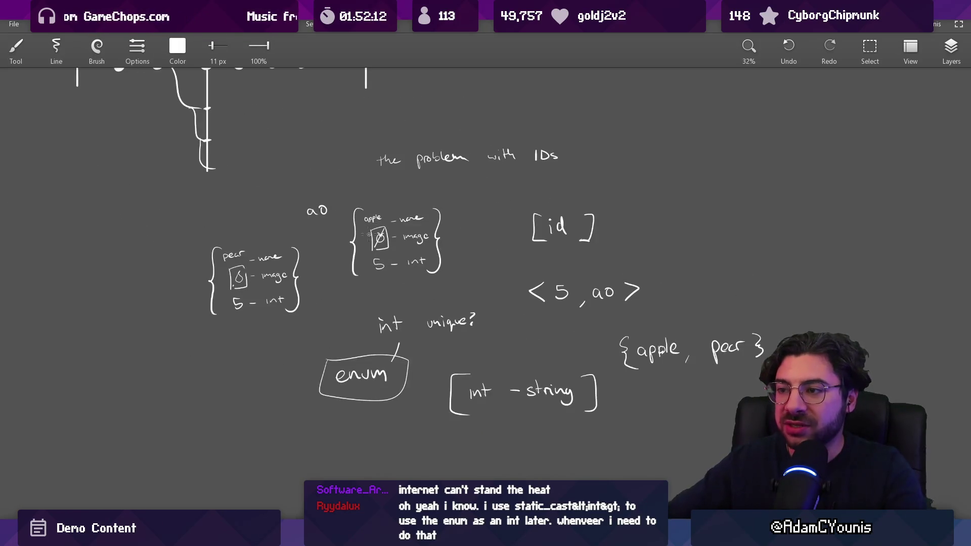
key(ctrl+z)
drag(526, 336, 448, 279)
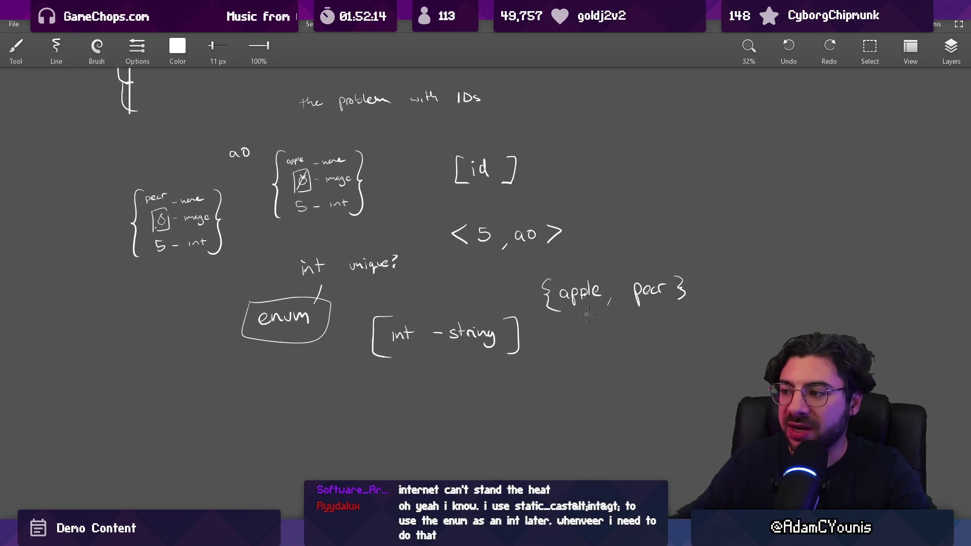
drag(558, 326, 707, 324)
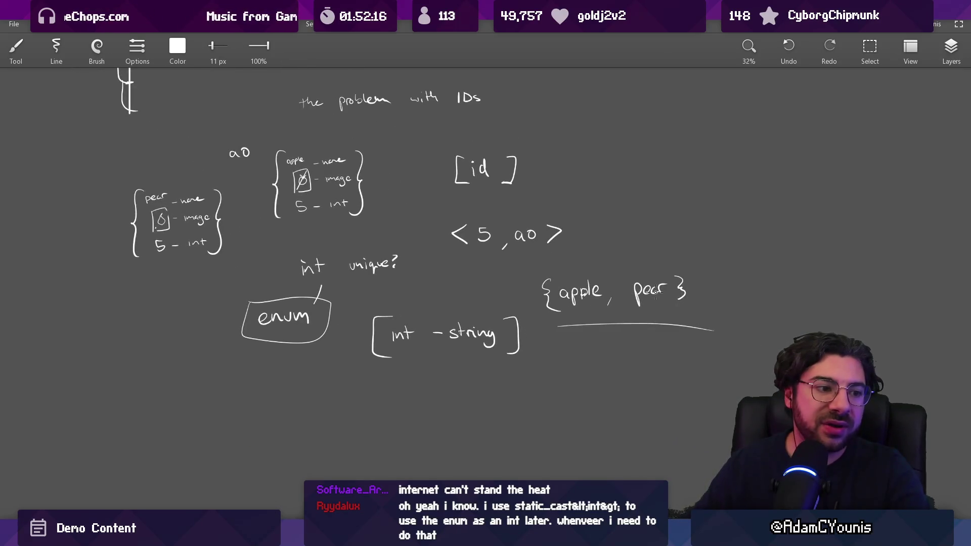
key(ctrl+z)
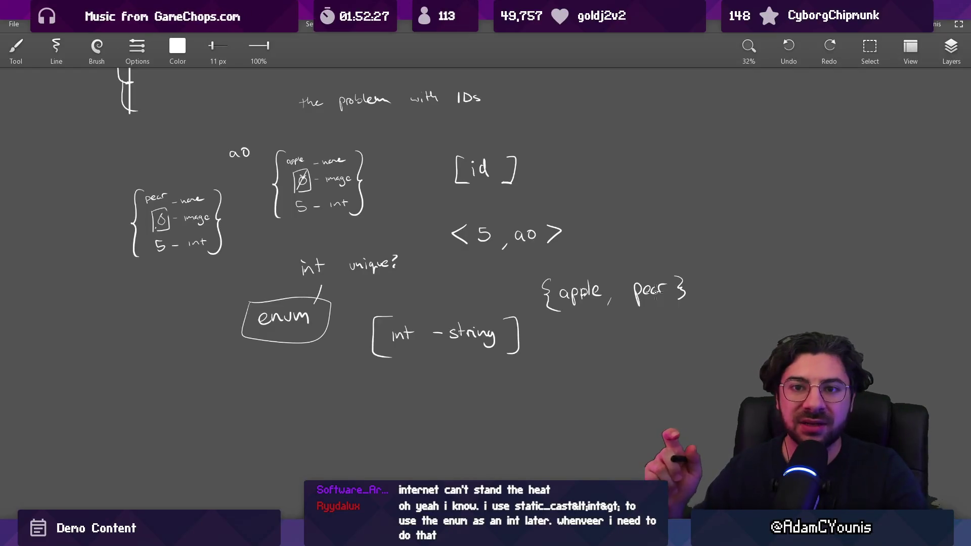
Underline 'apple' and erase its second p
scroll(478, 299, up, 3)
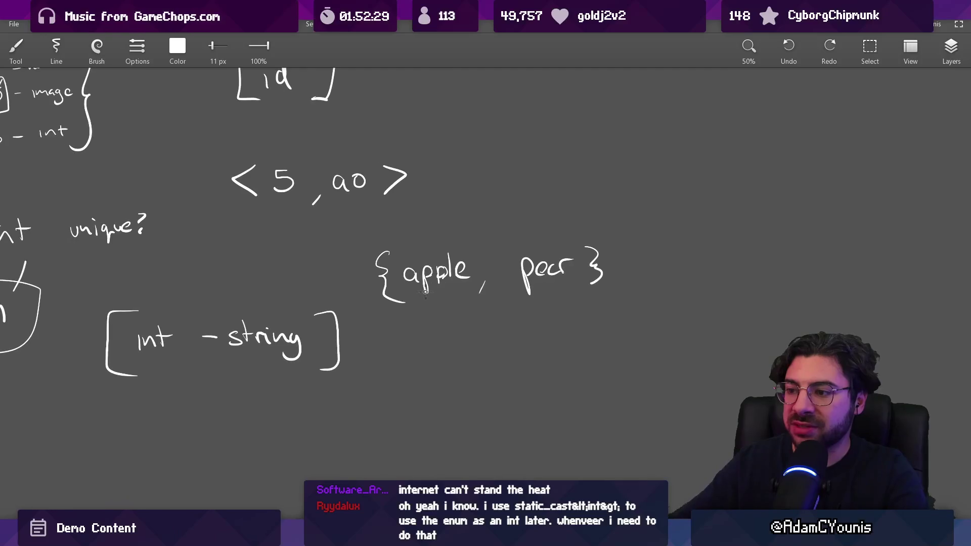
drag(420, 291, 468, 286)
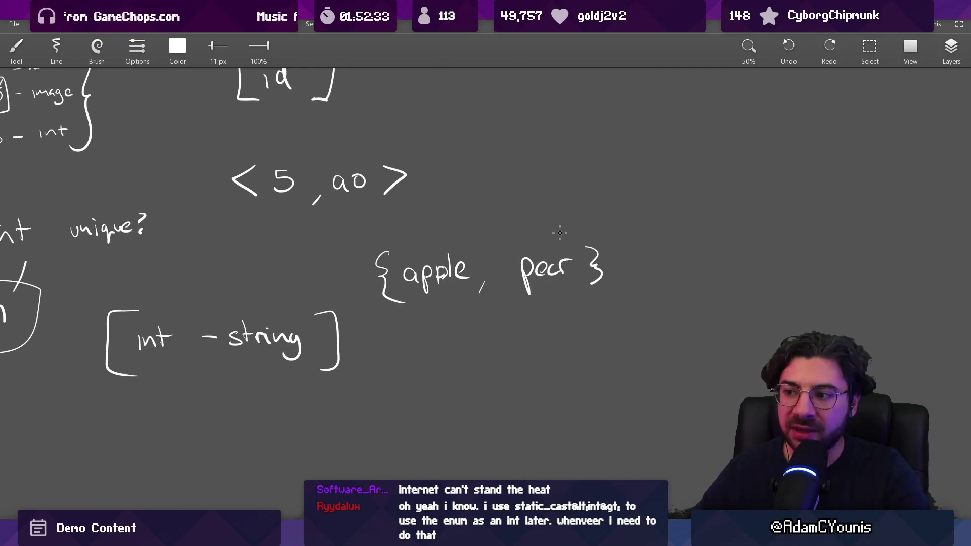
key(e)
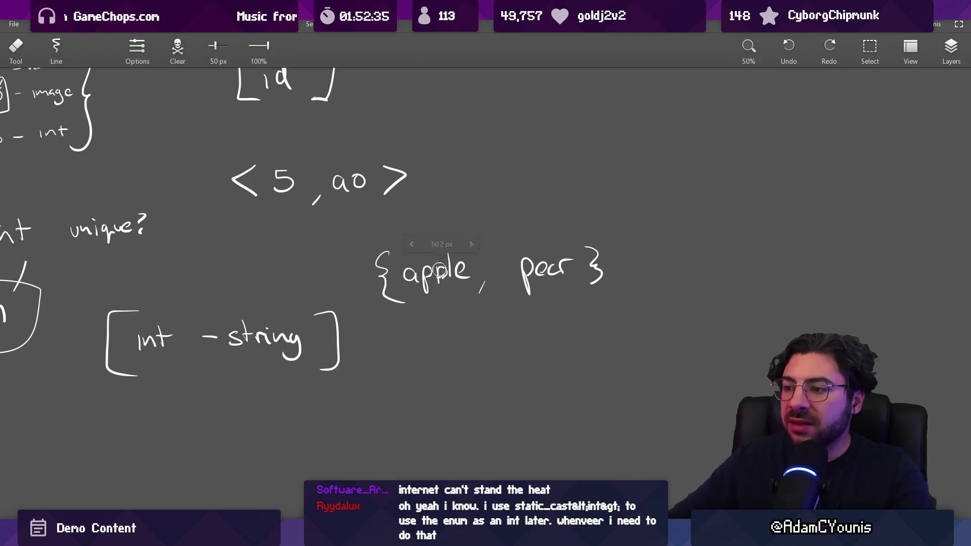
drag(438, 264, 441, 279)
key(b)
scroll(570, 329, down, 3)
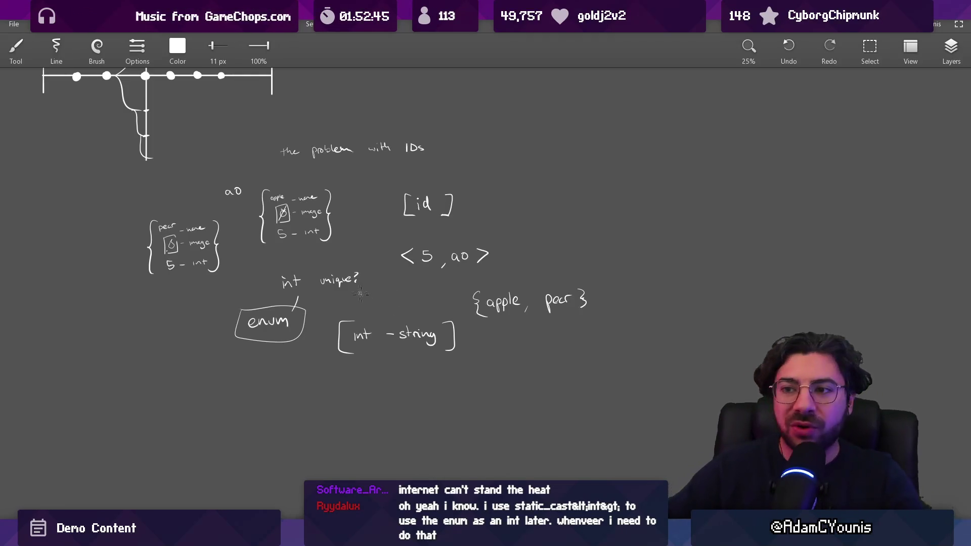
scroll(360, 293, down, 3)
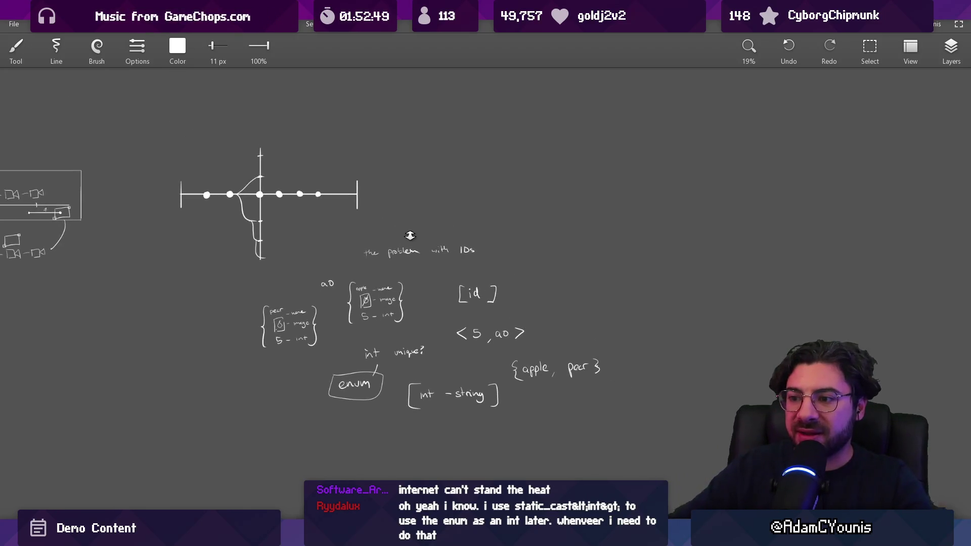
key(e)
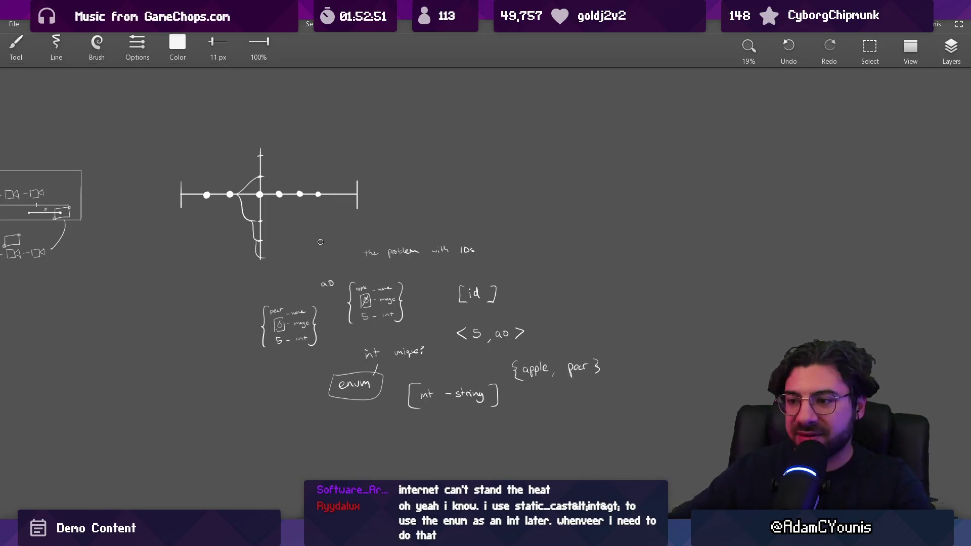
drag(358, 306, 362, 307)
Write 'enum' in empty space with two branching arrows, one curving up and one down
scroll(429, 290, up, 5)
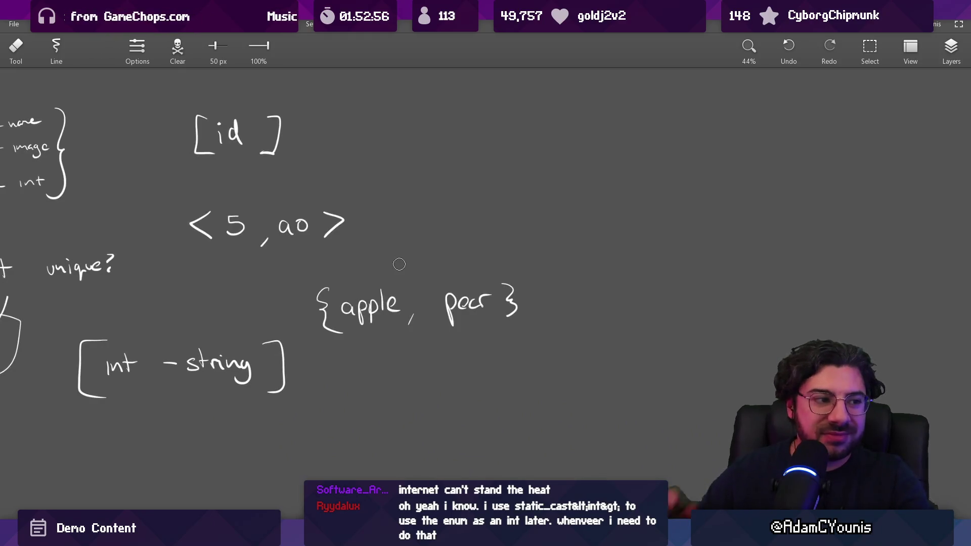
drag(390, 261, 302, 246)
scroll(345, 292, up, 2)
key(b)
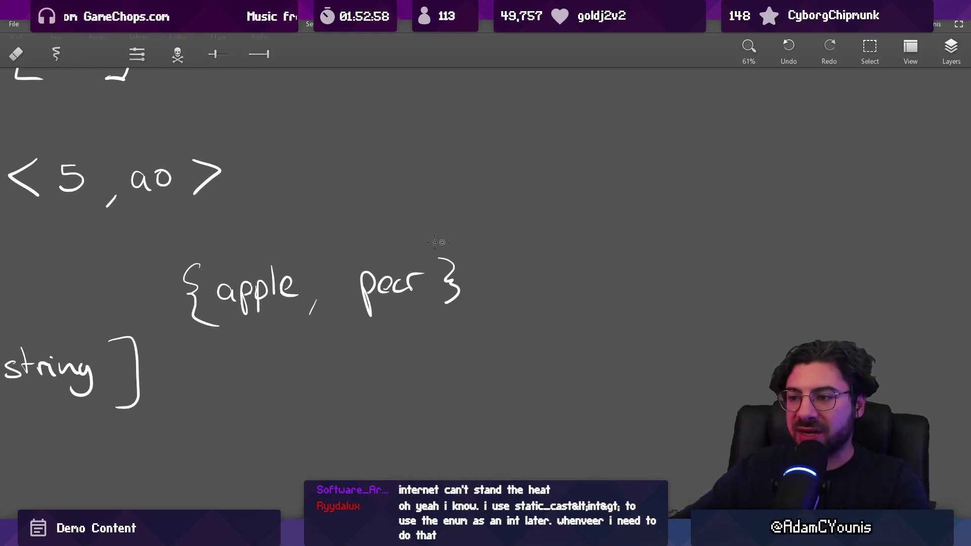
mouse_move(553, 221)
mouse_down()
mouse_move(629, 210)
mouse_move(664, 222)
mouse_up()
scroll(602, 275, down, 3)
mouse_move(602, 275)
mouse_down()
mouse_move(408, 288)
mouse_move(535, 248)
mouse_up()
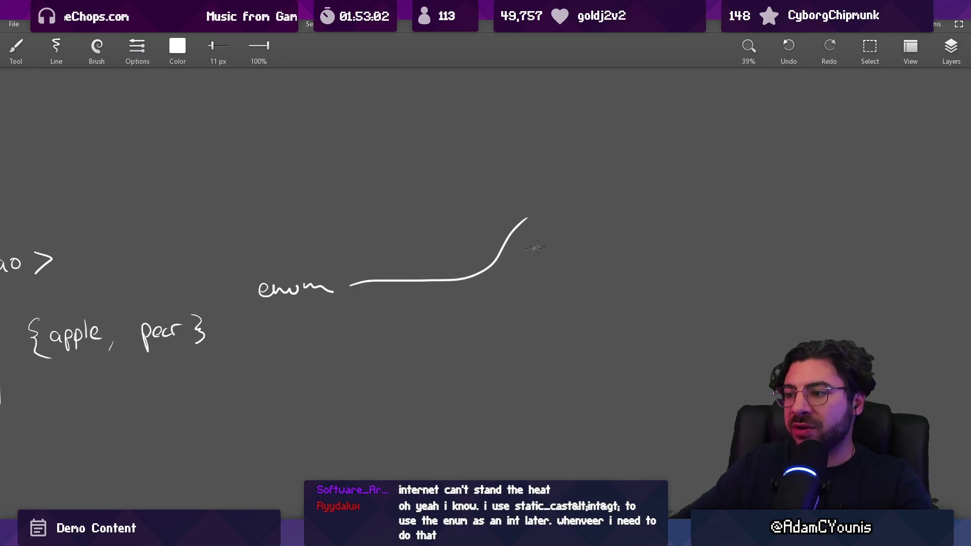
drag(380, 278, 511, 339)
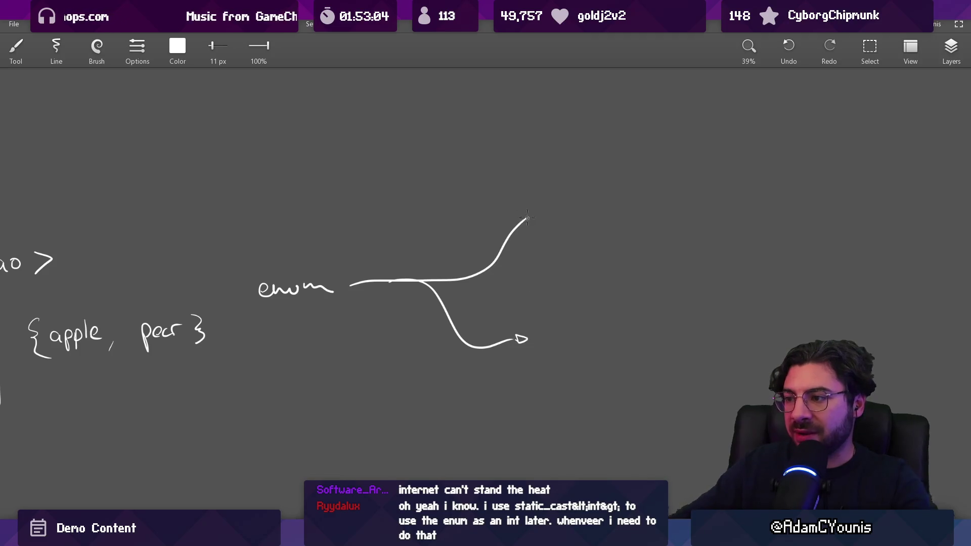
Fix the g in 'string' on the upper arrow and circle the word
drag(531, 239, 500, 245)
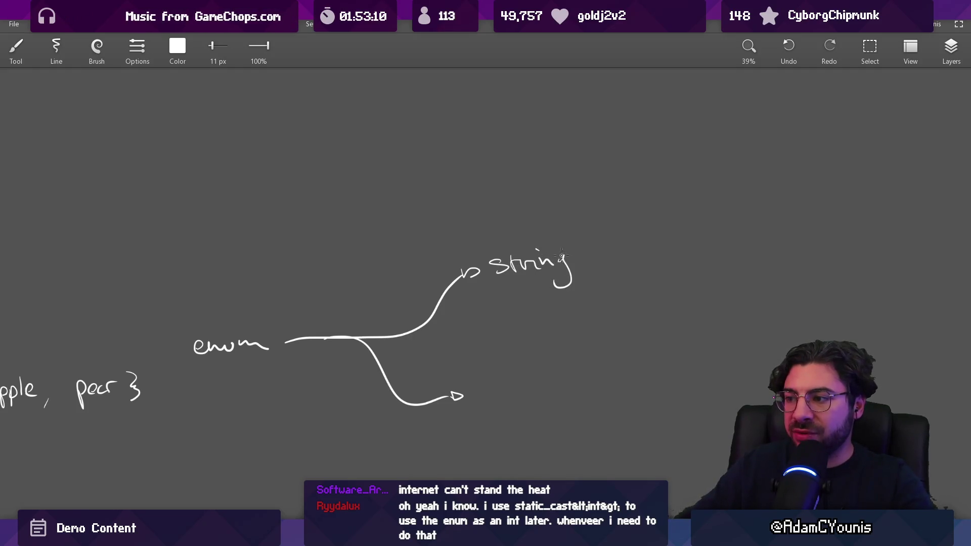
key(e)
mouse_move(562, 257)
mouse_down()
mouse_move(571, 288)
mouse_move(568, 278)
mouse_up()
key(b)
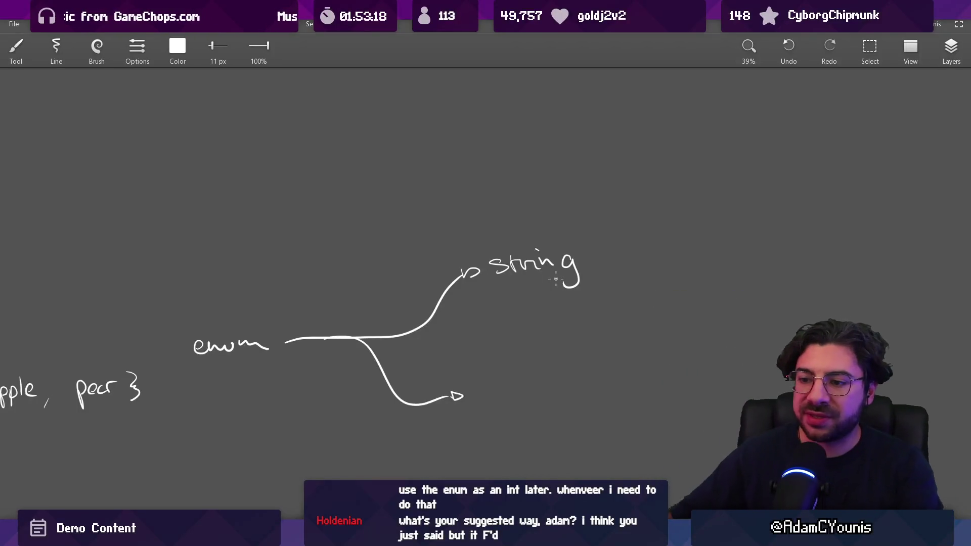
scroll(386, 282, right, 4)
mouse_move(407, 240)
mouse_down()
mouse_move(404, 167)
mouse_move(396, 161)
mouse_up()
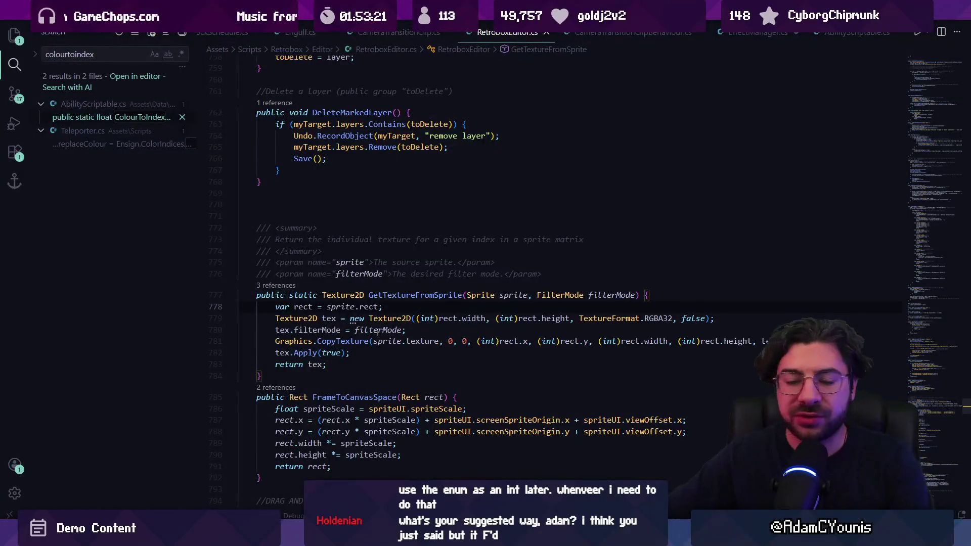
Scroll RetroboxEditor.cs to GetTextureFromSprite, then return to the Sketchable board
scroll(389, 339, down, 3)
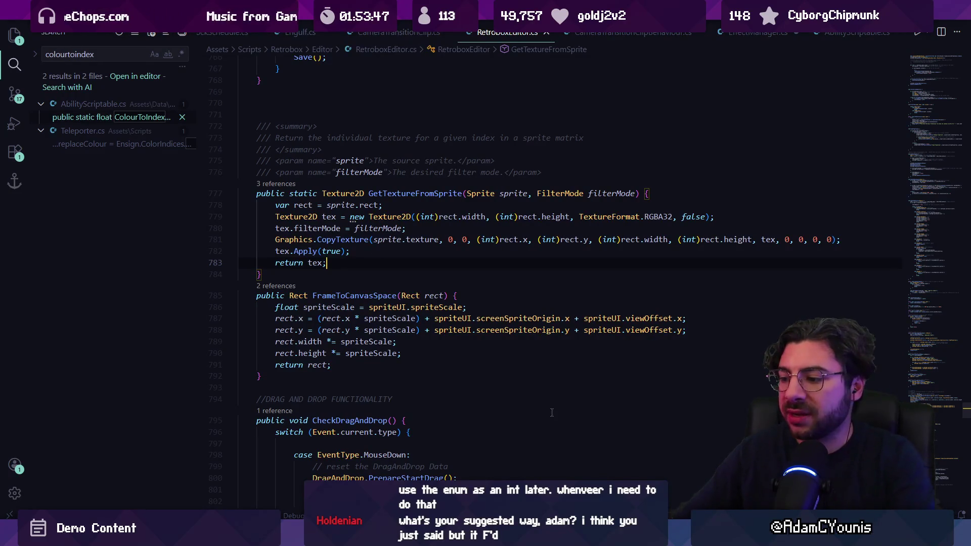
key(alt+Tab)
scroll(516, 219, down, 5)
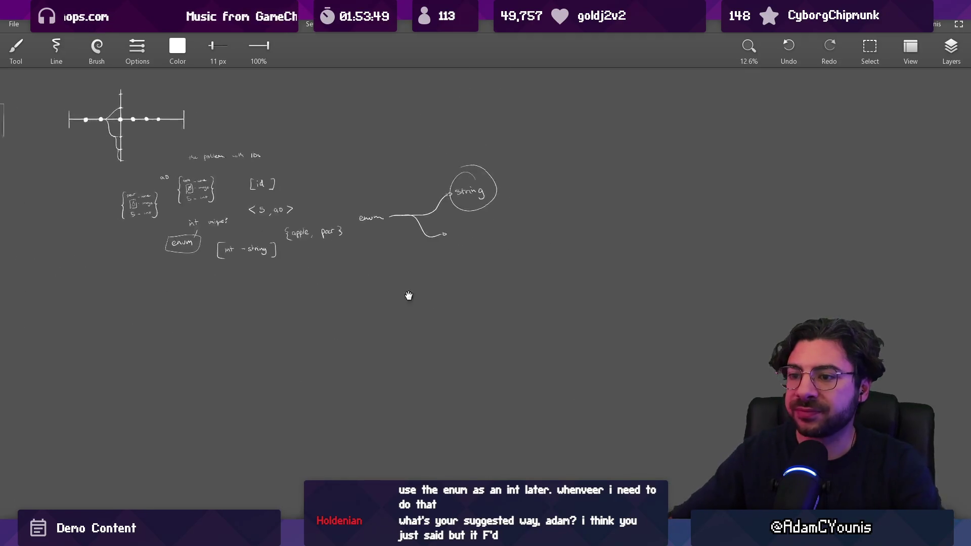
On blank canvas, handwrite 'Logic', a double-headed arrow, and 'Data'
mouse_move(408, 295)
mouse_down()
mouse_move(502, 371)
mouse_move(353, 354)
mouse_up()
scroll(353, 354, up, 5)
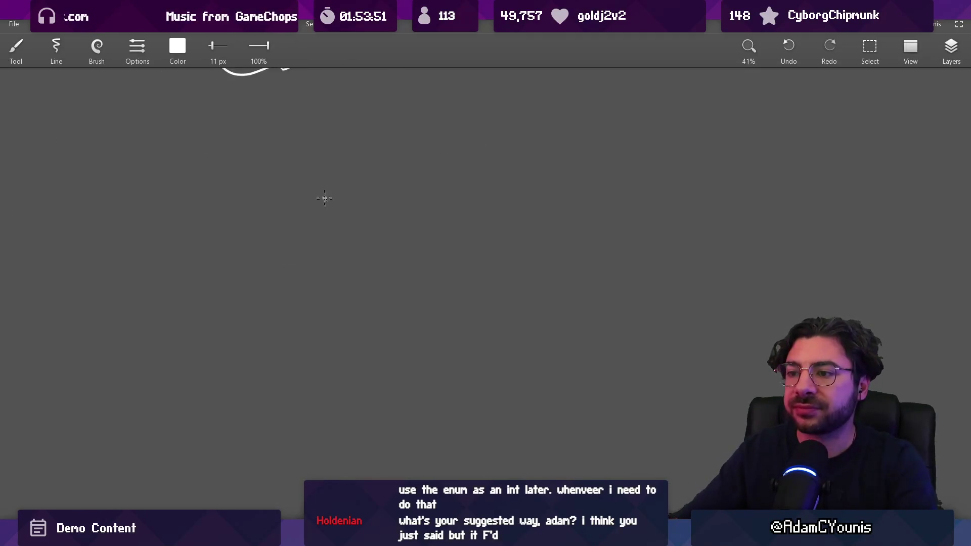
drag(303, 173, 353, 208)
drag(382, 183, 385, 192)
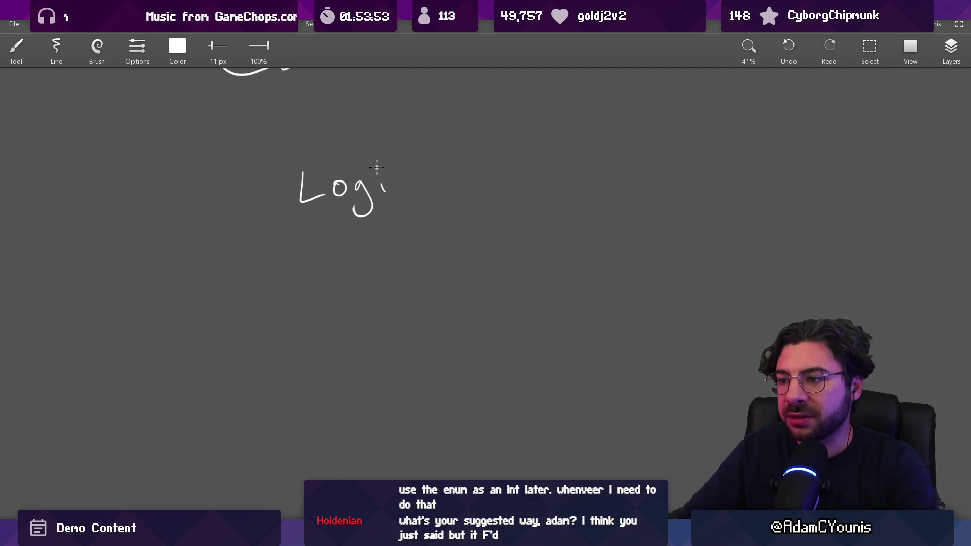
drag(501, 190, 408, 209)
drag(349, 201, 540, 206)
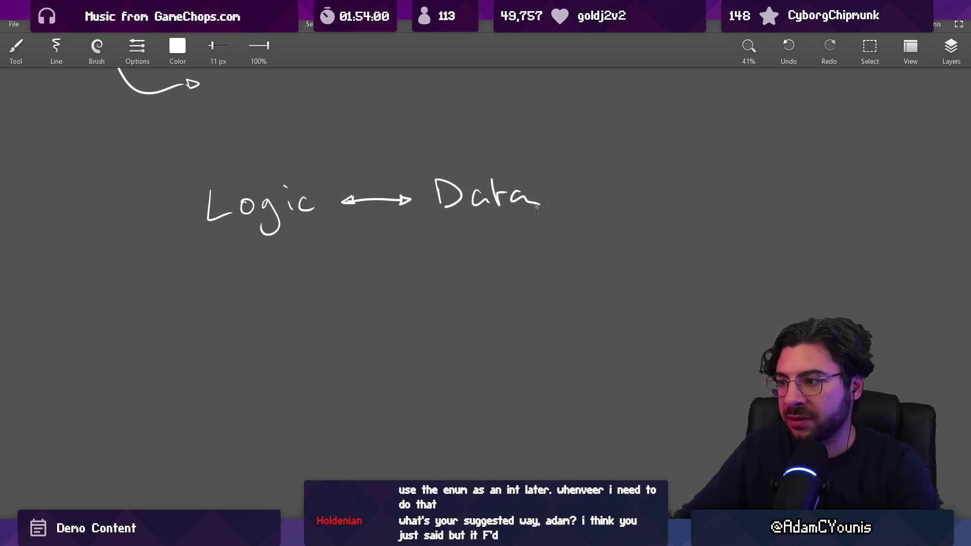
drag(439, 235, 447, 271)
scroll(447, 271, up, 2)
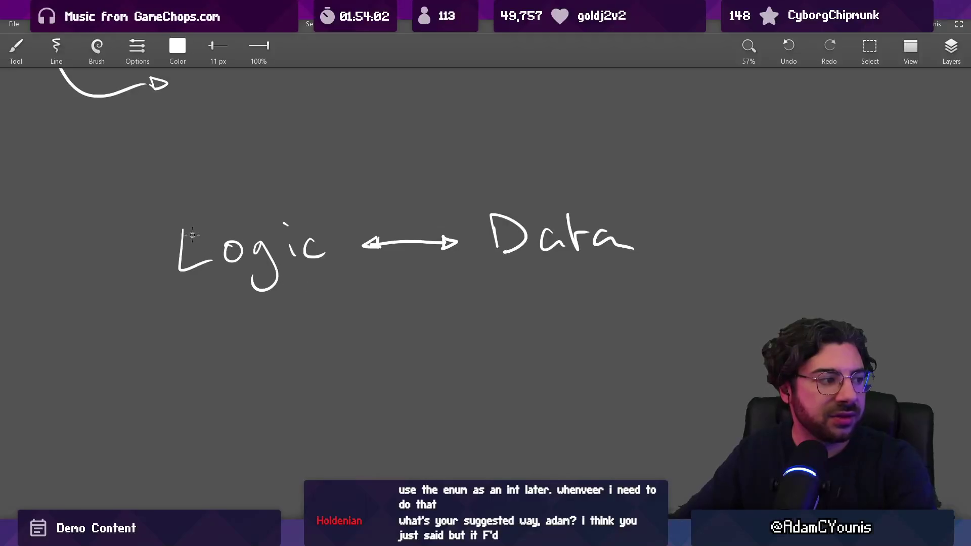
Try boxes around Logic and Data and a vertical divider, undoing each one
mouse_move(166, 193)
mouse_down()
mouse_move(310, 336)
mouse_move(172, 177)
mouse_up()
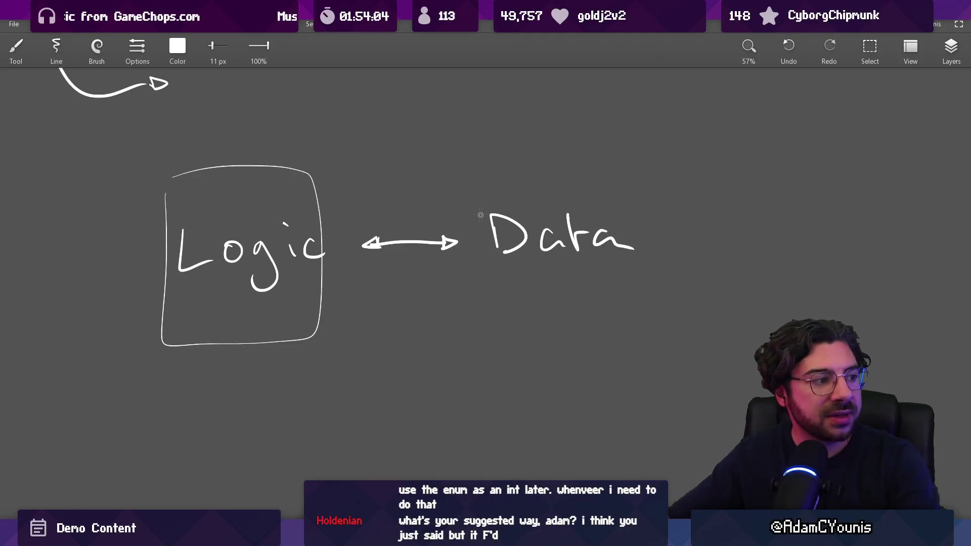
key(ctrl+z)
mouse_move(475, 185)
mouse_down()
mouse_move(493, 342)
mouse_move(484, 176)
mouse_up()
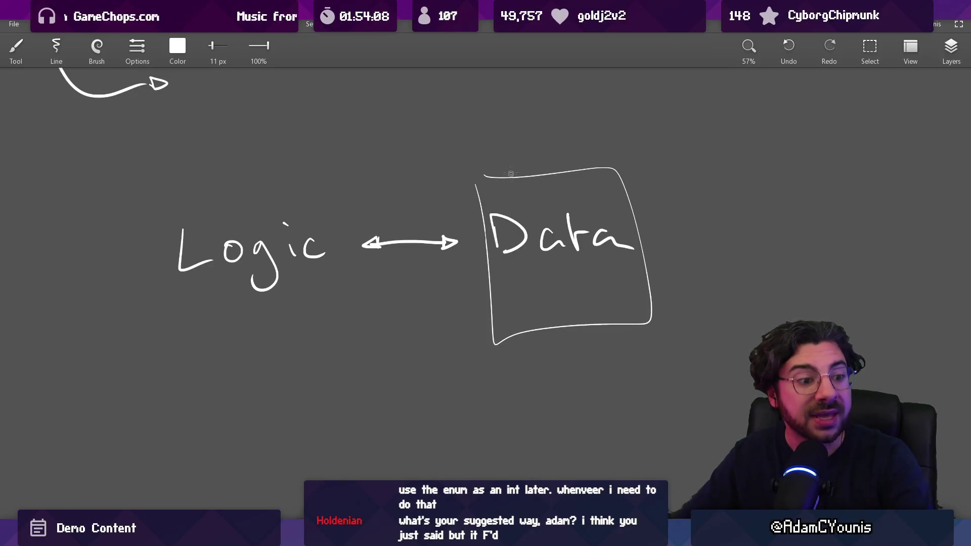
key(ctrl+z)
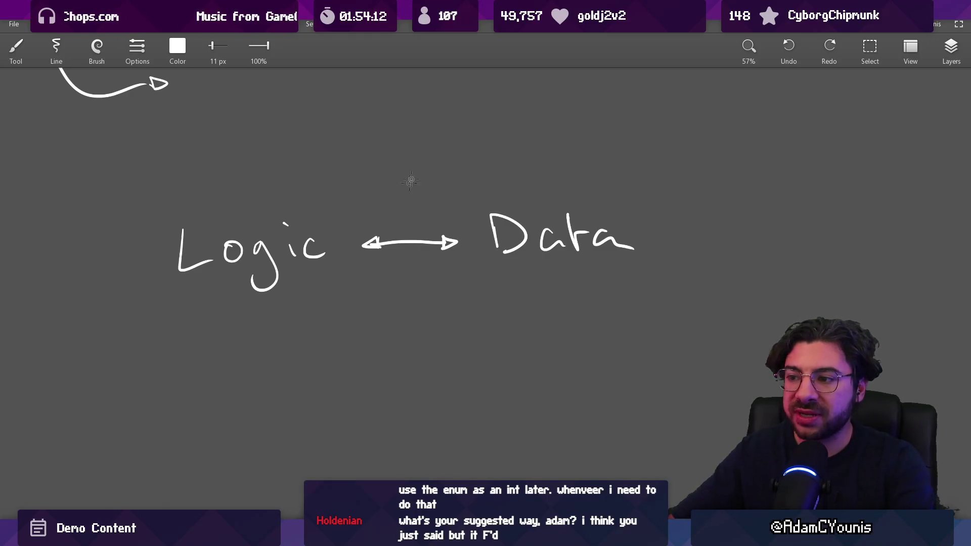
drag(407, 97, 407, 536)
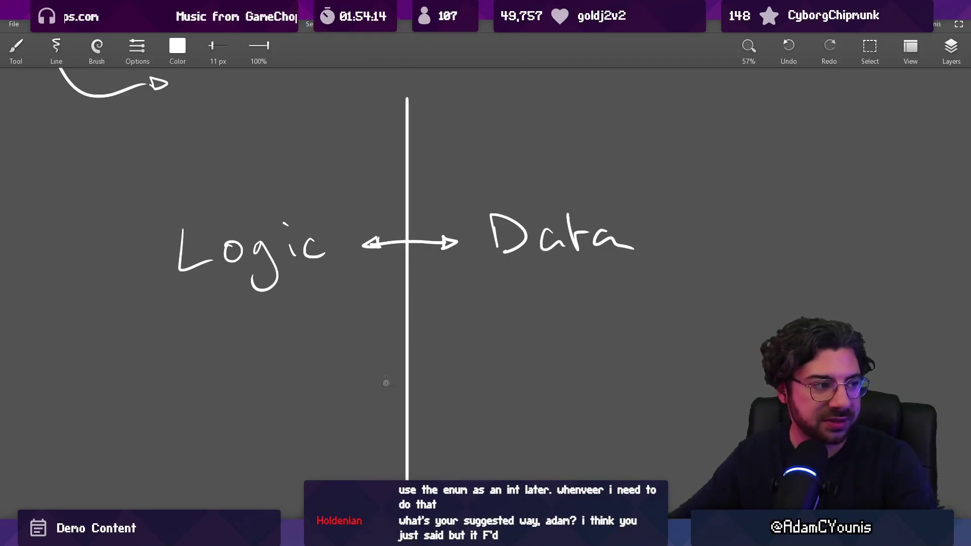
key(ctrl+z)
scroll(321, 310, left, 2)
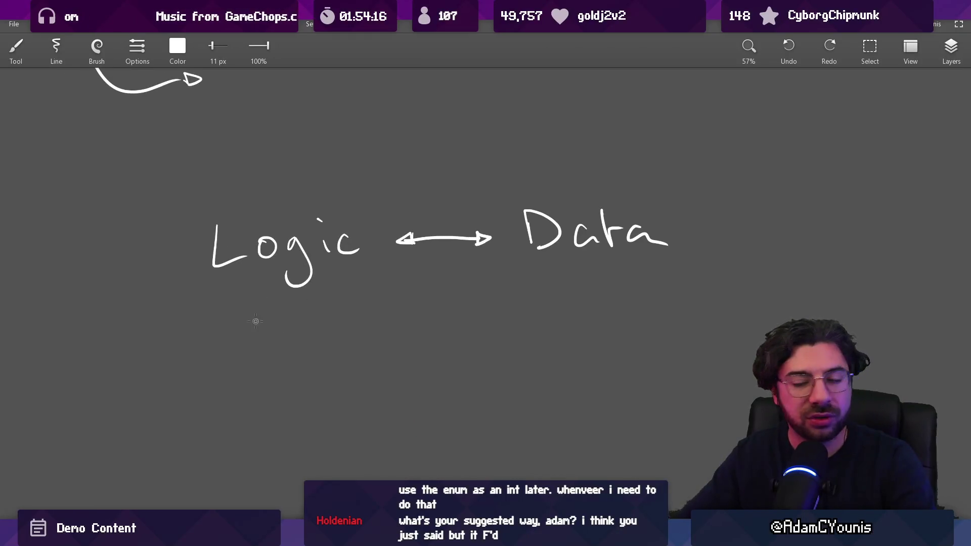
Draw curly braces under Logic and a small box under Data
drag(242, 332, 232, 385)
drag(319, 337, 328, 379)
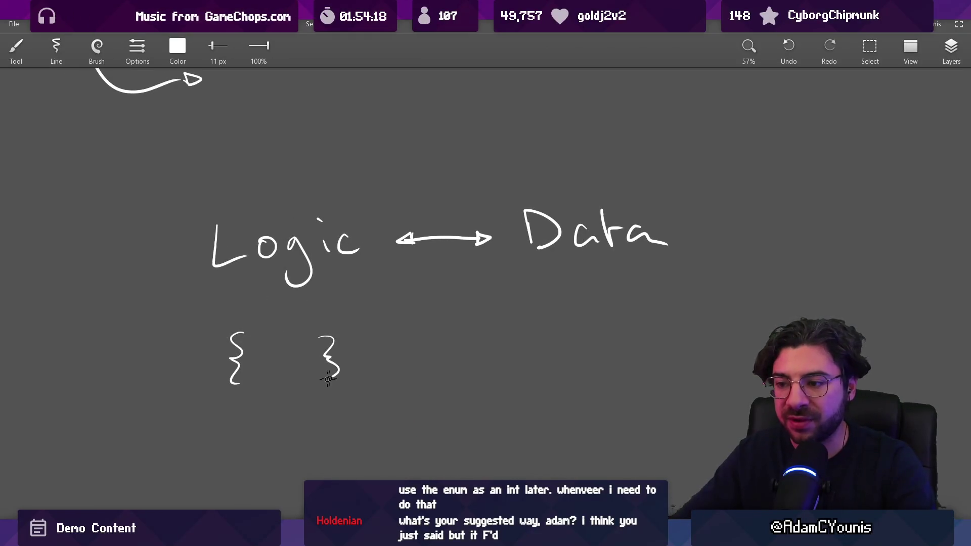
scroll(383, 316, down, 2)
scroll(383, 316, right, 3)
drag(501, 298, 516, 332)
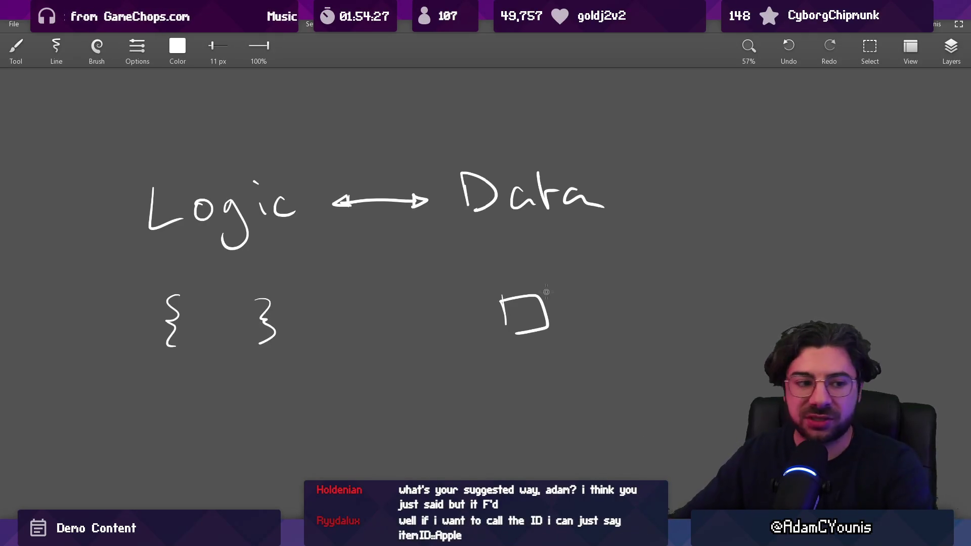
Try curves beside the box under Data, undo them, and zoom in on the box
drag(569, 296, 531, 349)
key(ctrl+z)
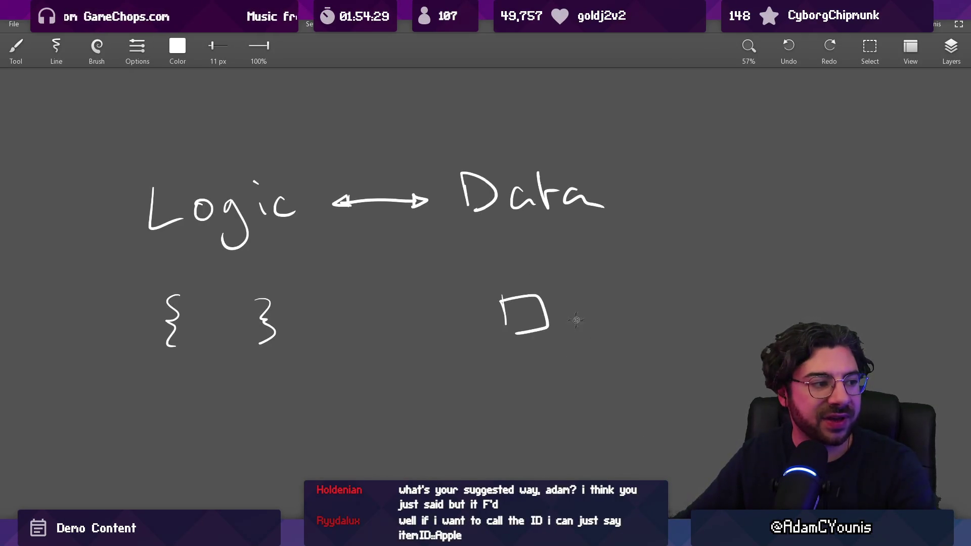
drag(565, 314, 567, 340)
key(ctrl+z)
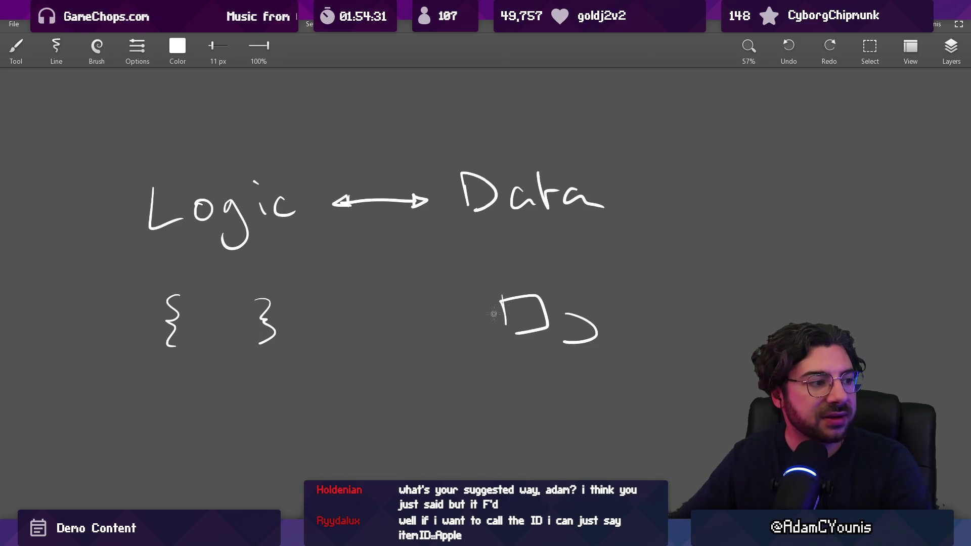
key(ctrl+z)
scroll(514, 287, down, 1)
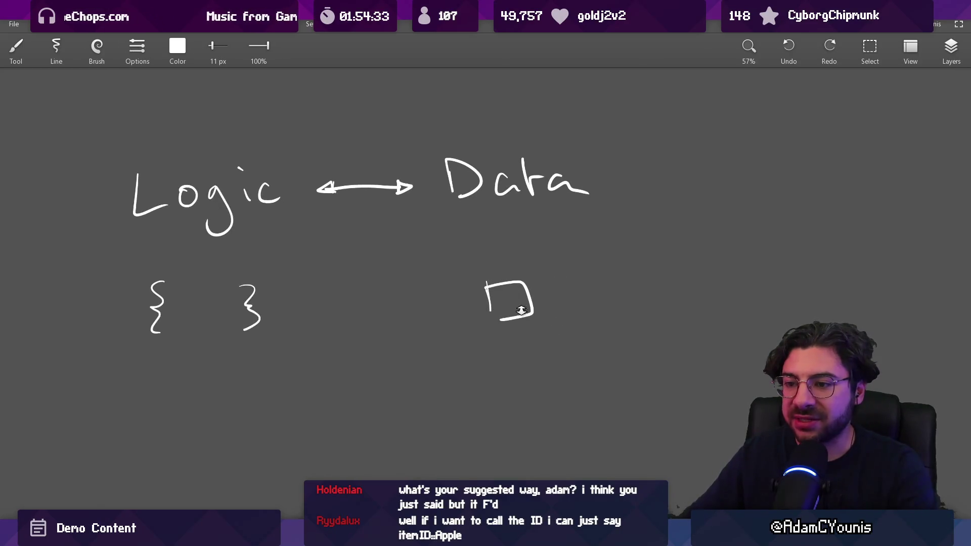
mouse_move(520, 310)
mouse_down()
mouse_move(512, 296)
mouse_move(495, 301)
mouse_move(526, 295)
mouse_up()
scroll(559, 357, down, 2)
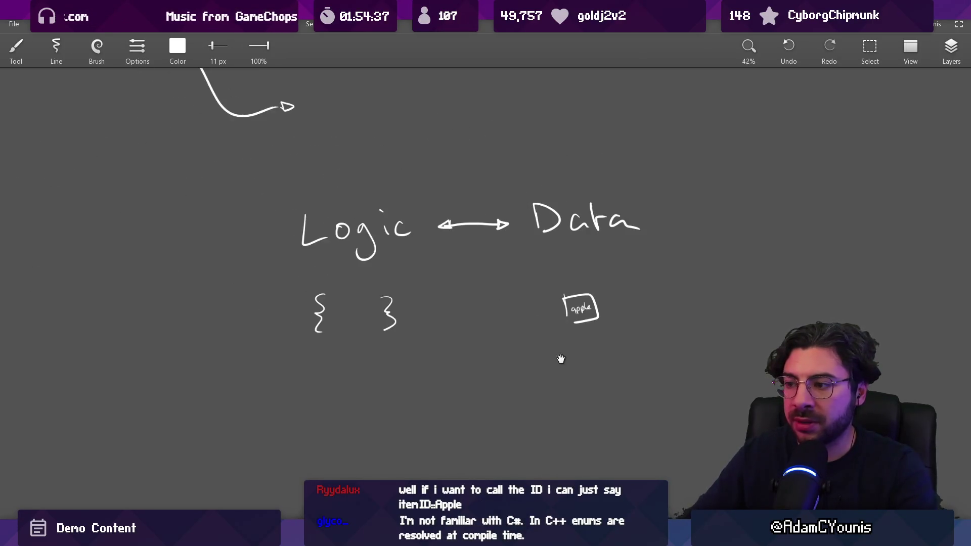
scroll(416, 236, up, 2)
Draw a line between the curly braces, then undo it
drag(235, 316, 299, 311)
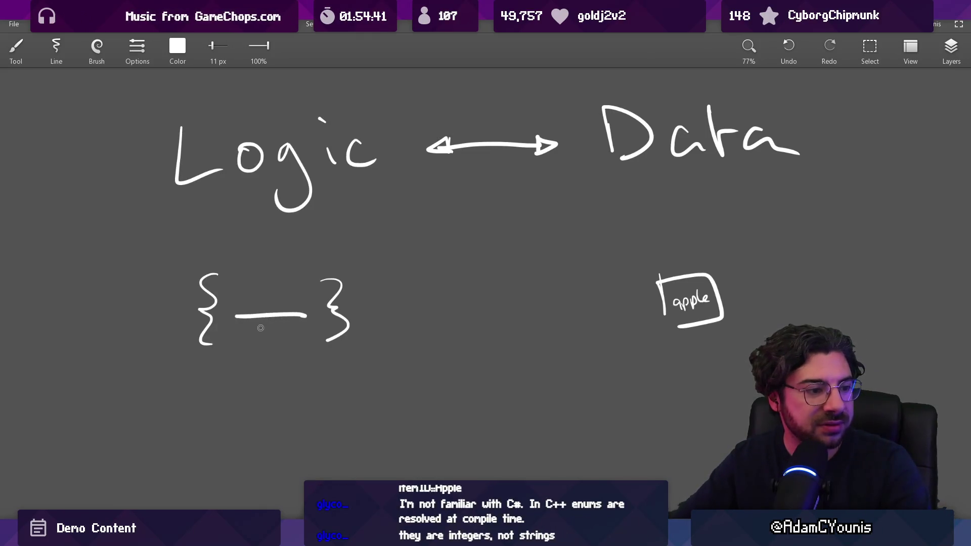
key(ctrl+z)
scroll(307, 342, down, 2)
scroll(306, 343, up, 1)
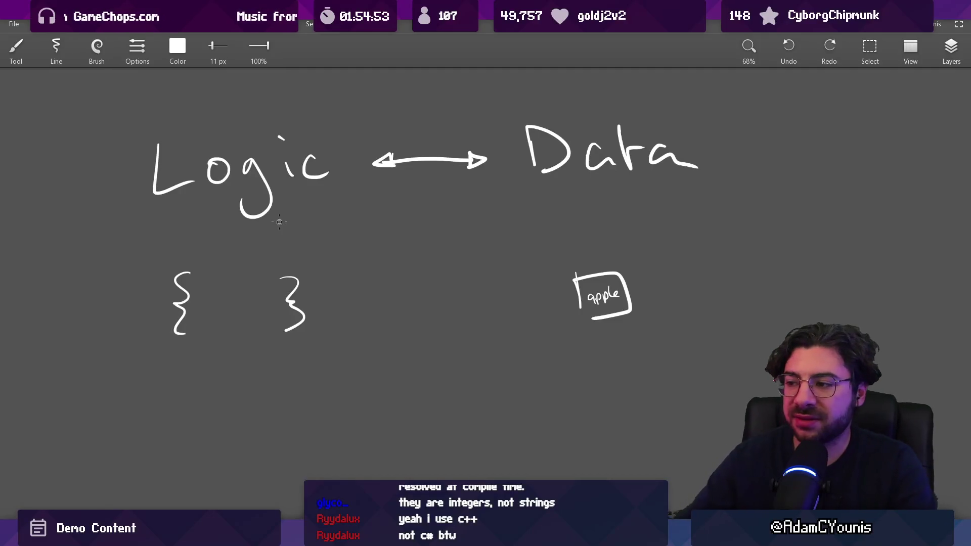
Revisit the enum/string sketch, circling enum and undoing it, then return to VS Code
scroll(526, 330, down, 5)
scroll(494, 232, up, 5)
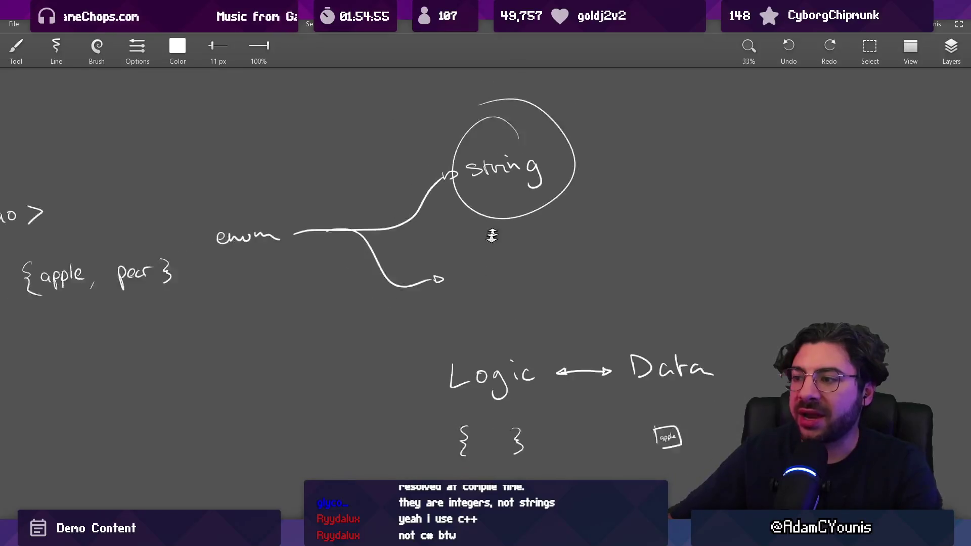
drag(330, 286, 333, 283)
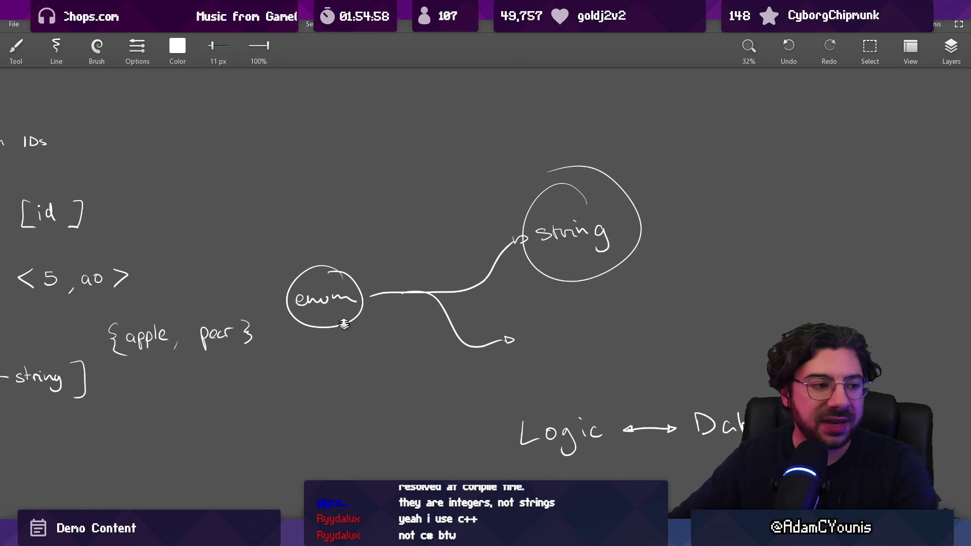
key(ctrl+z)
scroll(344, 324, up, 2)
drag(355, 357, 335, 251)
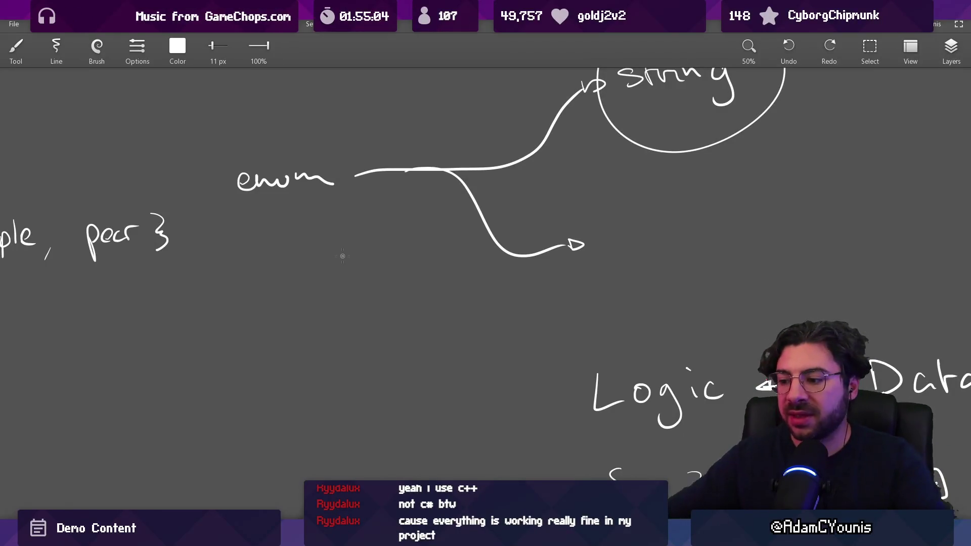
key(alt+Tab)
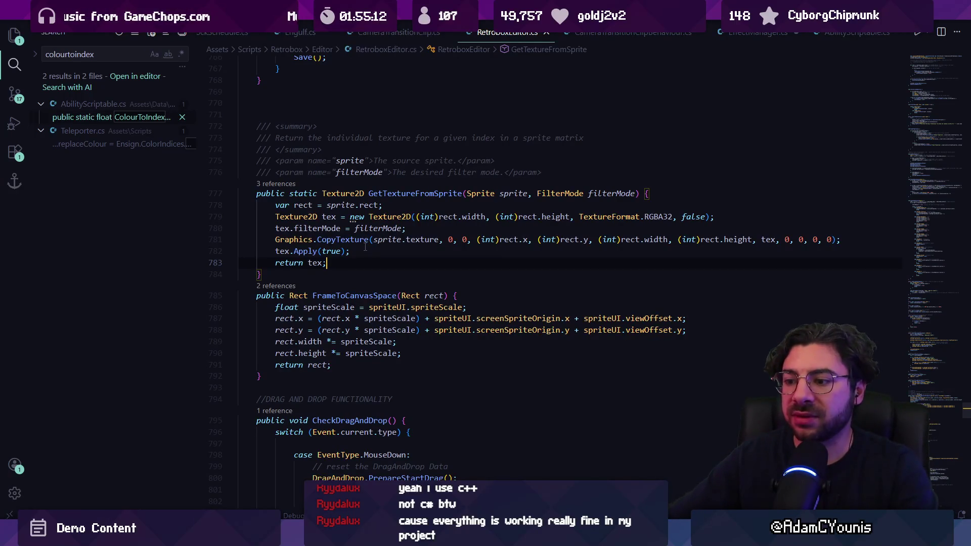
Search the whole project for 'enum' and open the EndReason match in Footsies.cs
key(ctrl+p)
text(enum)
key(ctrl+shift+f)
text(e)
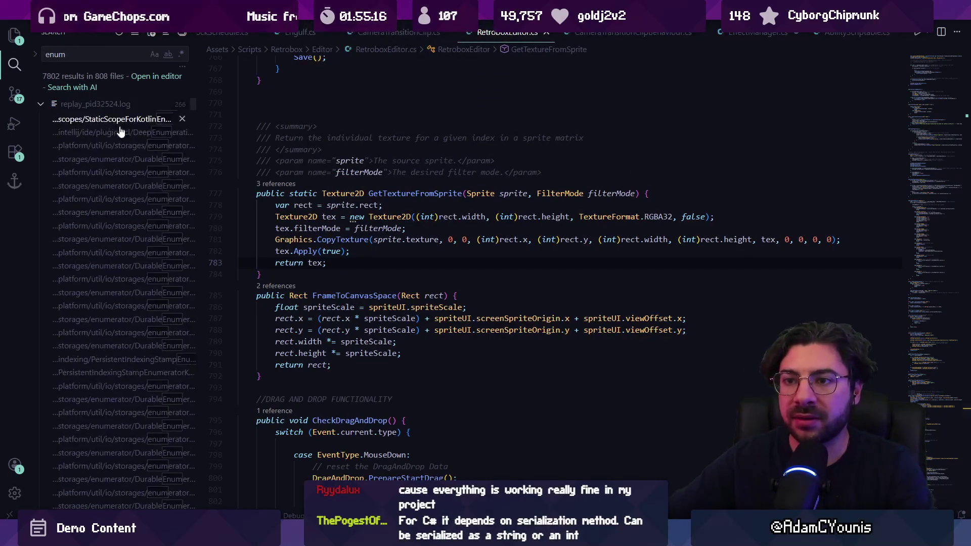
mouse_move(193, 108)
mouse_down()
mouse_move(193, 383)
mouse_move(190, 364)
mouse_up()
scroll(172, 324, up, 10)
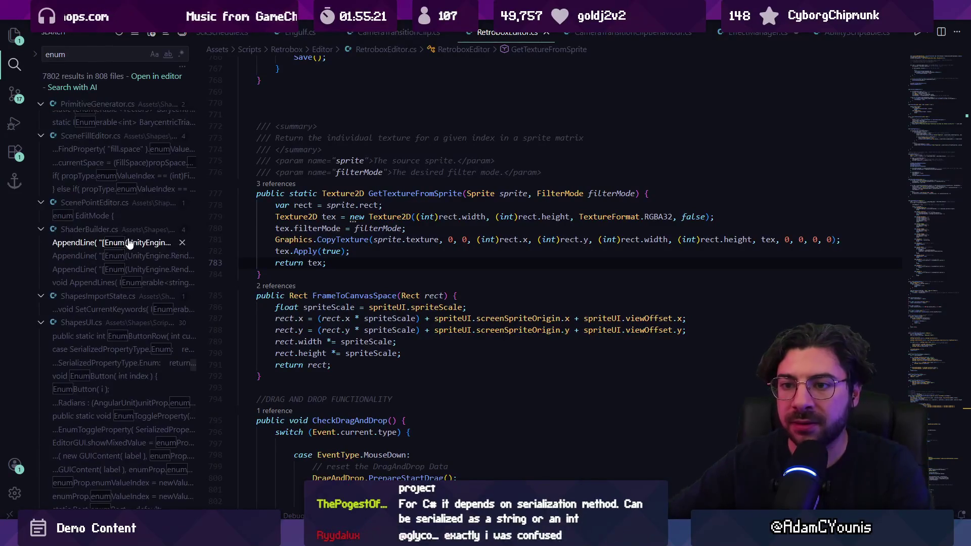
drag(193, 368, 193, 351)
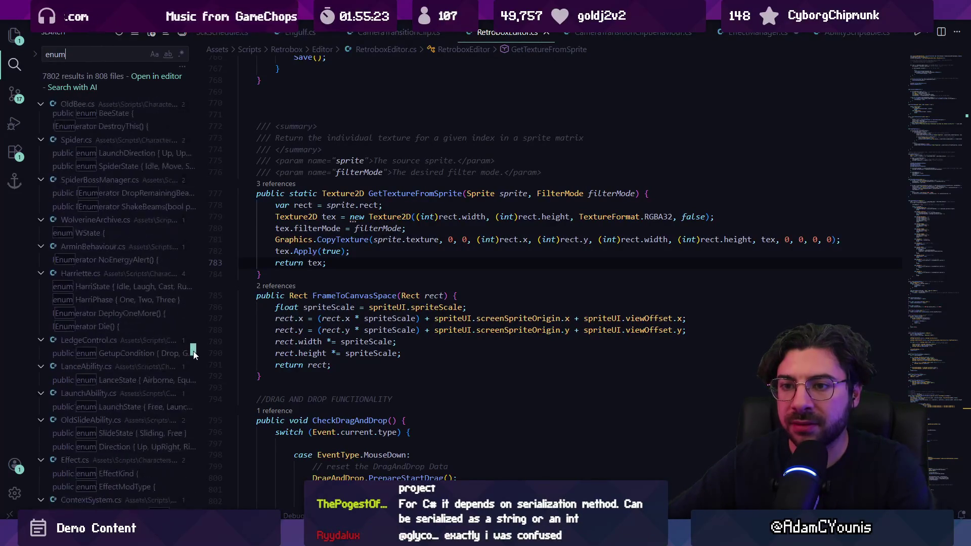
scroll(149, 215, up, 5)
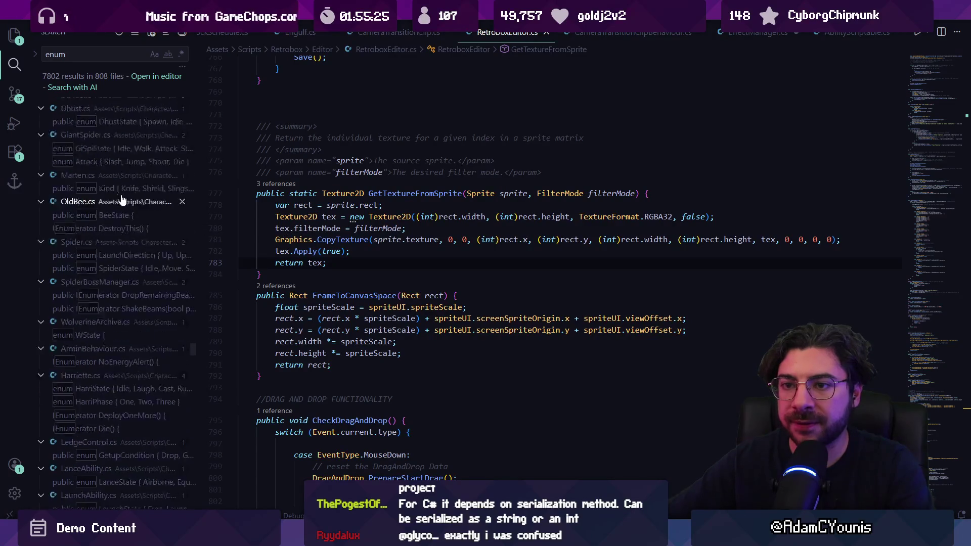
scroll(149, 217, up, 3)
scroll(150, 218, up, 3)
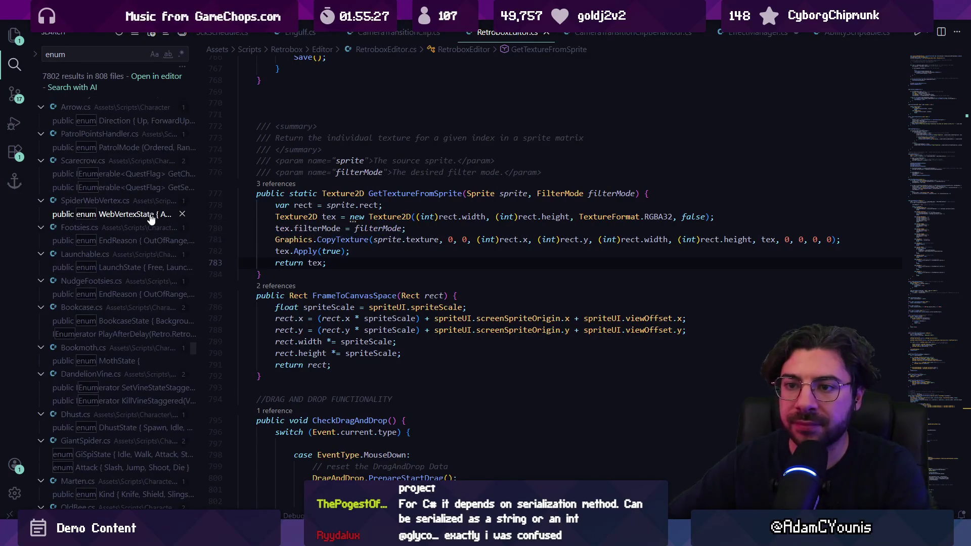
click(124, 240)
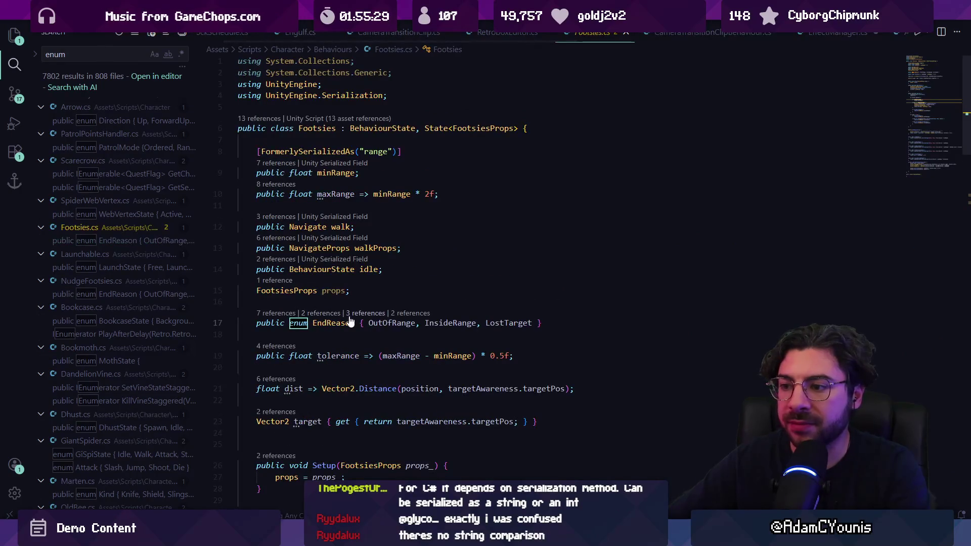
Put the caret on OutOfRange in EndReason and peek its 3 references
scroll(385, 322, down, 3)
click(392, 324)
click(387, 226)
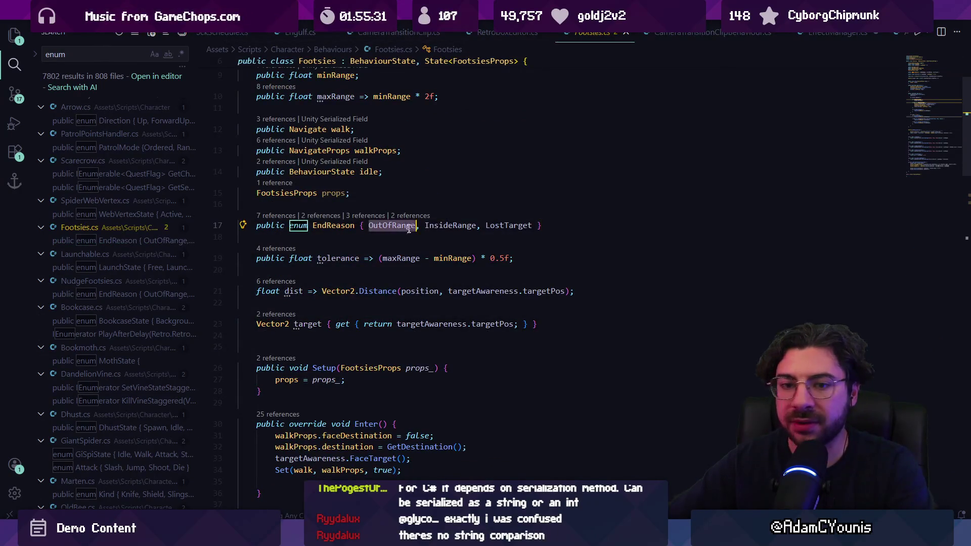
mouse_move(447, 227)
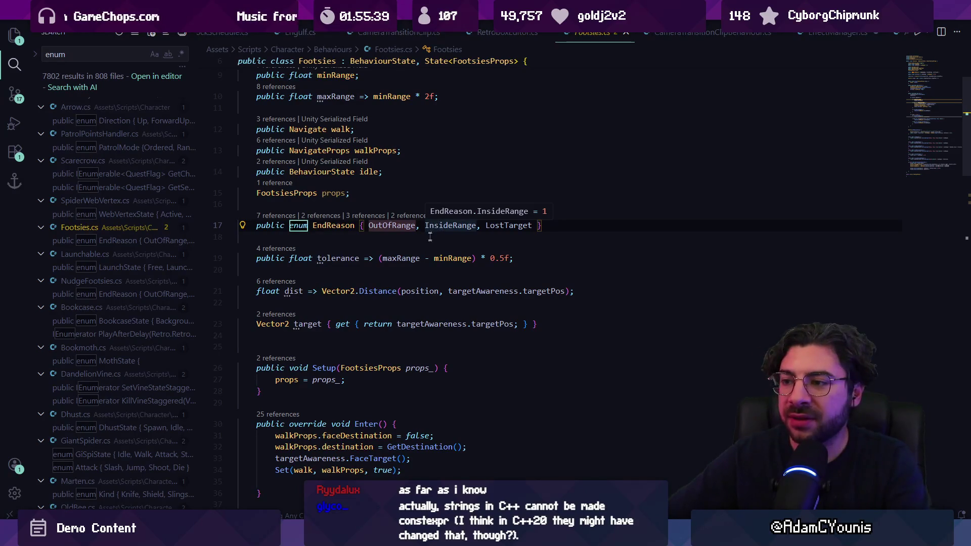
click(429, 238)
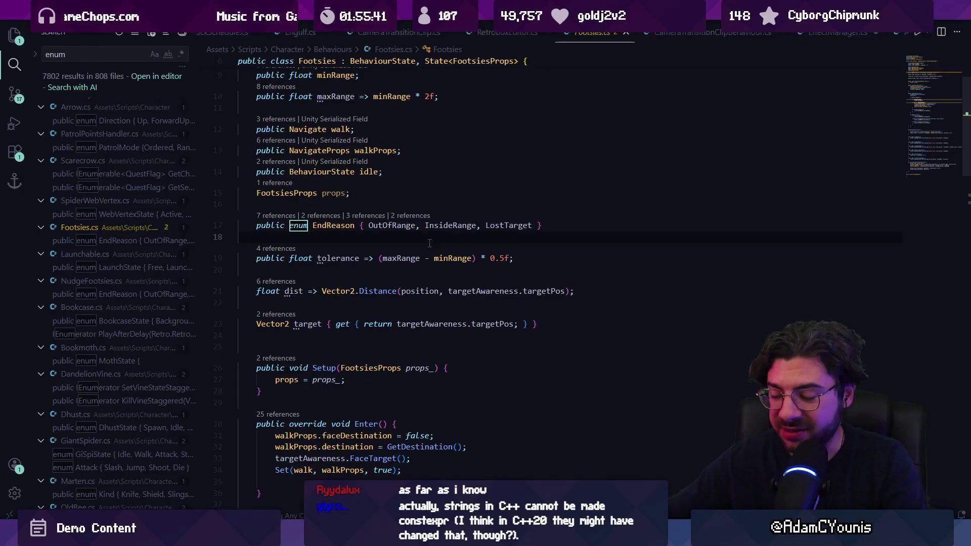
double_click(377, 225)
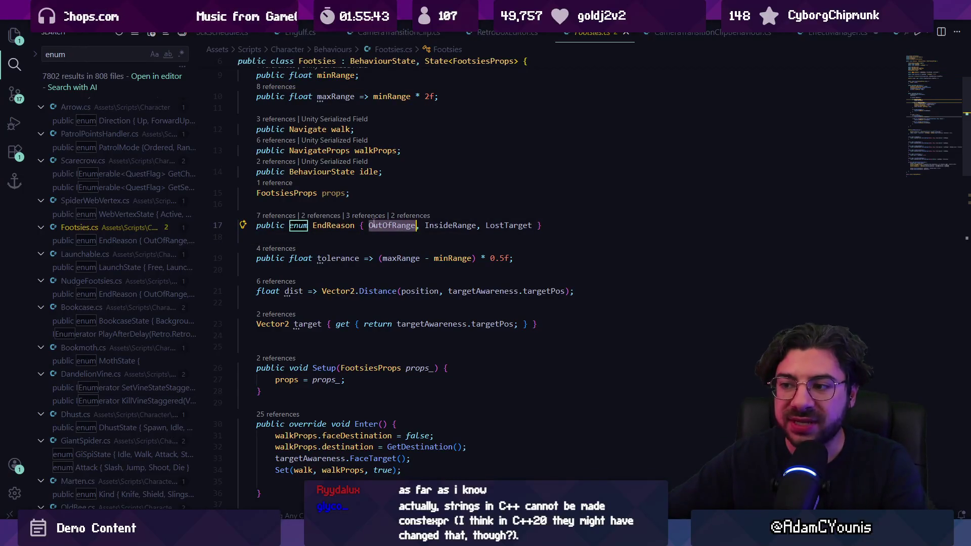
key(Left)
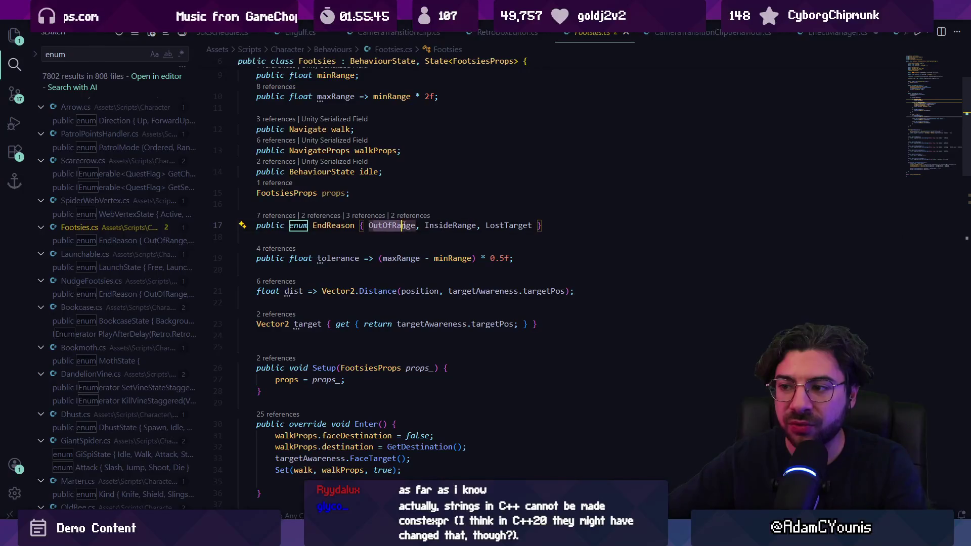
click(354, 226)
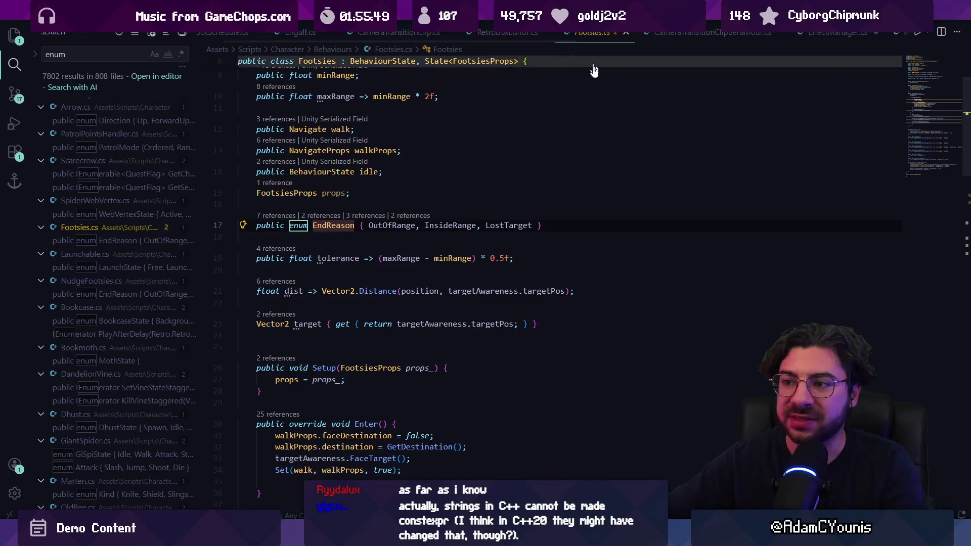
key(ctrl+Right)
key(ctrl+Right)
key(ctrl+Right)
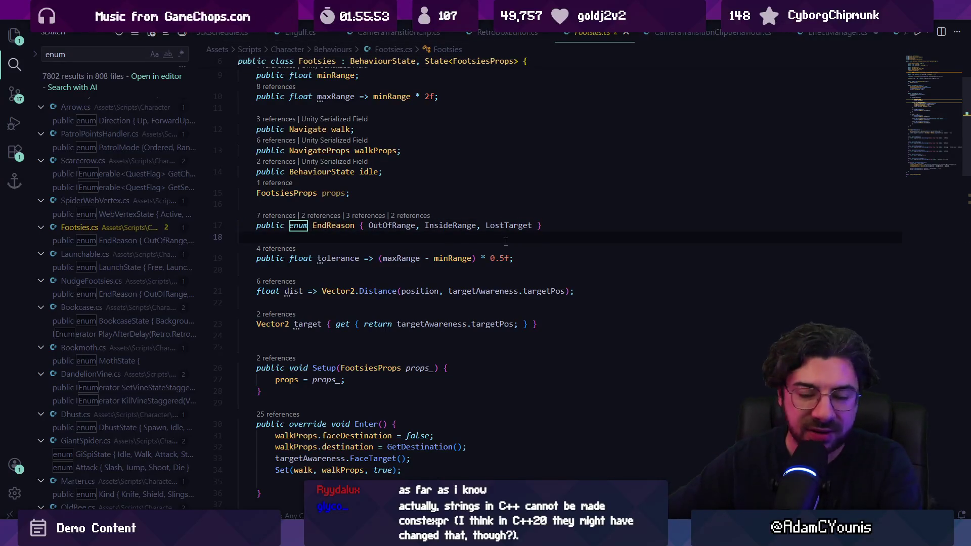
click(393, 225)
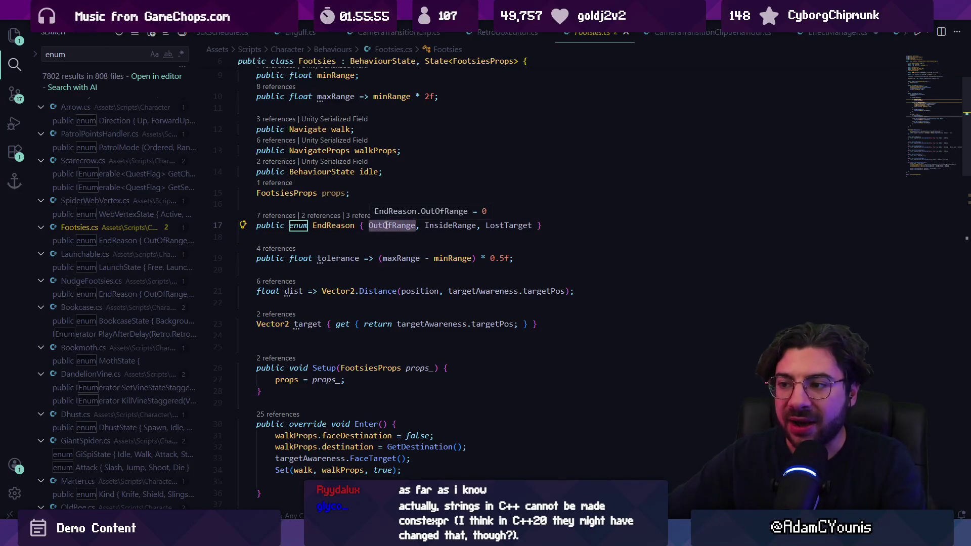
key(shift+F12)
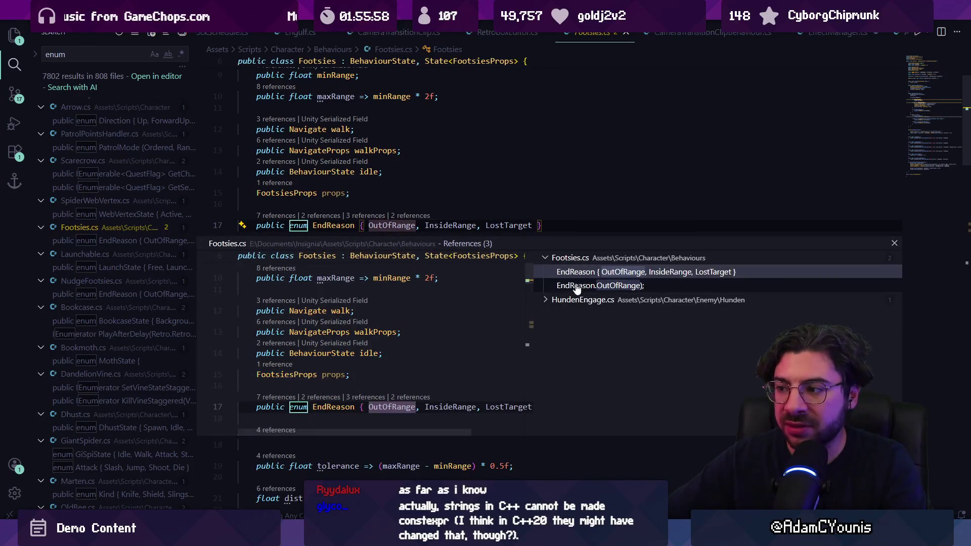
Open HundenEngage.cs and inspect the OutOfRange branch on lines 53–56
click(559, 314)
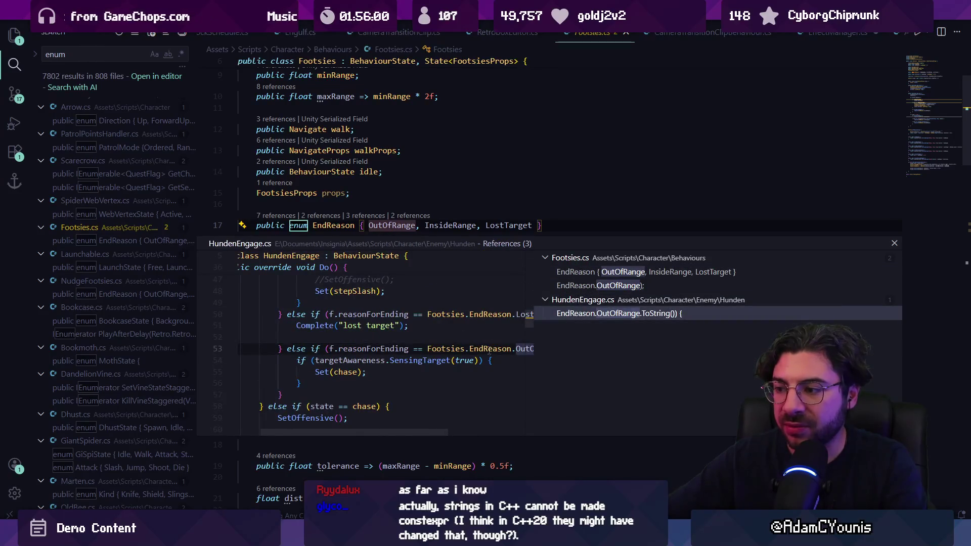
double_click(560, 314)
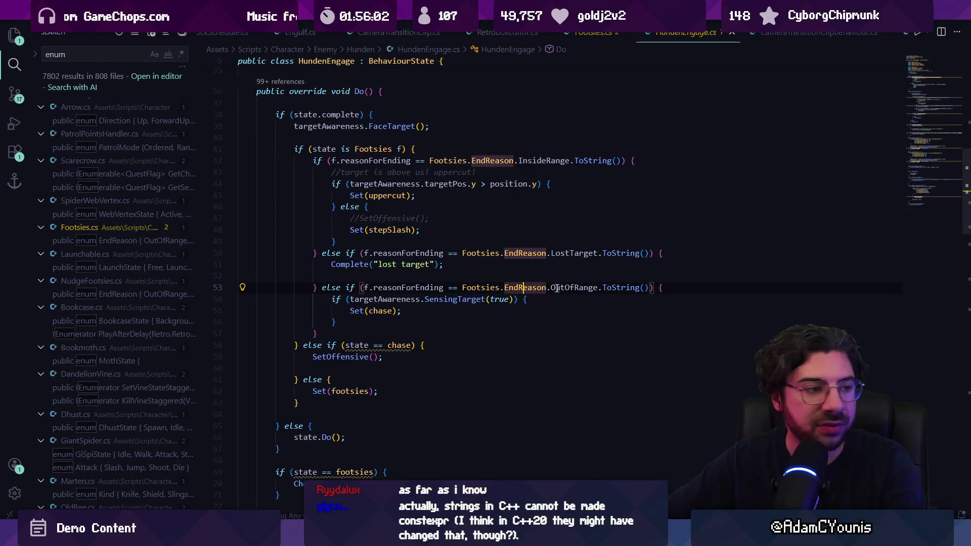
click(562, 286)
double_click(561, 286)
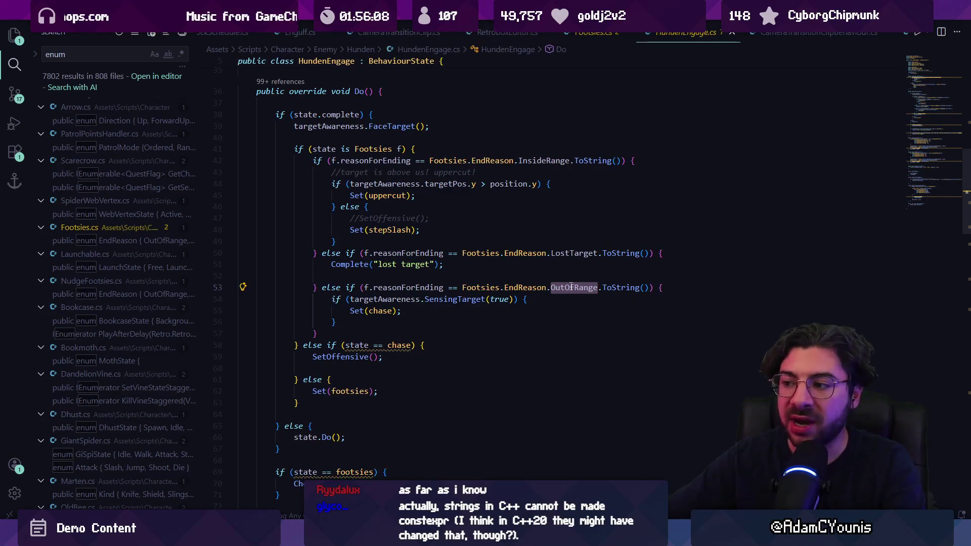
mouse_move(572, 287)
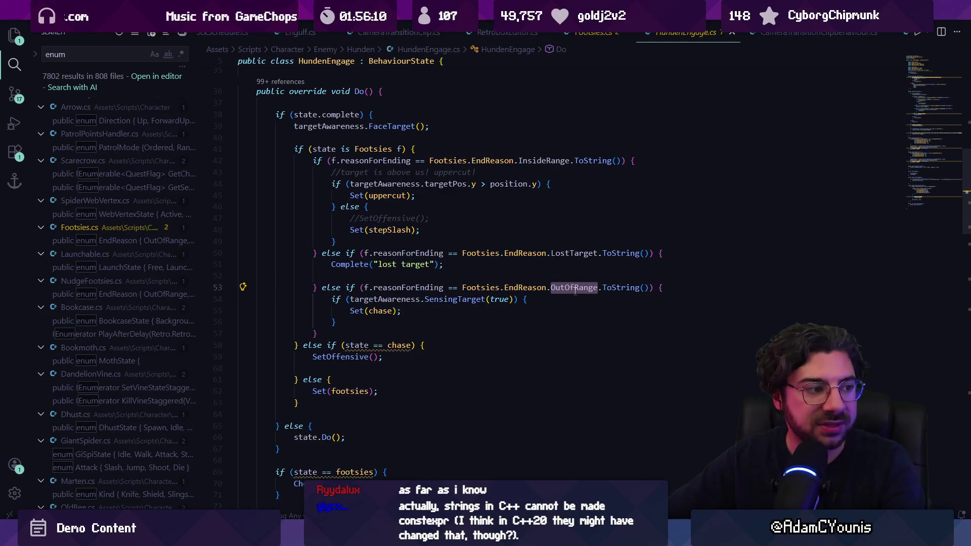
click(574, 288)
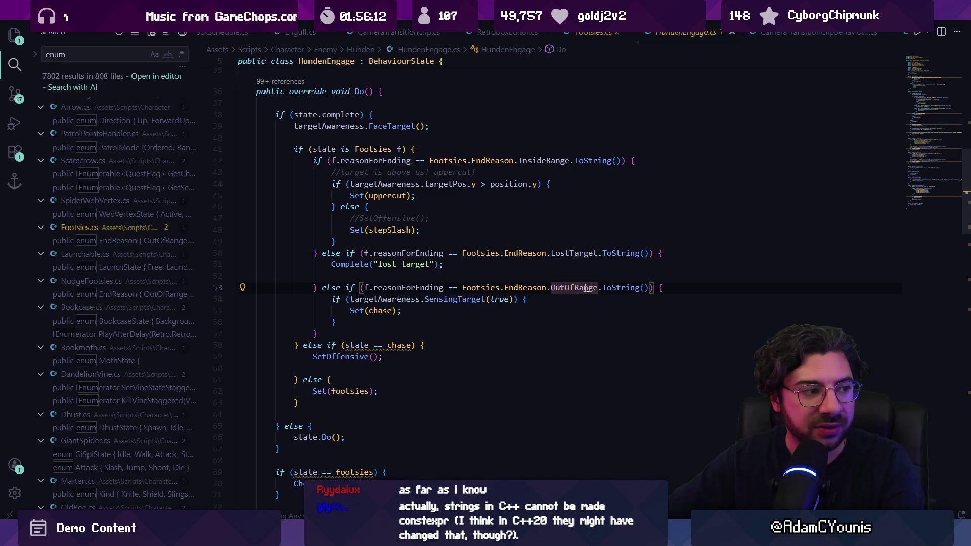
drag(320, 287, 350, 325)
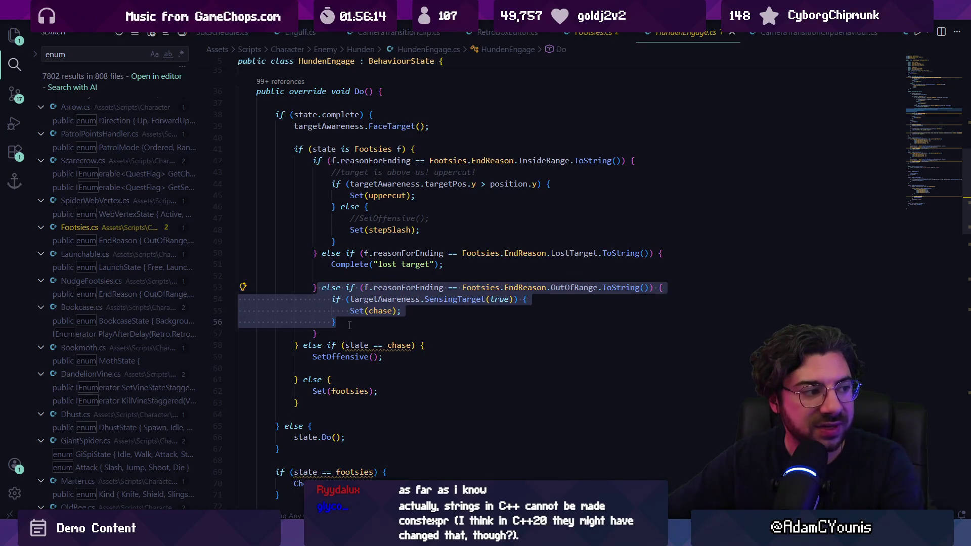
click(390, 317)
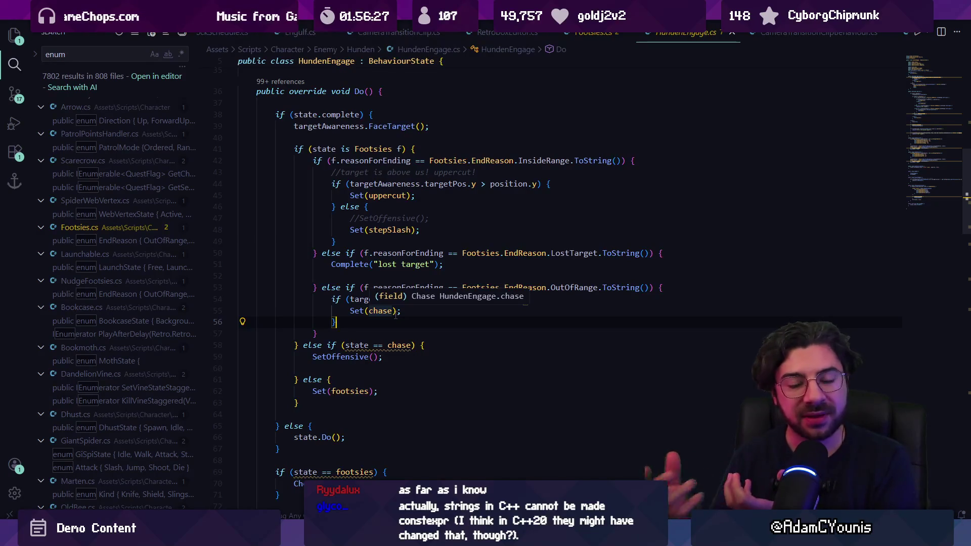
Jump to the top of HundenEngage.cs, then switch to the Sketchable whiteboard
scroll(397, 316, up, 1)
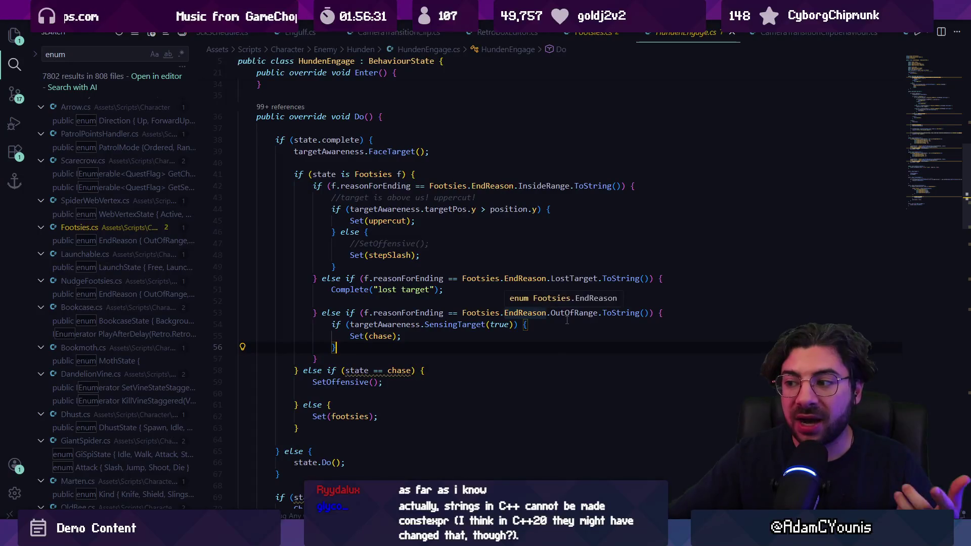
click(909, 72)
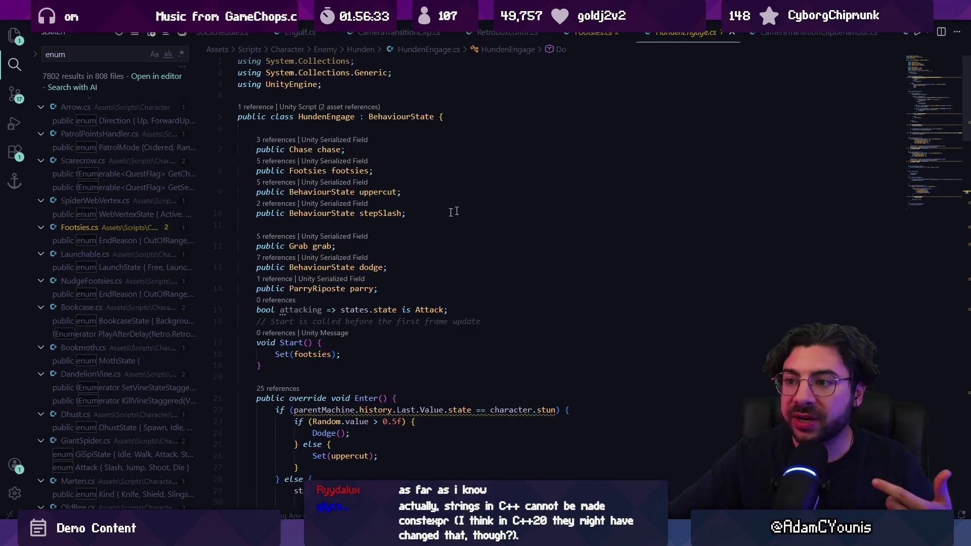
scroll(410, 261, down, 5)
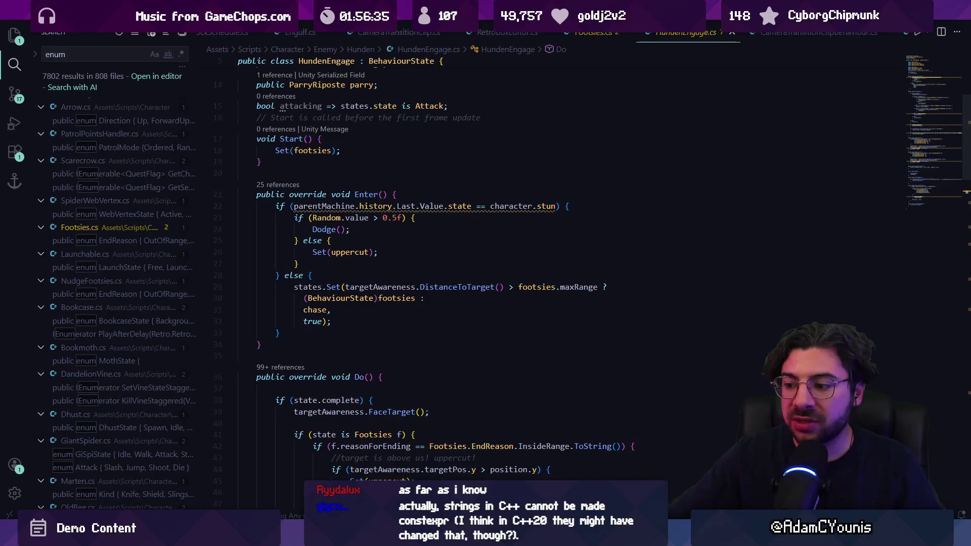
key(alt+Tab)
scroll(410, 296, down, 5)
scroll(487, 329, up, 5)
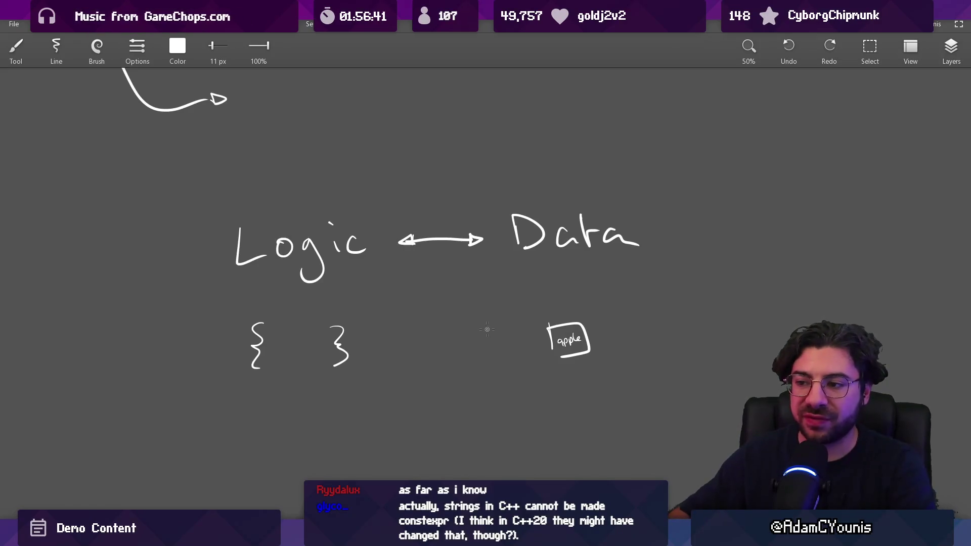
Center the Logic ↔ Data diagram, drawing and undoing a stroke toward the apple box
drag(540, 284, 486, 196)
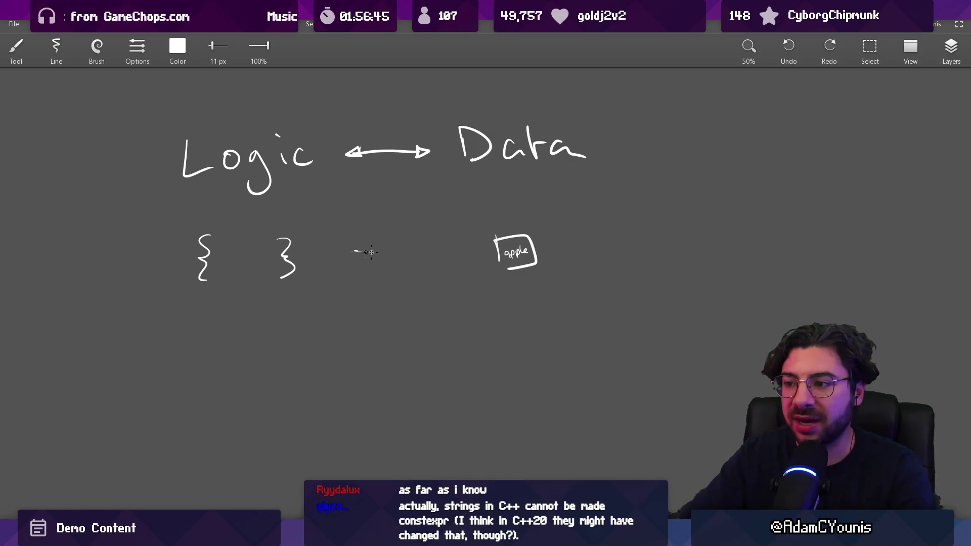
mouse_move(368, 252)
mouse_down()
mouse_move(478, 251)
mouse_move(429, 250)
mouse_up()
key(ctrl+z)
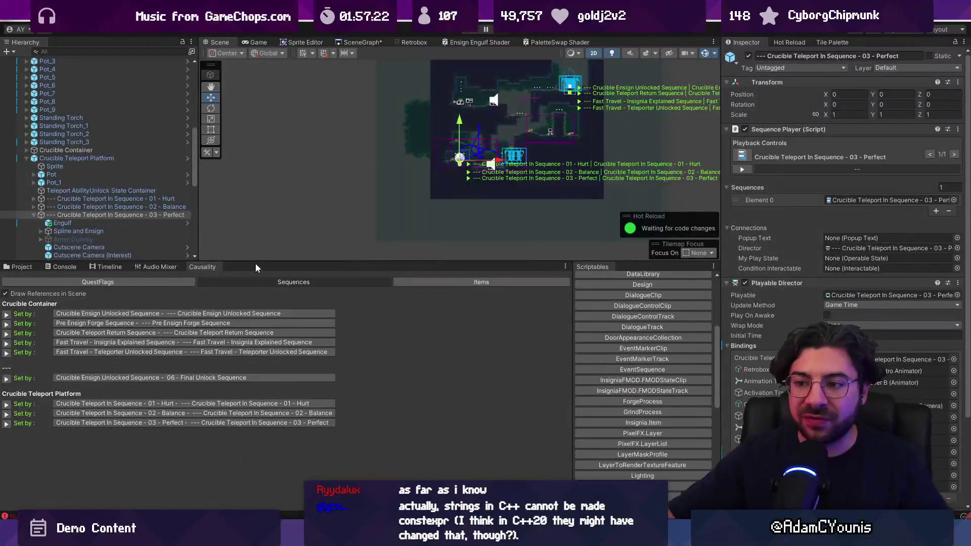
Show the Project panel and filter assets by t:abilityscriptable
drag(255, 262, 255, 304)
click(20, 308)
click(386, 319)
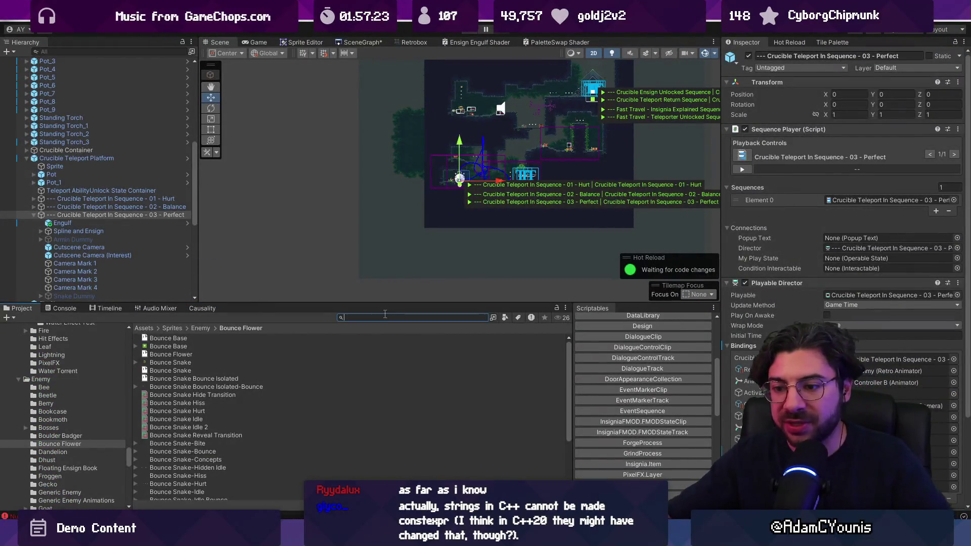
text(abilitysctiptable)
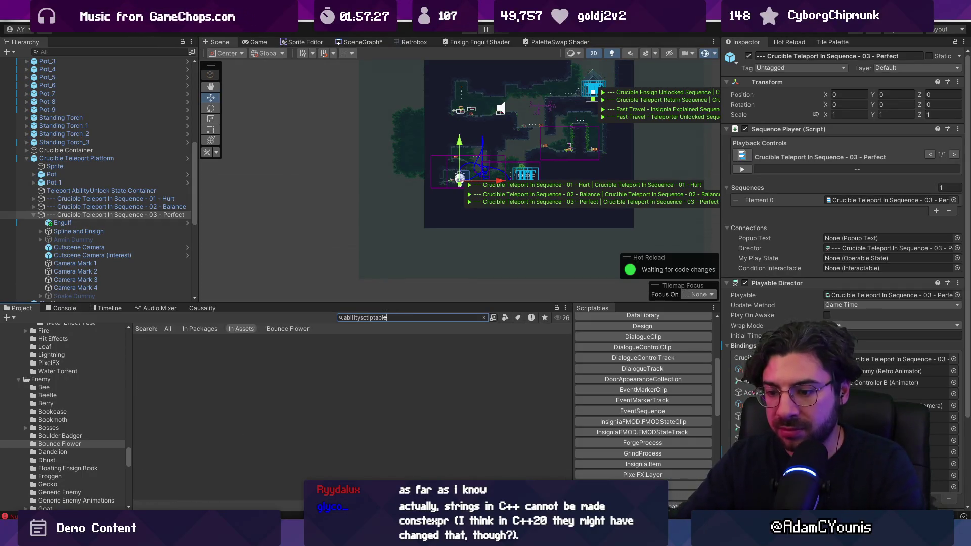
key(ctrl+a)
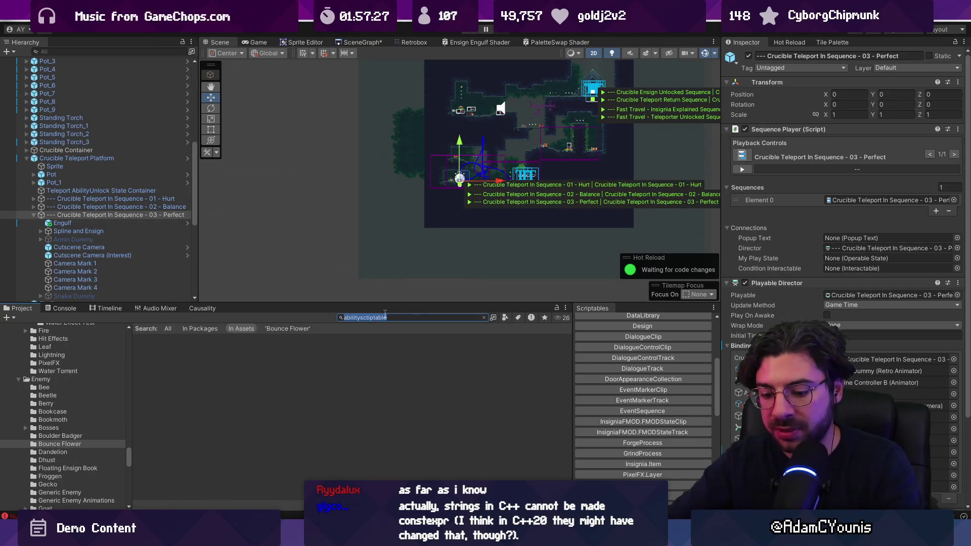
text(tab)
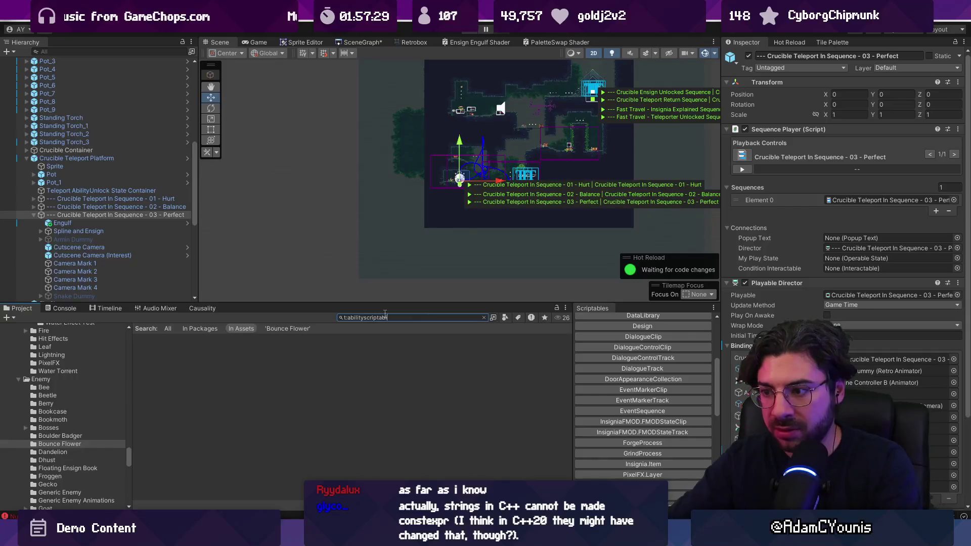
text(le)
key(Down)
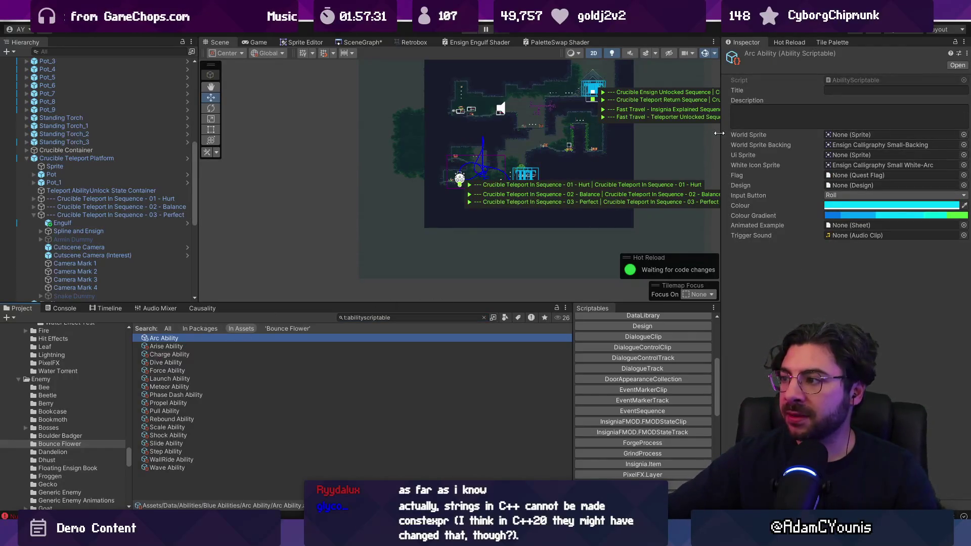
Widen the Inspector and browse the Arise, Charge, Dive and Launch Ability assets
drag(719, 133, 429, 133)
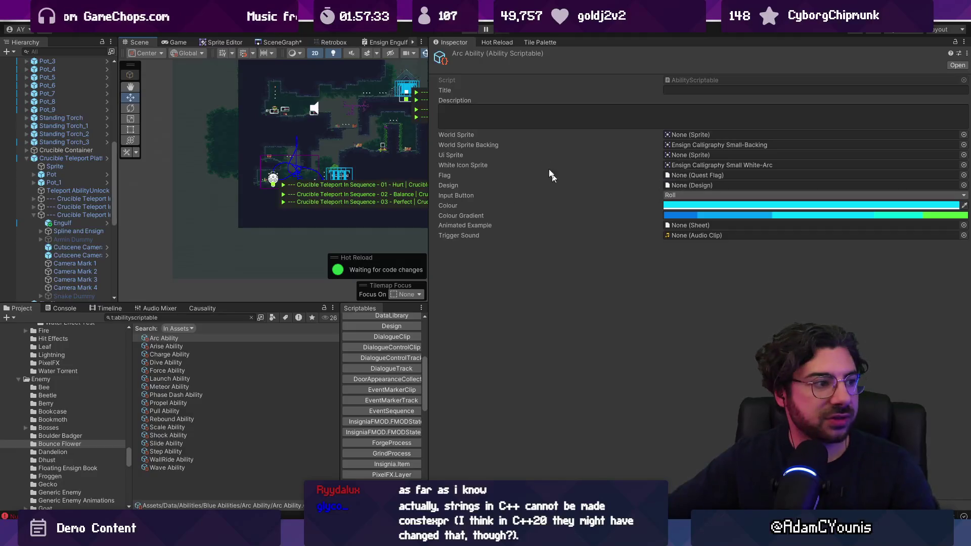
click(199, 347)
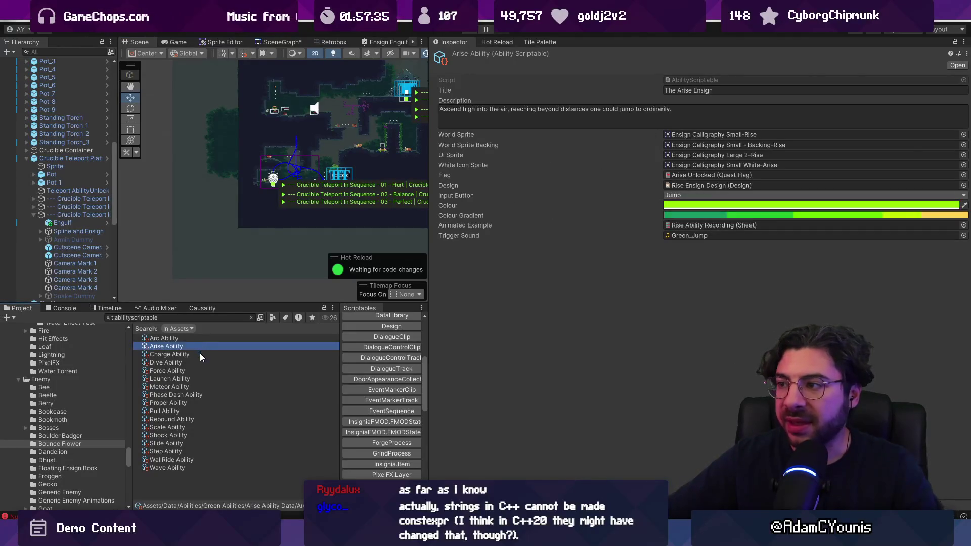
click(199, 354)
click(193, 363)
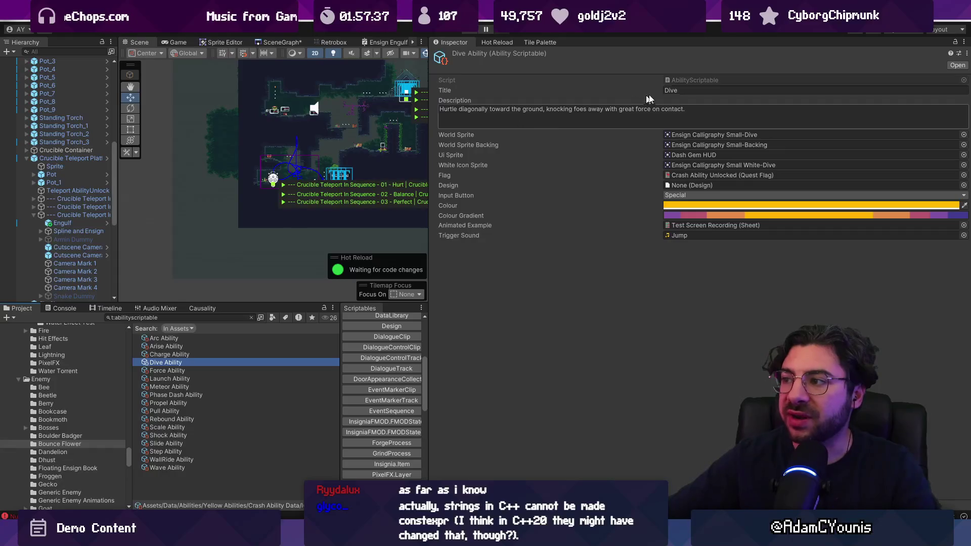
click(191, 378)
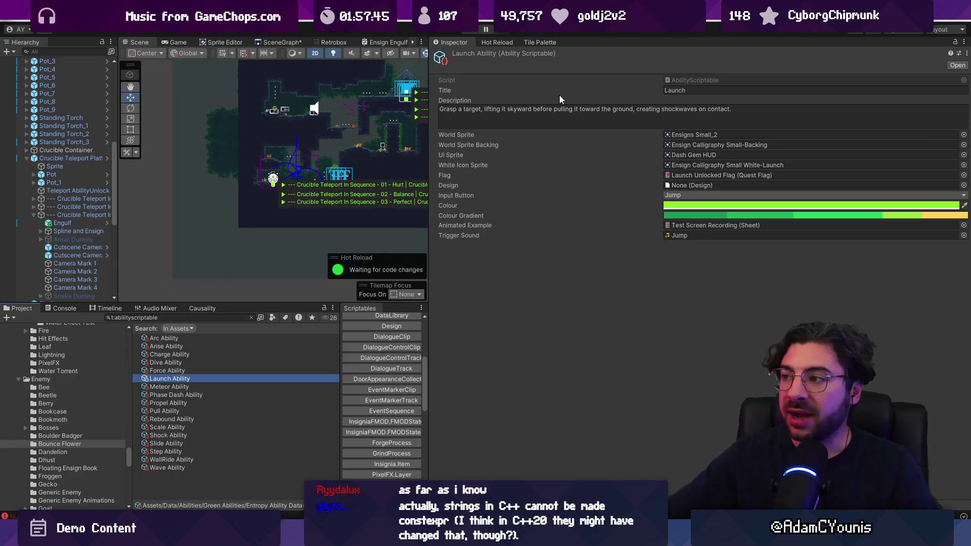
click(671, 90)
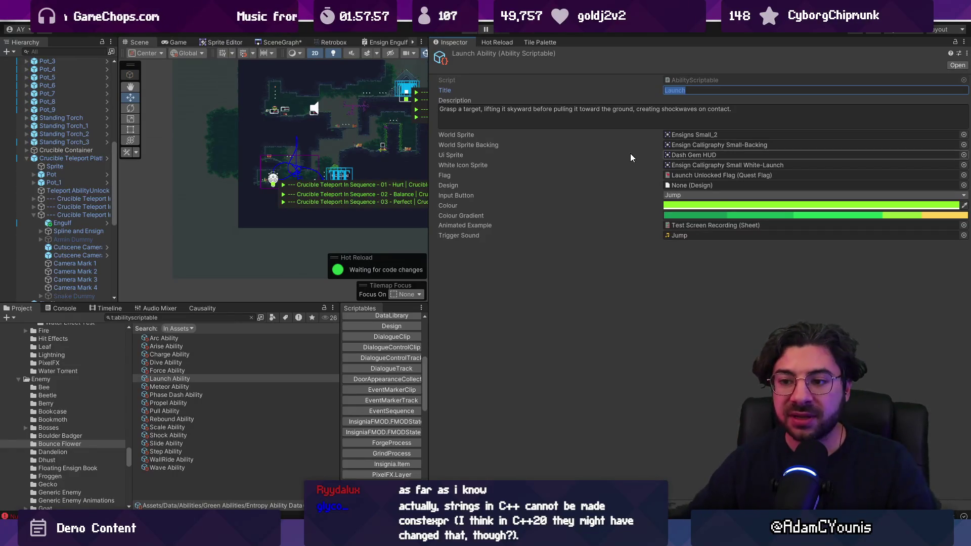
click(166, 378)
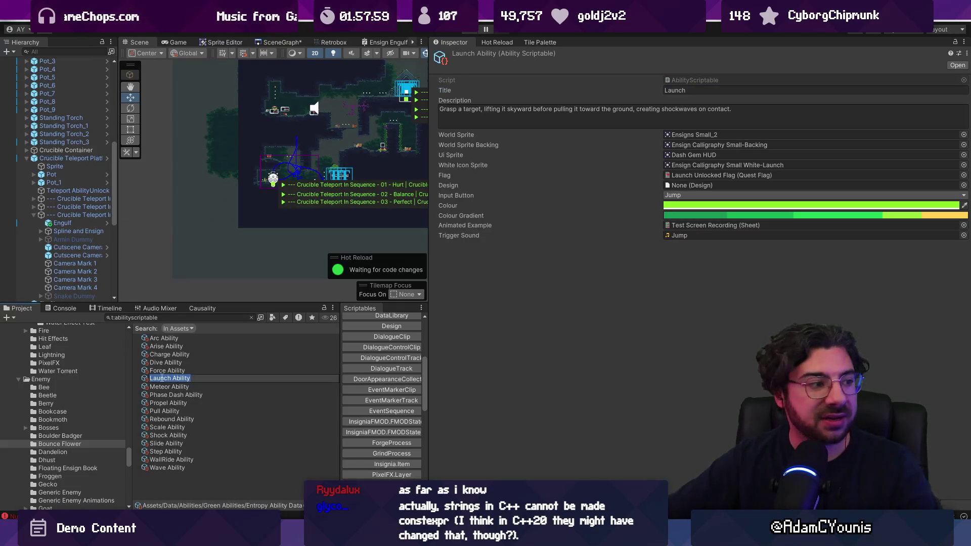
click(143, 381)
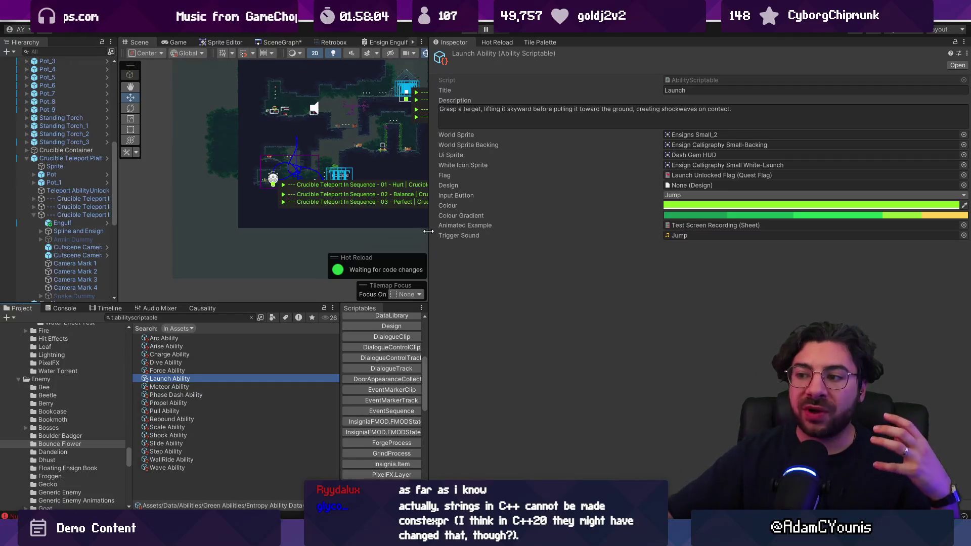
drag(429, 229, 531, 229)
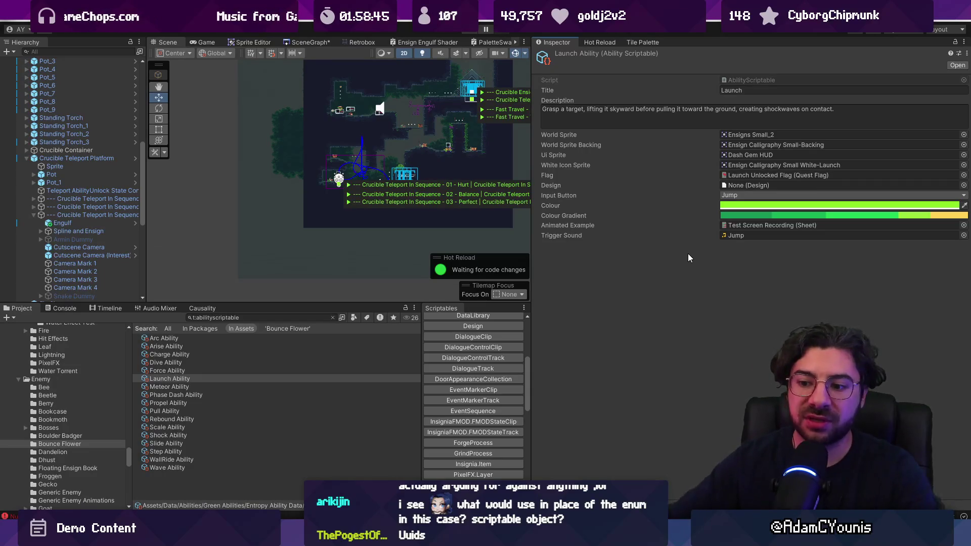
drag(532, 263, 575, 259)
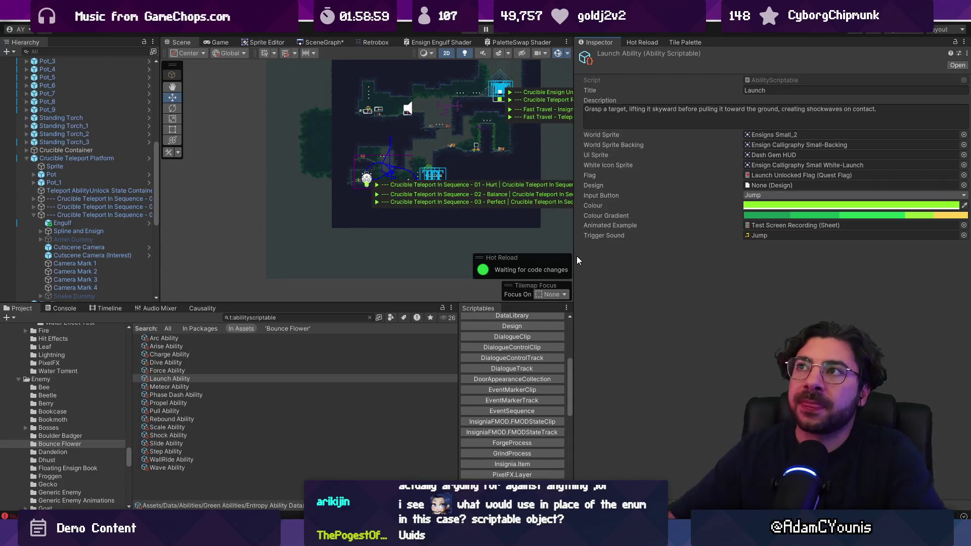
drag(574, 232, 590, 229)
drag(476, 192, 396, 223)
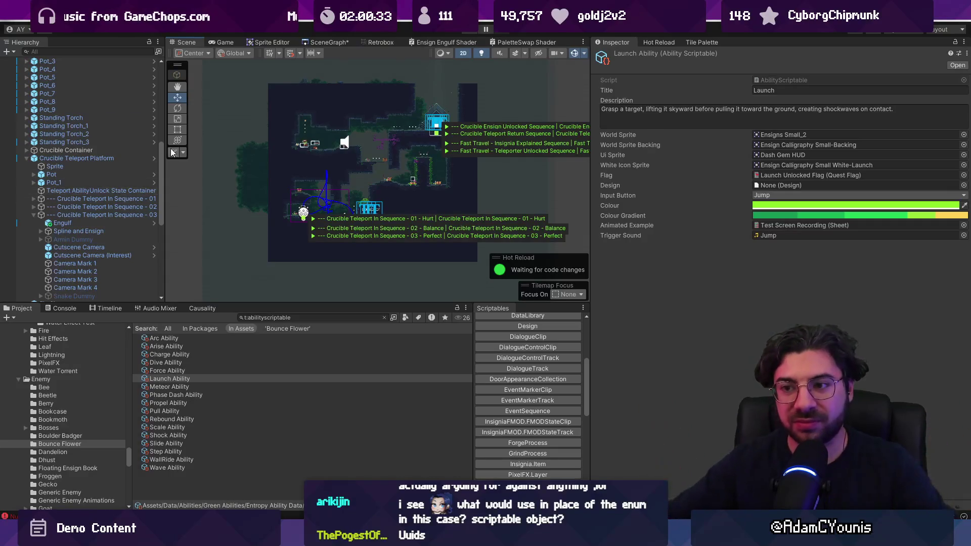
Enlarge the Scene view by dragging the panel splitters, and zoom the map
drag(258, 303, 259, 315)
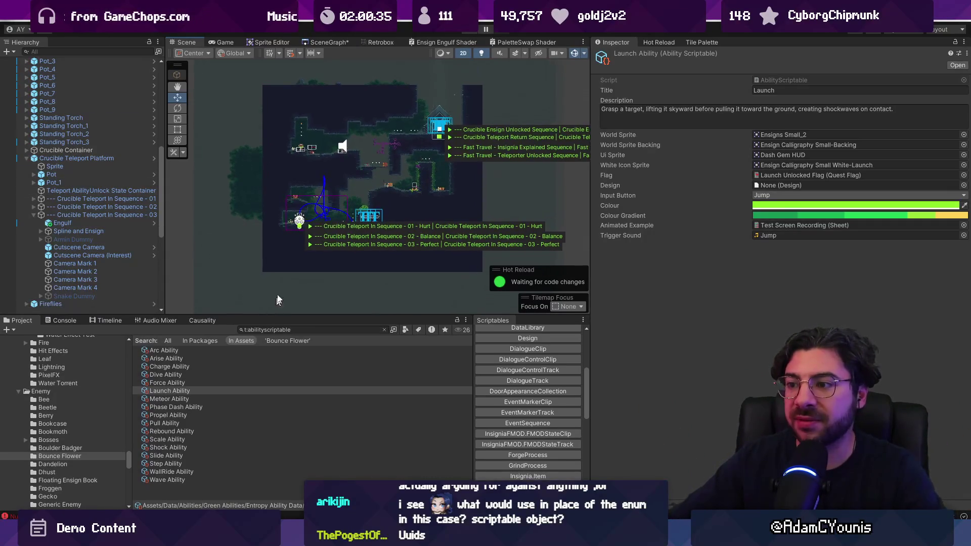
scroll(323, 217, down, 2)
scroll(352, 168, up, 3)
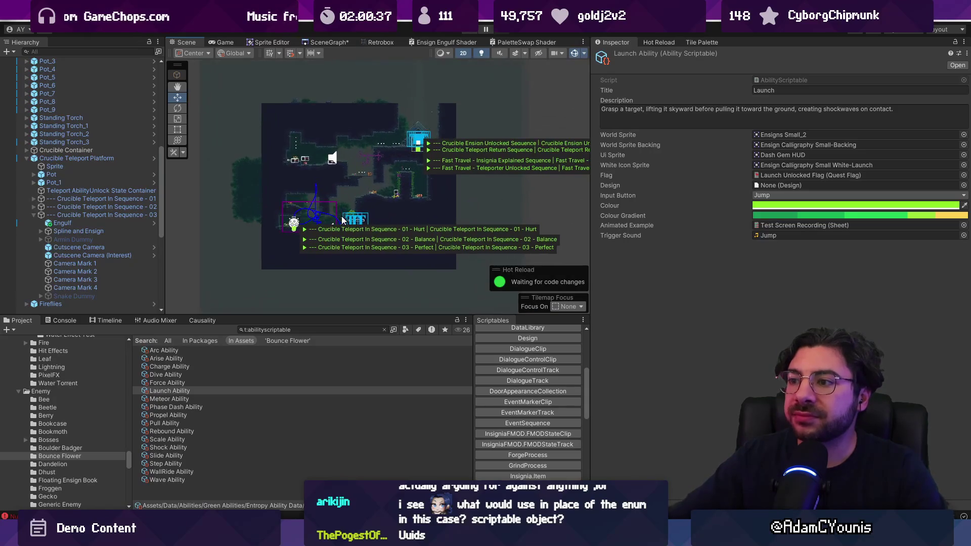
drag(407, 316, 410, 349)
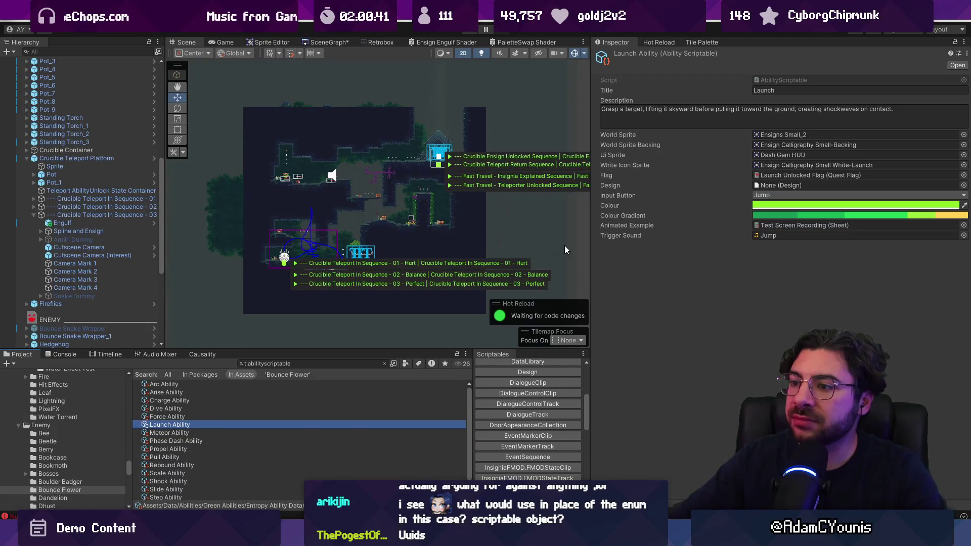
scroll(564, 245, down, 1)
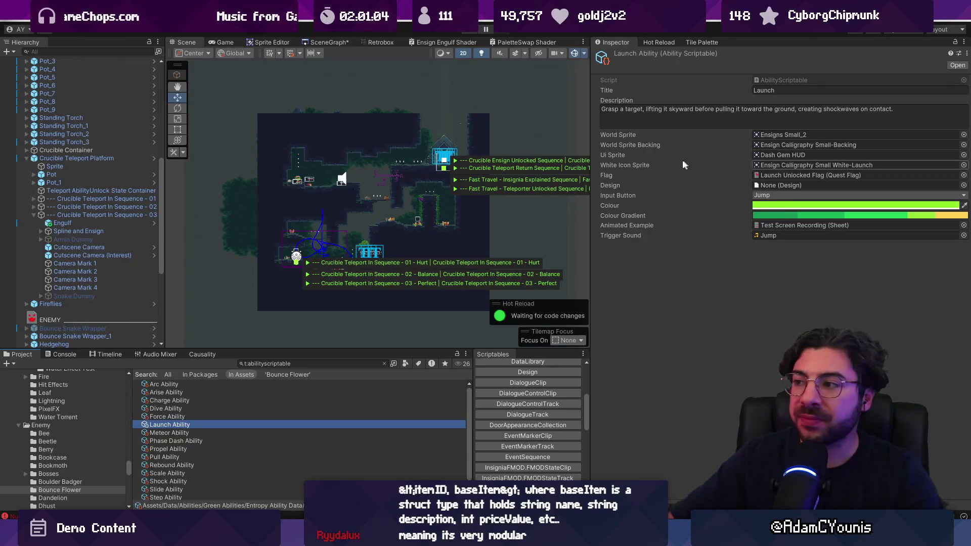
mouse_move(589, 129)
mouse_down()
mouse_move(516, 131)
mouse_move(663, 130)
mouse_move(647, 130)
mouse_up()
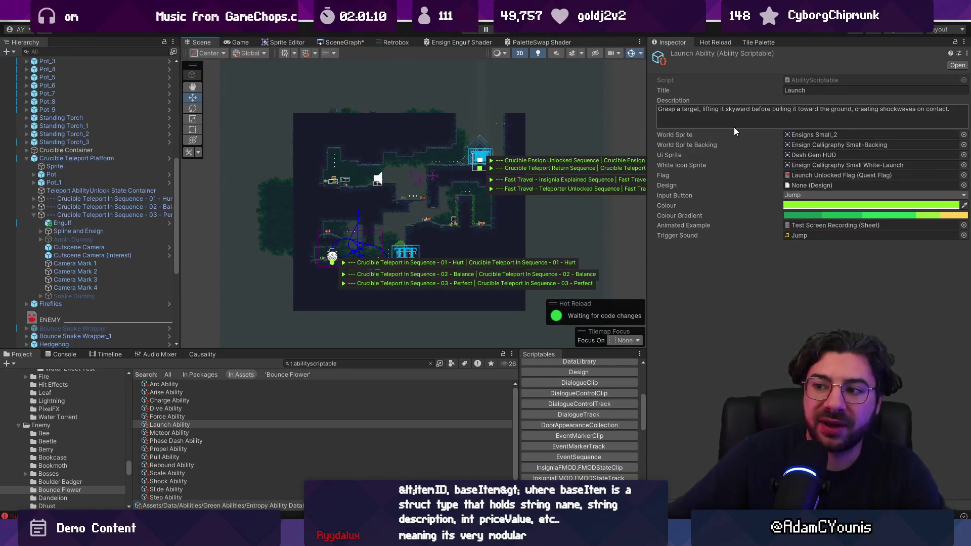
drag(646, 267, 600, 260)
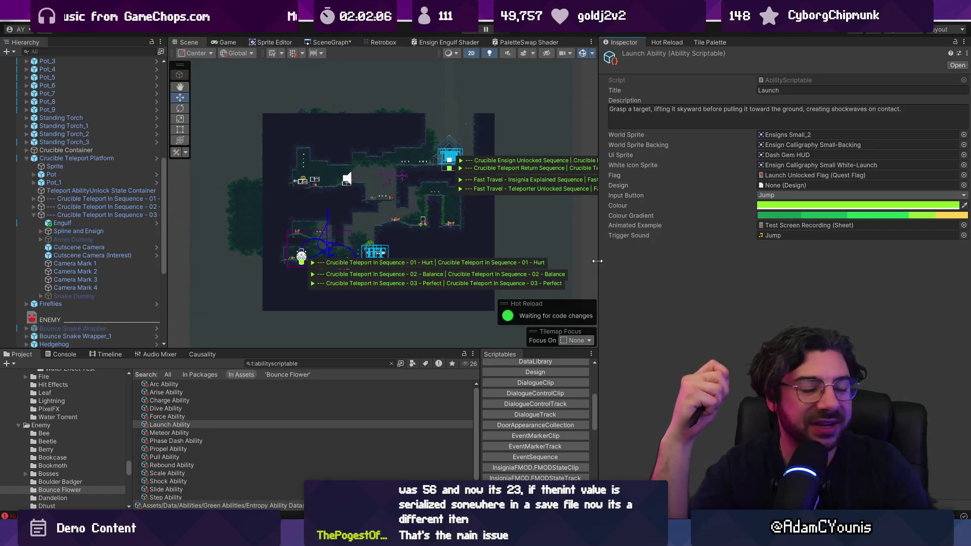
drag(597, 261, 728, 258)
drag(167, 202, 202, 202)
scroll(339, 190, up, 2)
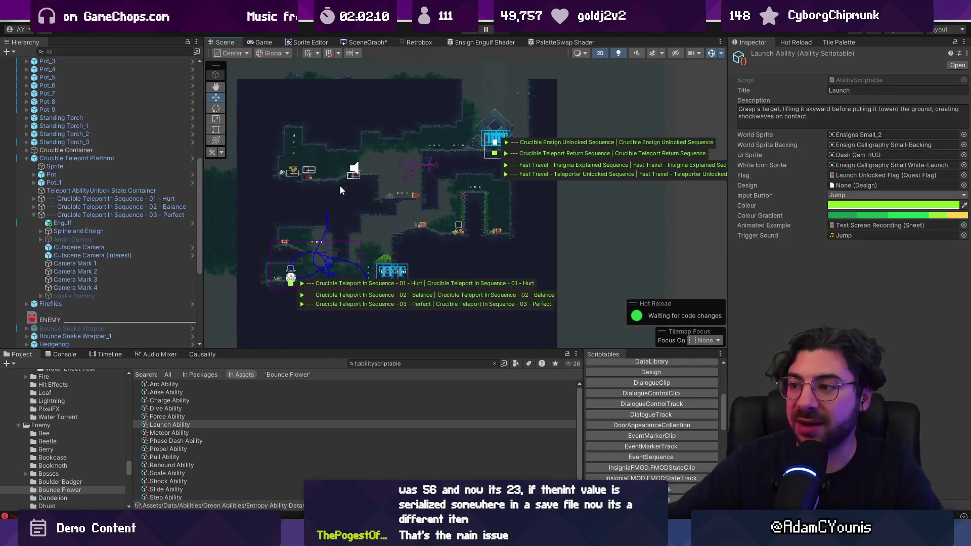
scroll(340, 189, up, 2)
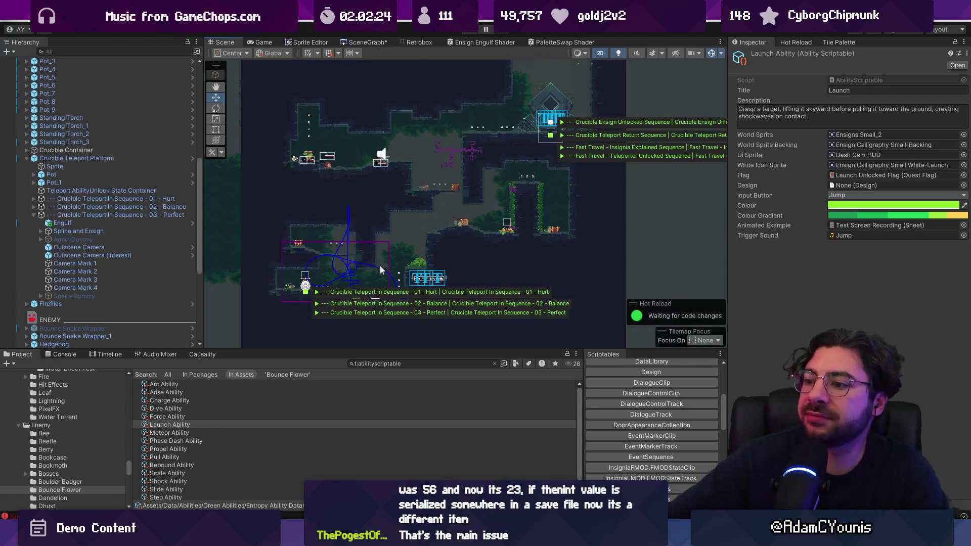
drag(396, 348, 397, 379)
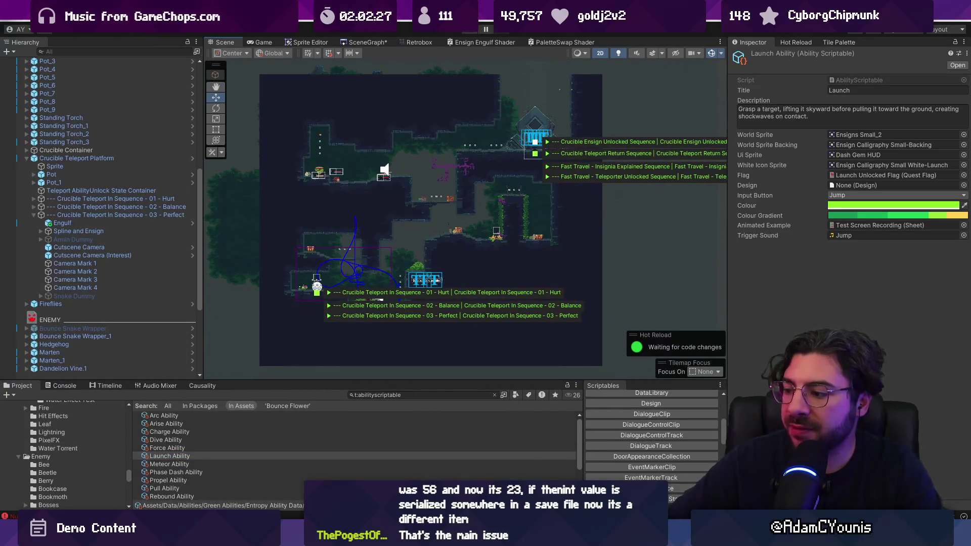
Switch to the Logic ↔ Data whiteboard, circling the heading and undoing it
key(alt+Tab)
mouse_move(461, 116)
mouse_down()
mouse_move(273, 108)
mouse_move(201, 199)
mouse_move(572, 147)
mouse_up()
key(ctrl+z)
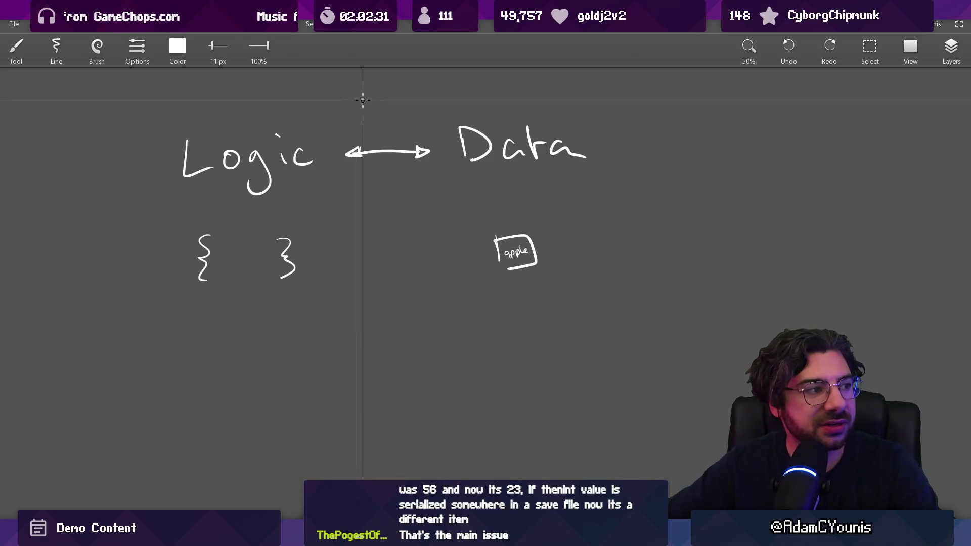
Draw and undo test strokes on the Logic ↔ Data sketch, then switch to the imgur item-code post
drag(386, 83, 387, 371)
key(ctrl+z)
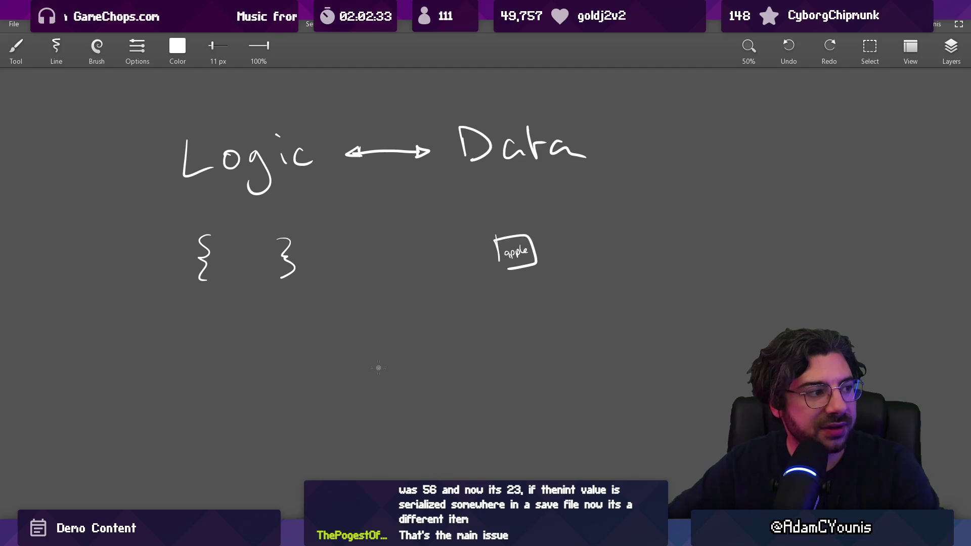
drag(203, 321, 253, 327)
mouse_move(316, 332)
mouse_down()
mouse_move(613, 243)
mouse_move(121, 93)
mouse_move(179, 340)
mouse_move(464, 324)
mouse_up()
key(ctrl+z)
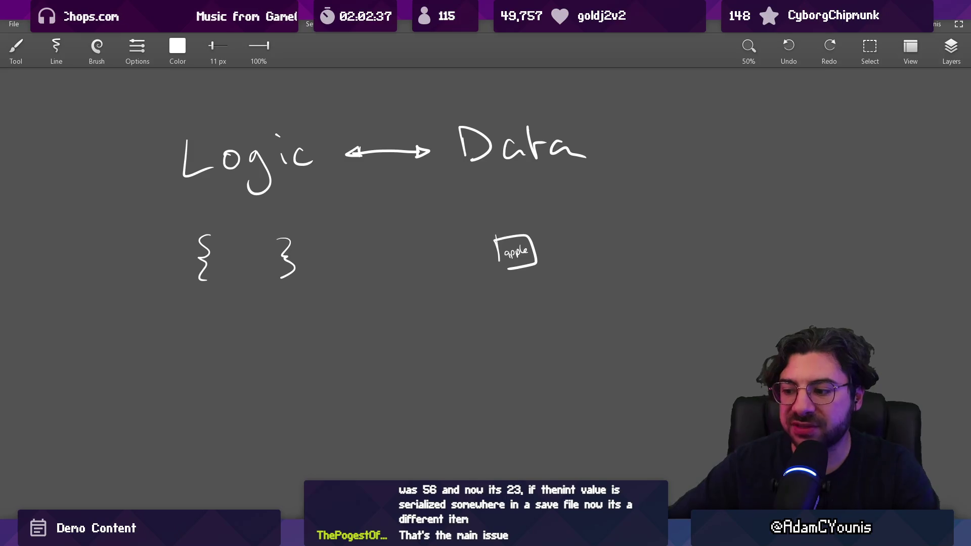
key(alt+Tab)
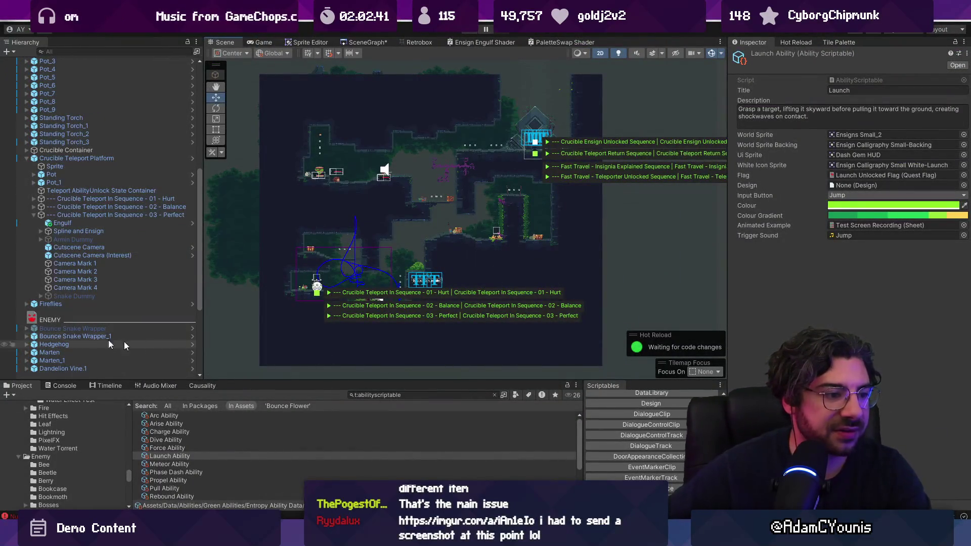
key(alt+Tab)
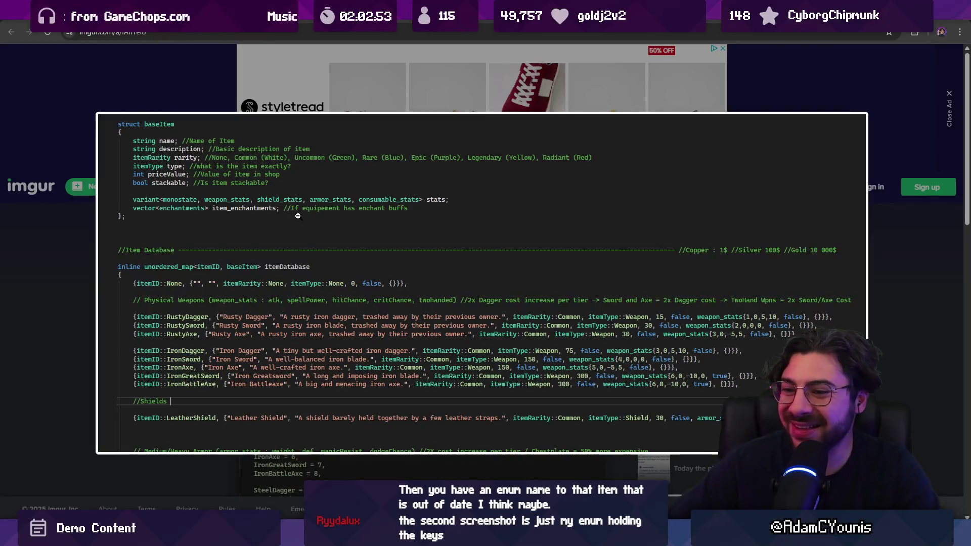
Toggle the enlarged code screenshot and scroll through the post to the enum ID list
click(82, 290)
click(243, 319)
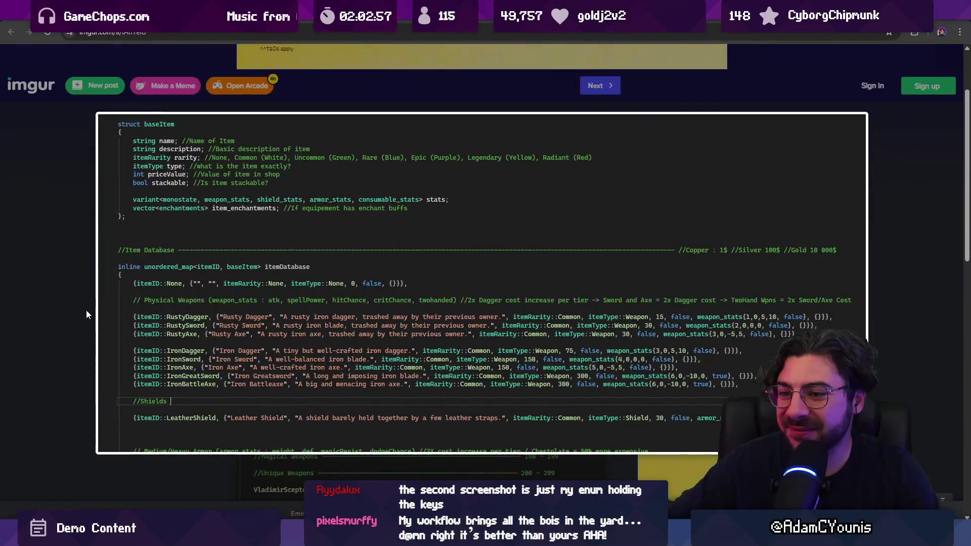
click(83, 313)
scroll(293, 301, down, 2)
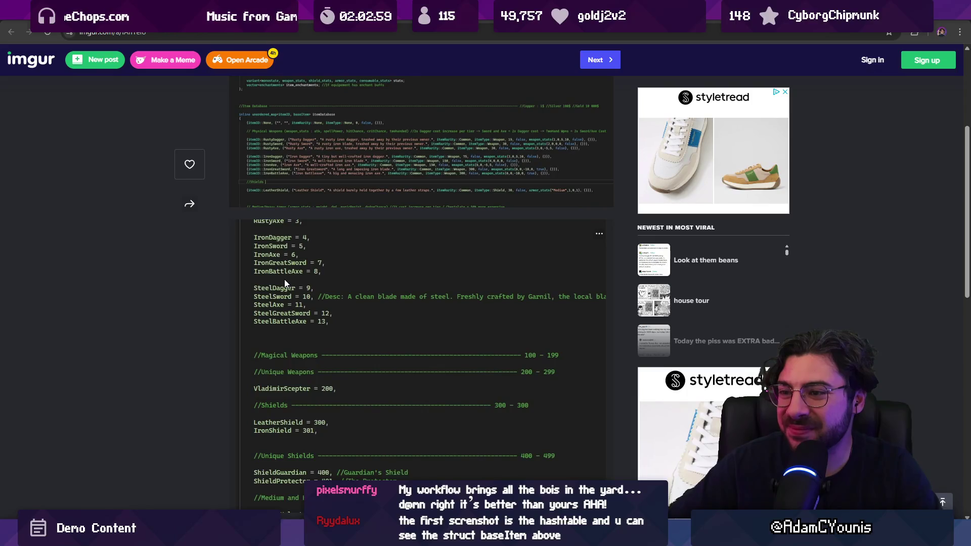
scroll(330, 286, down, 4)
scroll(327, 289, up, 2)
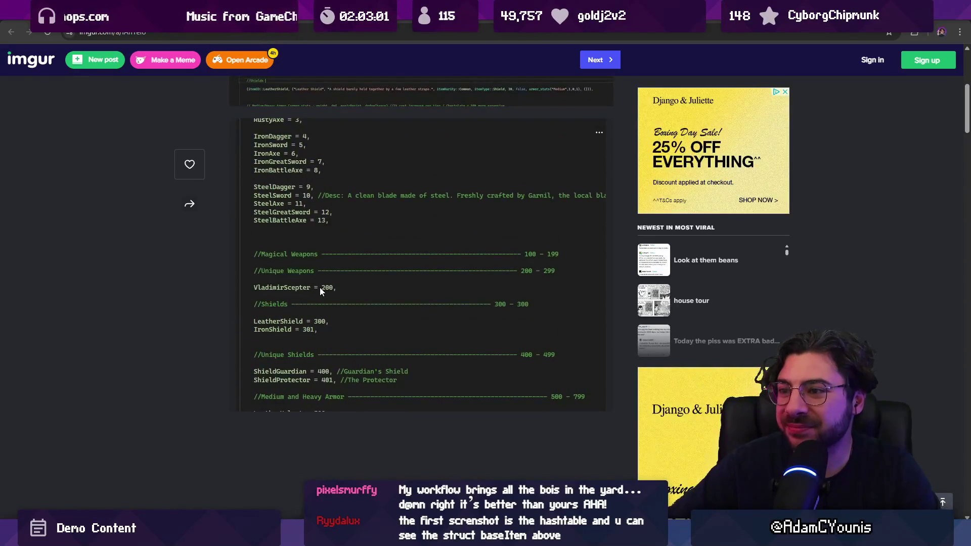
scroll(319, 287, up, 1)
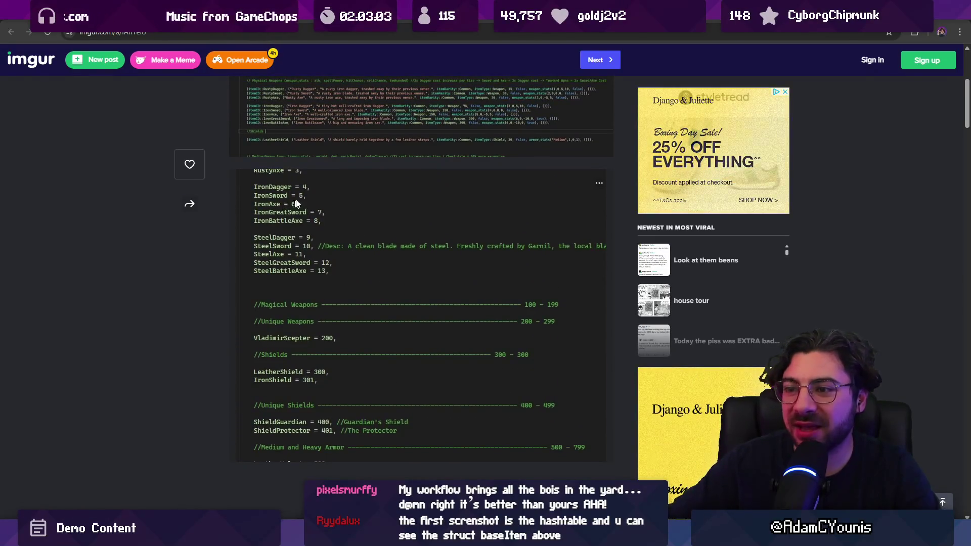
scroll(183, 270, up, 1)
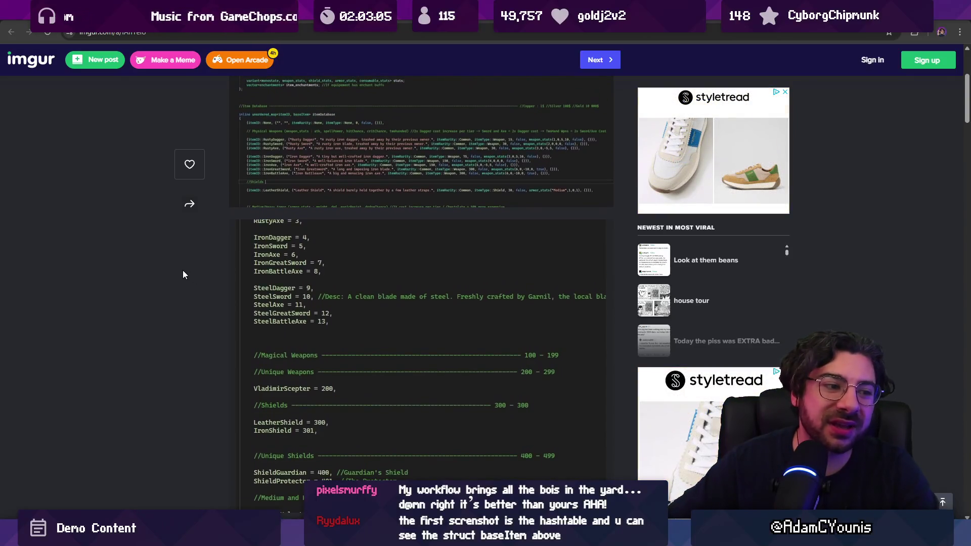
Study the enlarged item database code, then close the imgur post and return to Unity
click(328, 171)
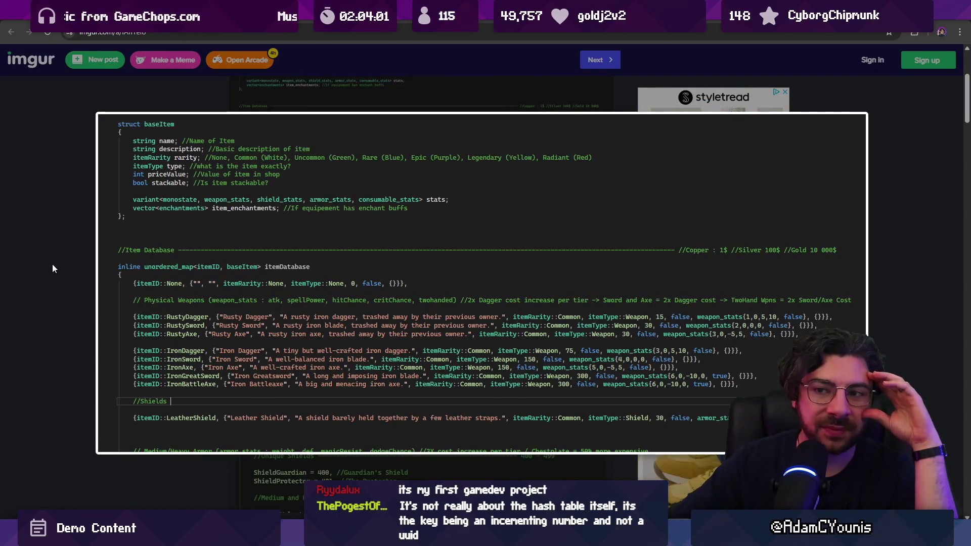
click(52, 264)
scroll(317, 229, down, 5)
scroll(306, 235, up, 7)
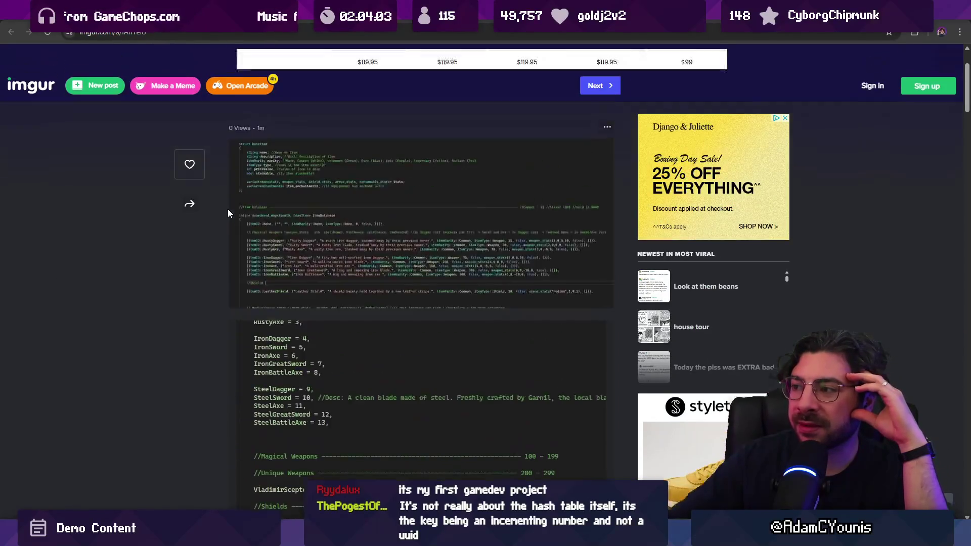
key(ctrl+w)
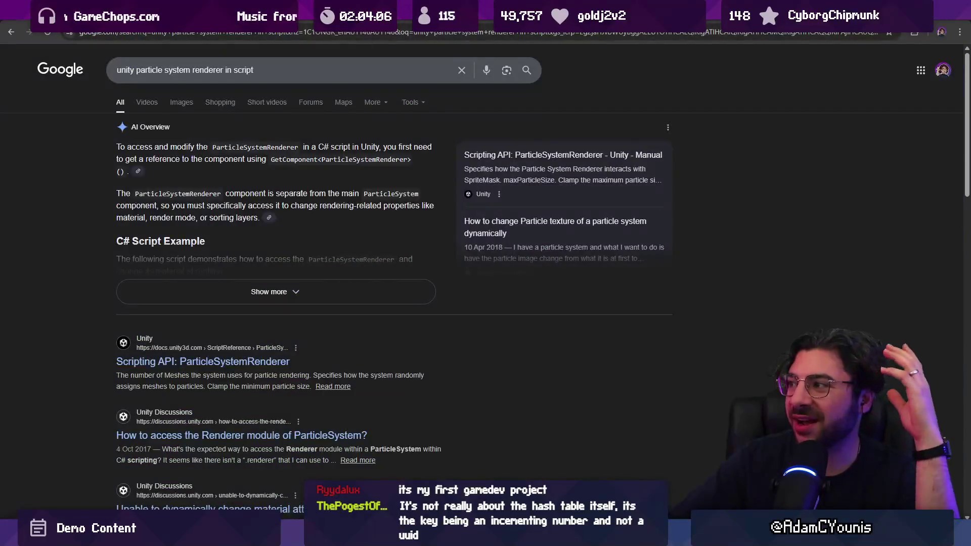
key(alt+Tab)
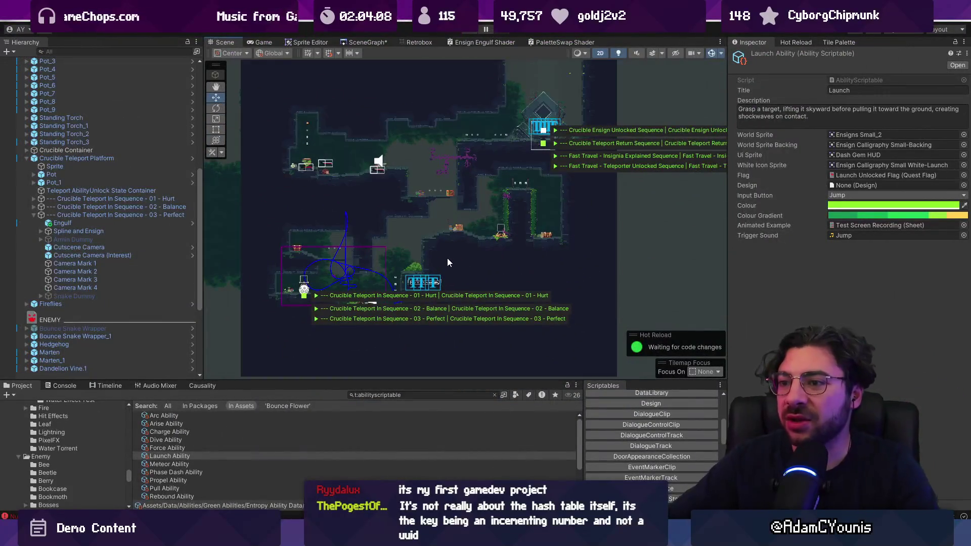
drag(447, 258, 455, 257)
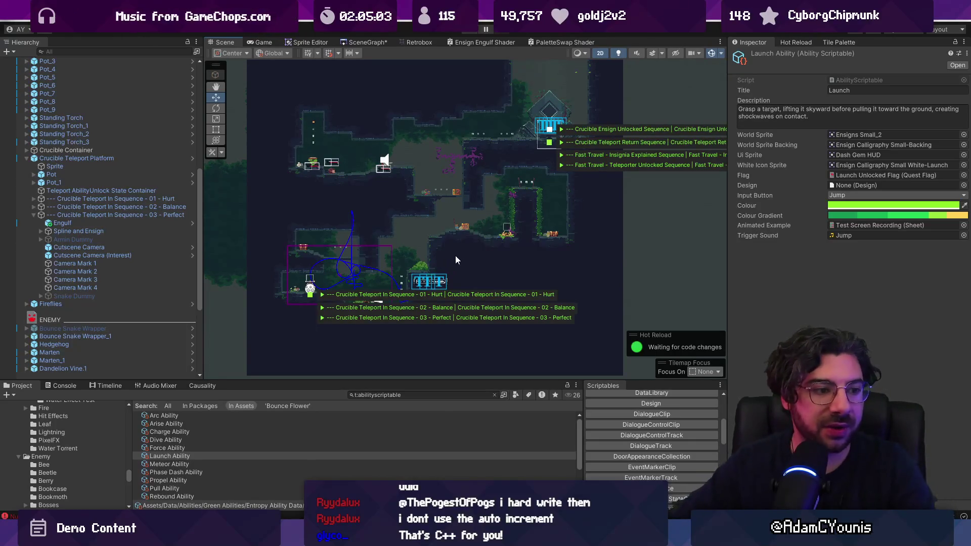
scroll(387, 199, up, 3)
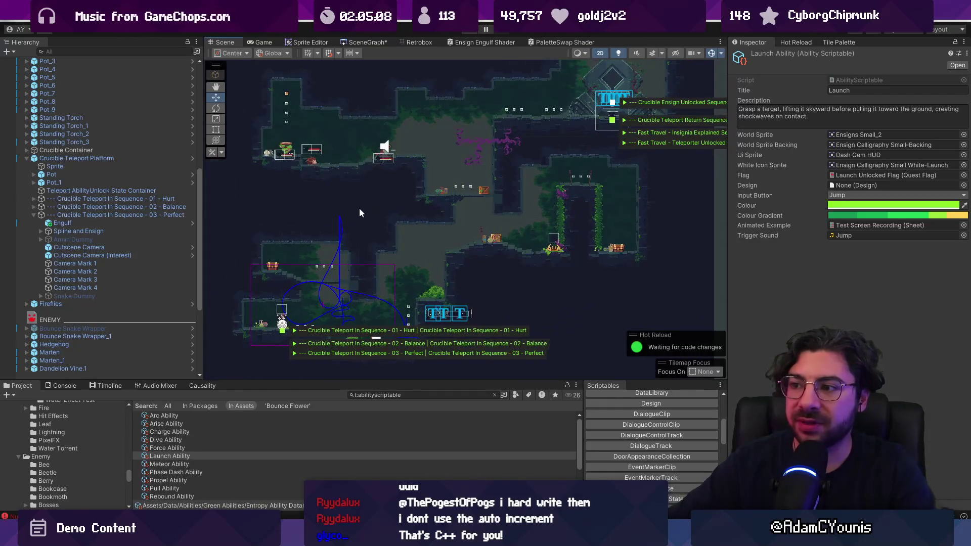
Zoom into the level map in the Scene view and widen the Launch Ability Inspector
scroll(362, 208, up, 1)
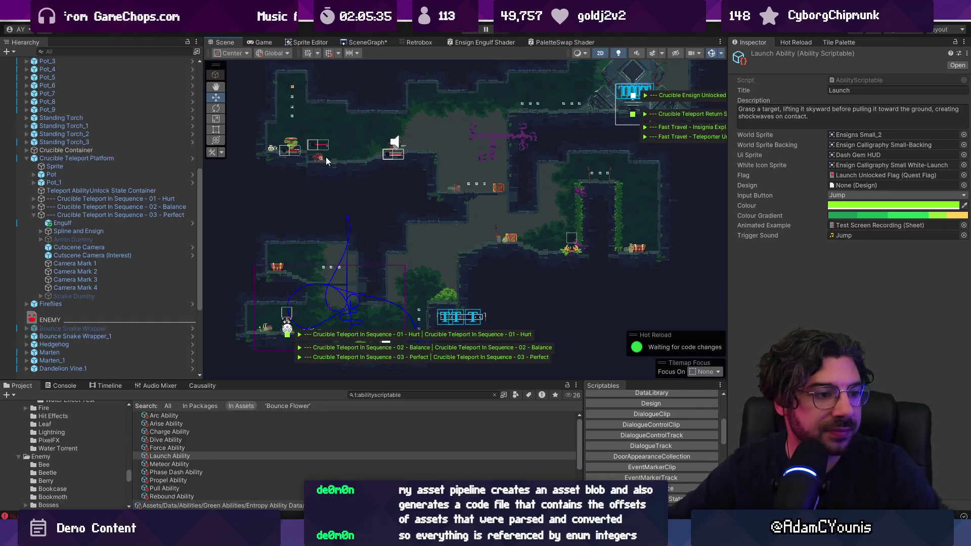
scroll(372, 154, down, 3)
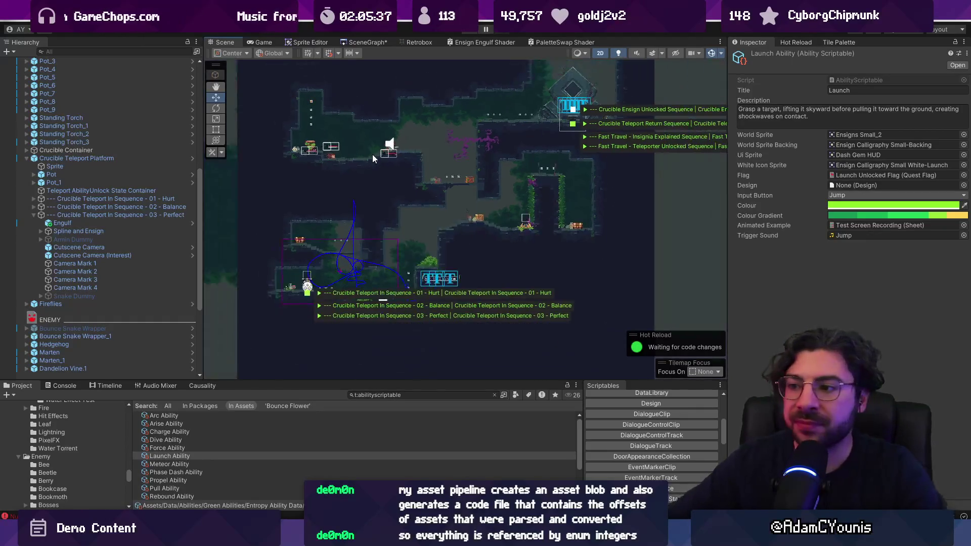
scroll(400, 231, up, 3)
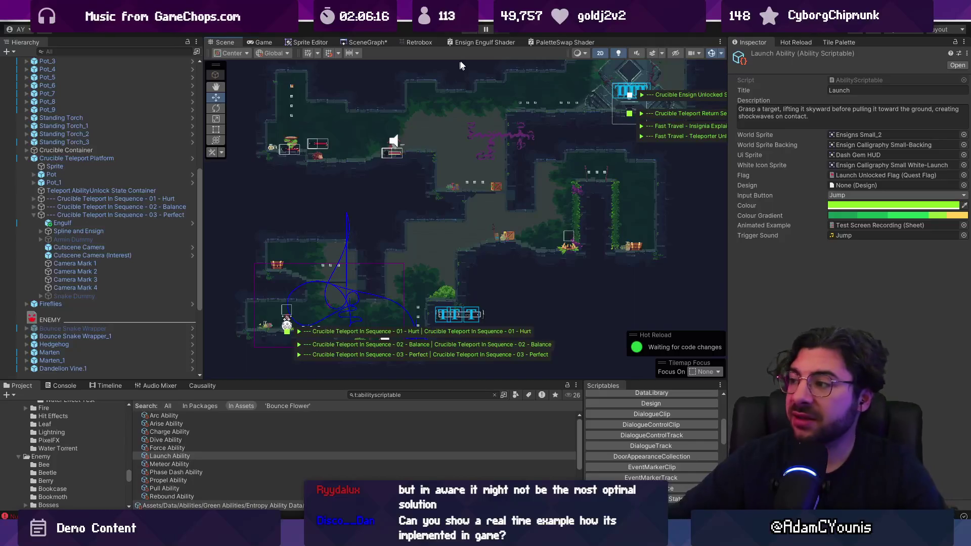
drag(729, 101, 606, 101)
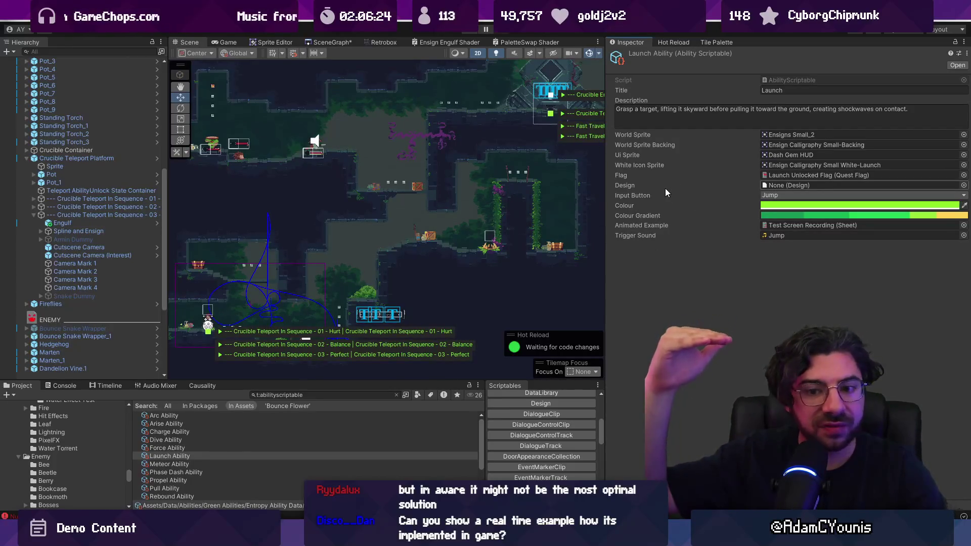
Filter the Project window with a t:item search and enlarge the asset list
click(336, 394)
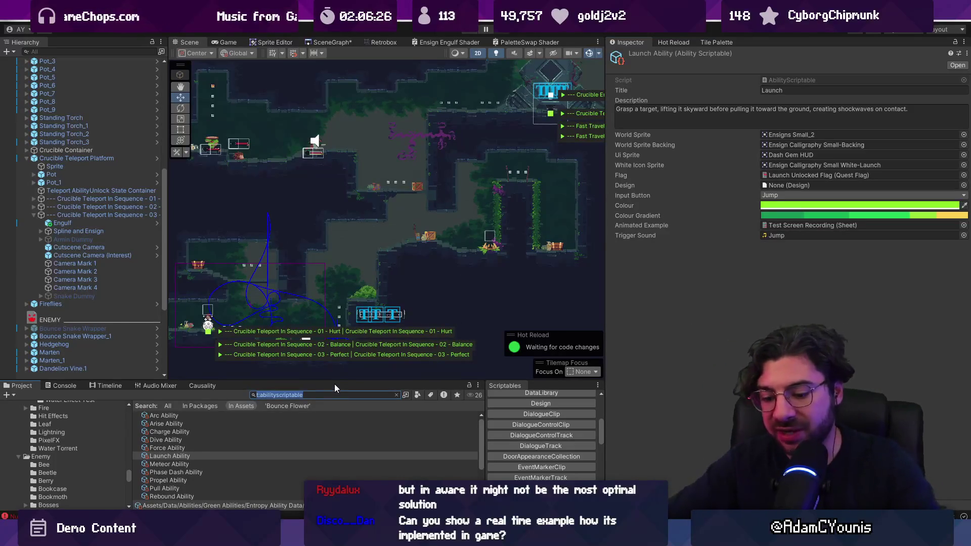
text(;te)
key(BackSpace)
key(BackSpace)
key(BackSpace)
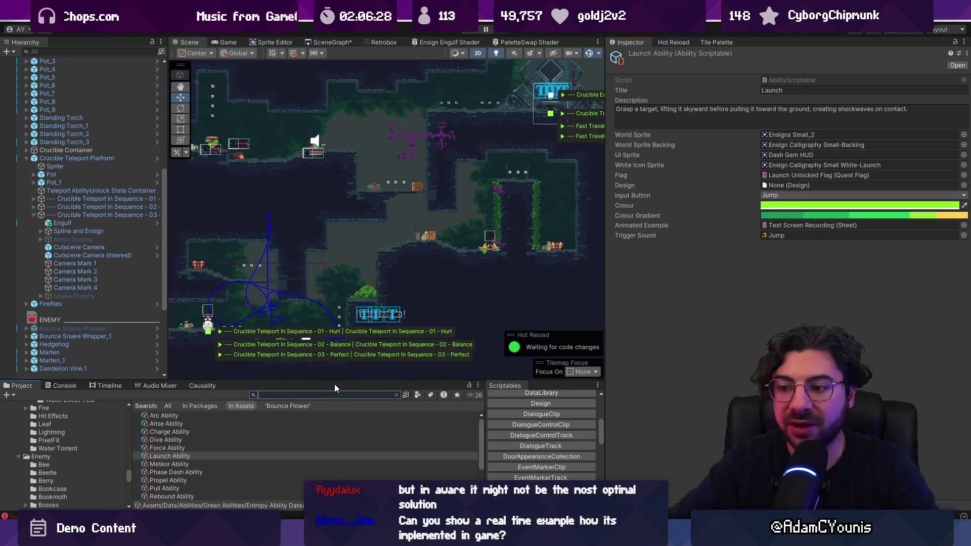
text(t:i)
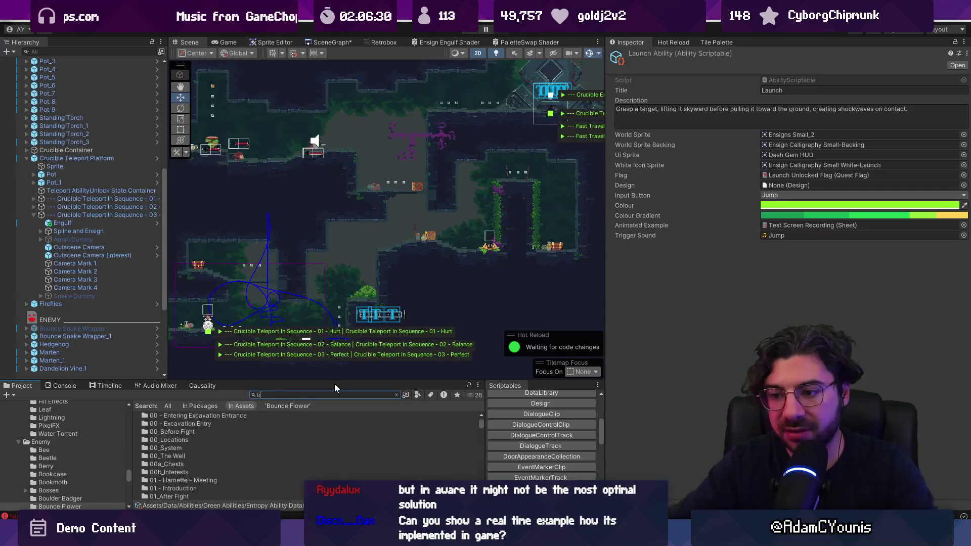
text(item)
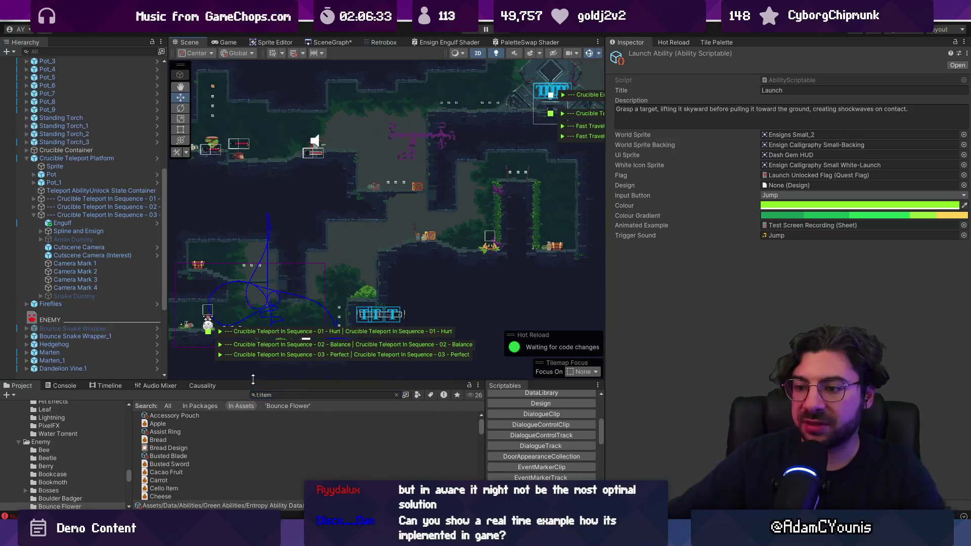
drag(255, 380, 263, 57)
Select the item results, step down to Feather Brooch (Design), and restore the Scene view
scroll(200, 199, down, 10)
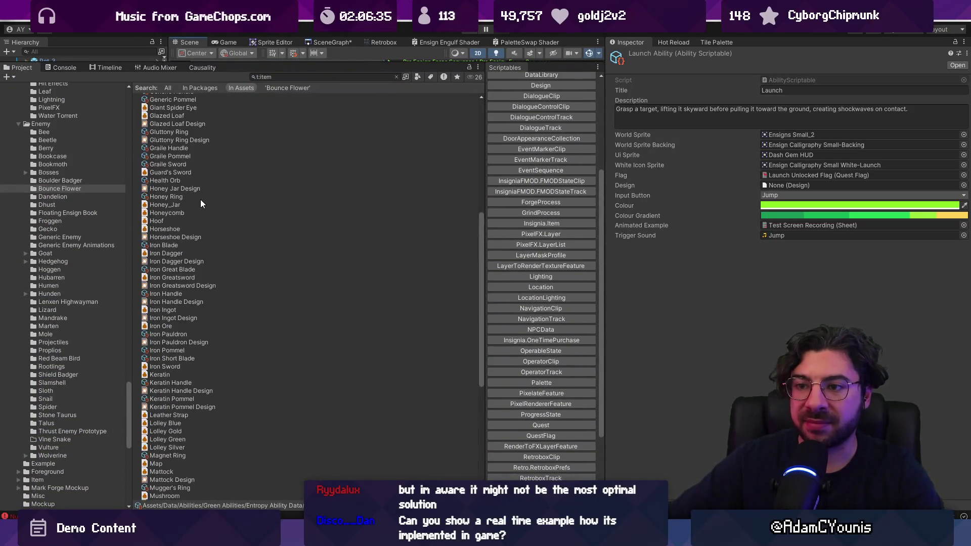
click(200, 493)
scroll(218, 156, up, 15)
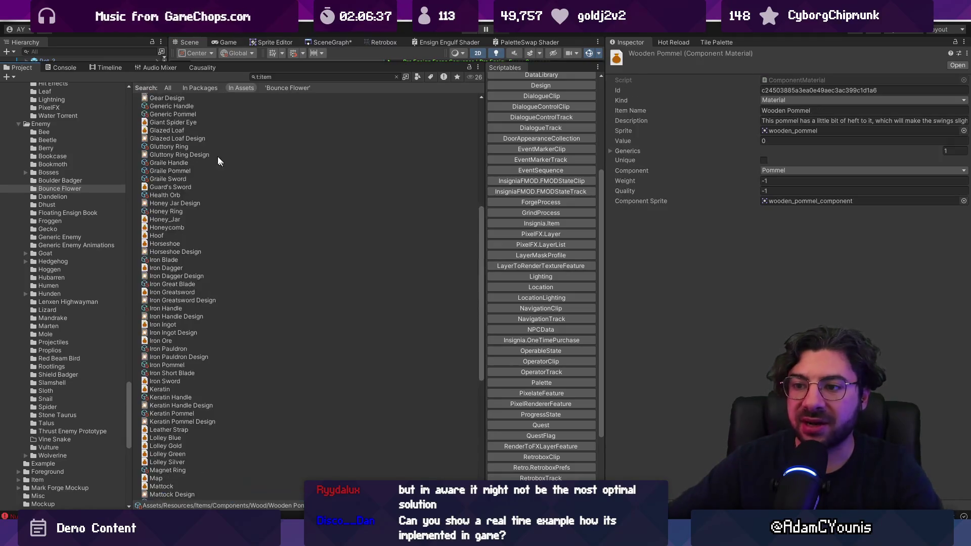
shift+click(184, 97)
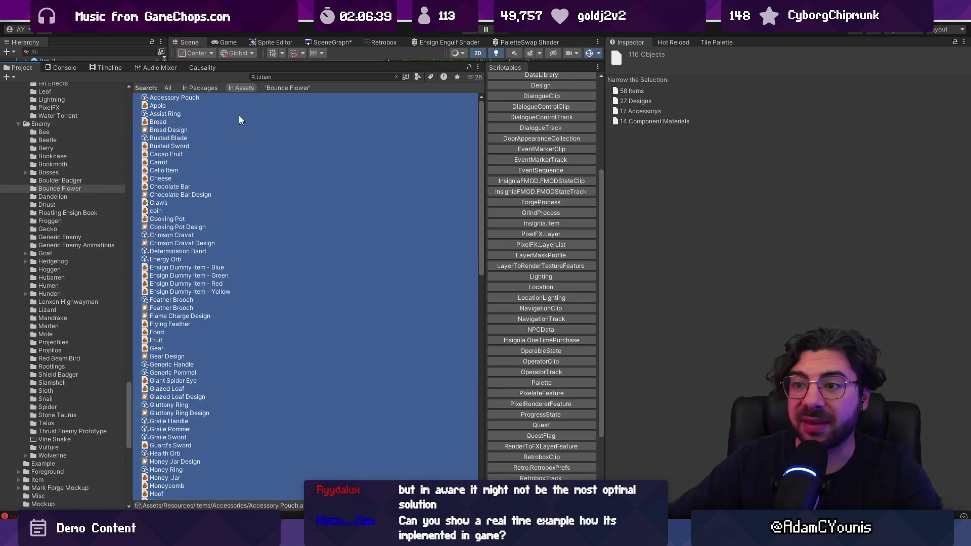
click(227, 105)
key(Down)
key(Down)
key(Down)
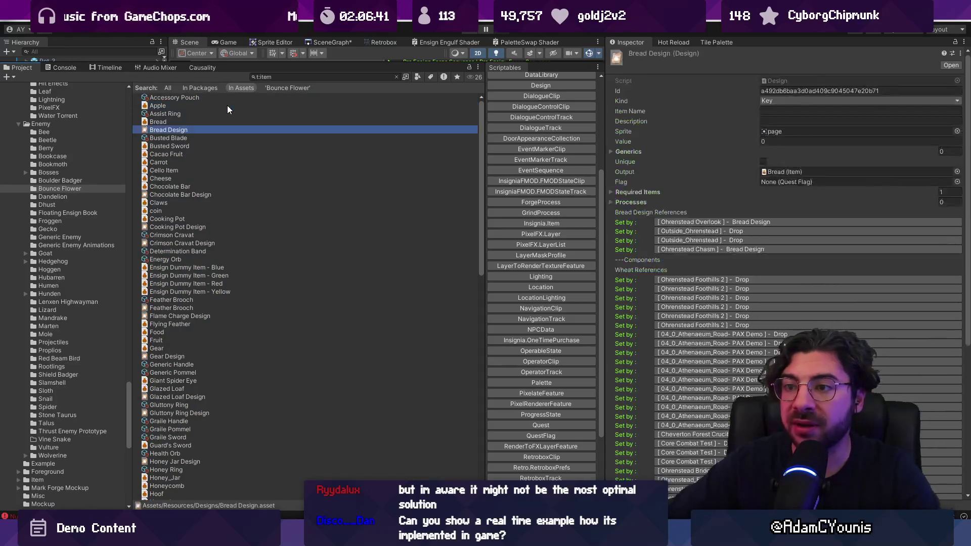
key(Down)
key(Down)
key(Down)
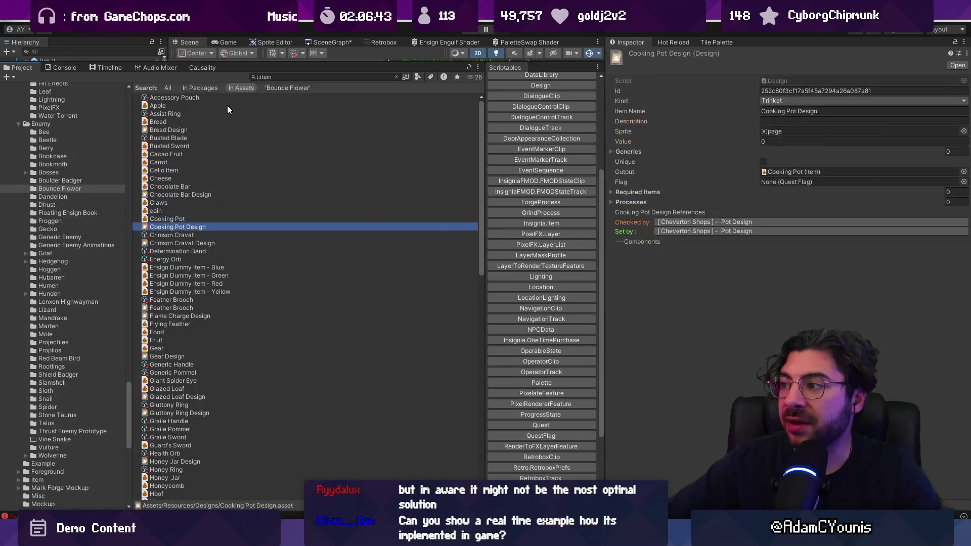
key(Down)
key(Down)
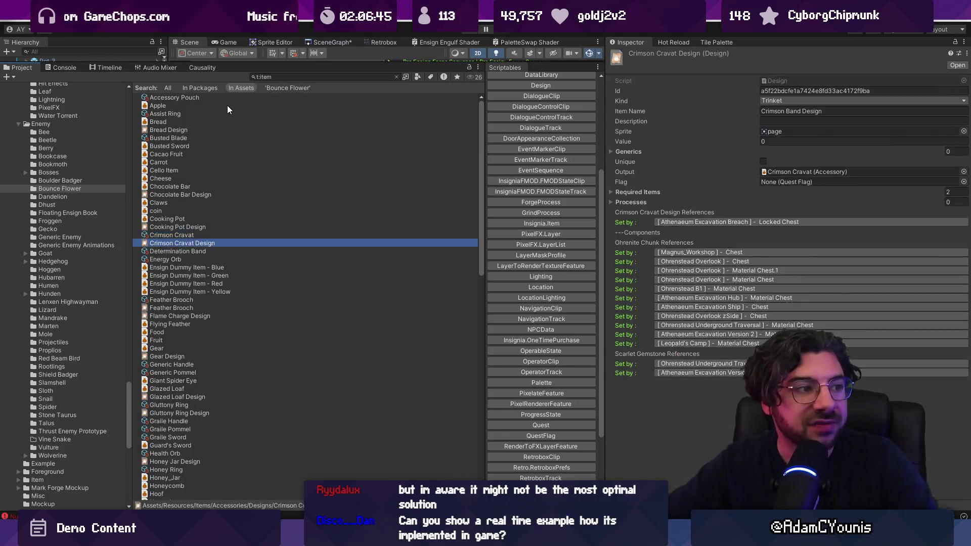
key(Down)
key(Down)
key(Down)
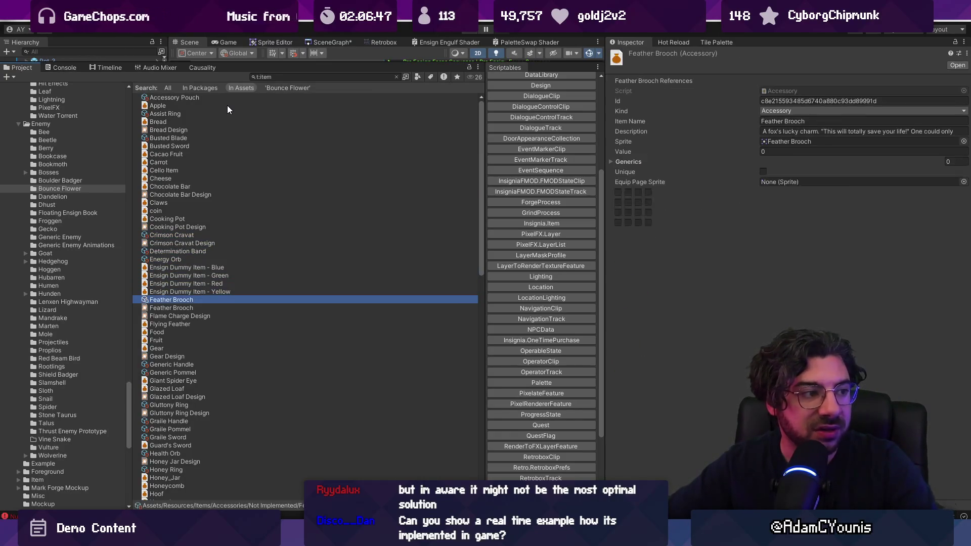
key(Down)
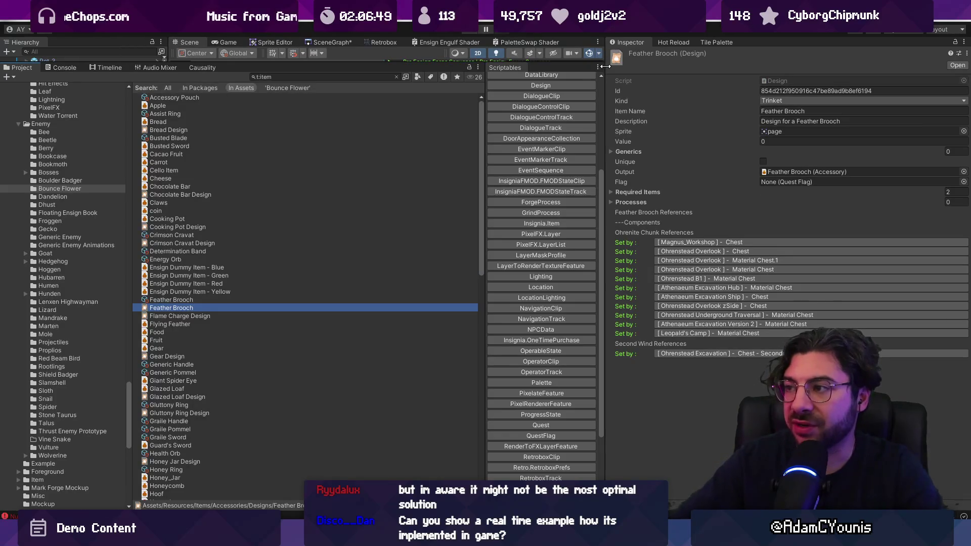
drag(605, 66, 640, 66)
mouse_move(458, 62)
mouse_down()
mouse_move(448, 184)
mouse_move(436, 209)
mouse_up()
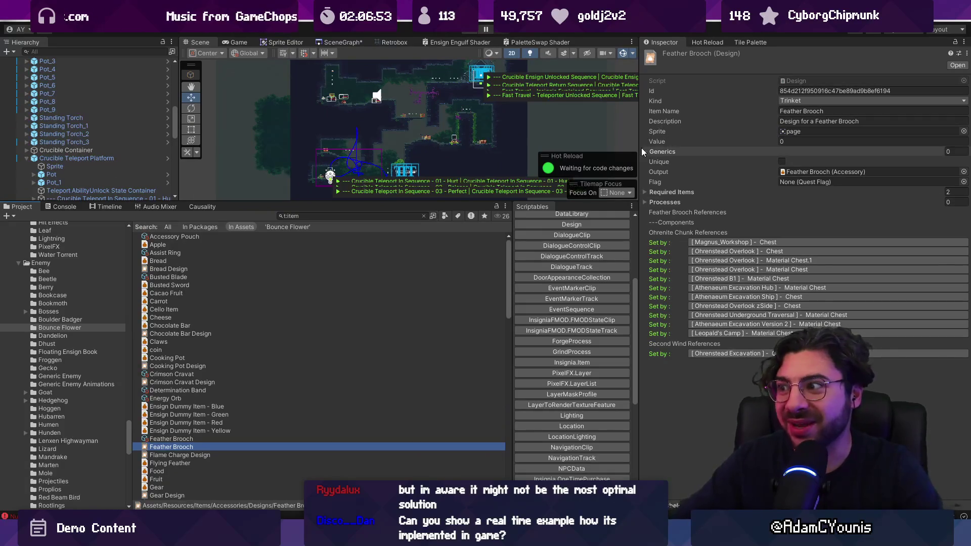
Inspect Flame Charge Design and the Yellow, Red and Green Ensign Dummy items
scroll(251, 353, down, 3)
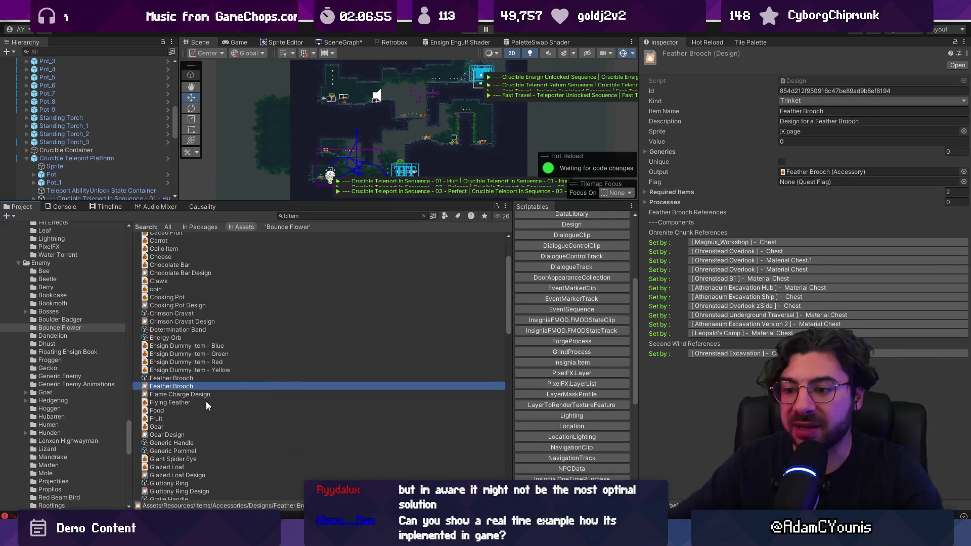
click(204, 393)
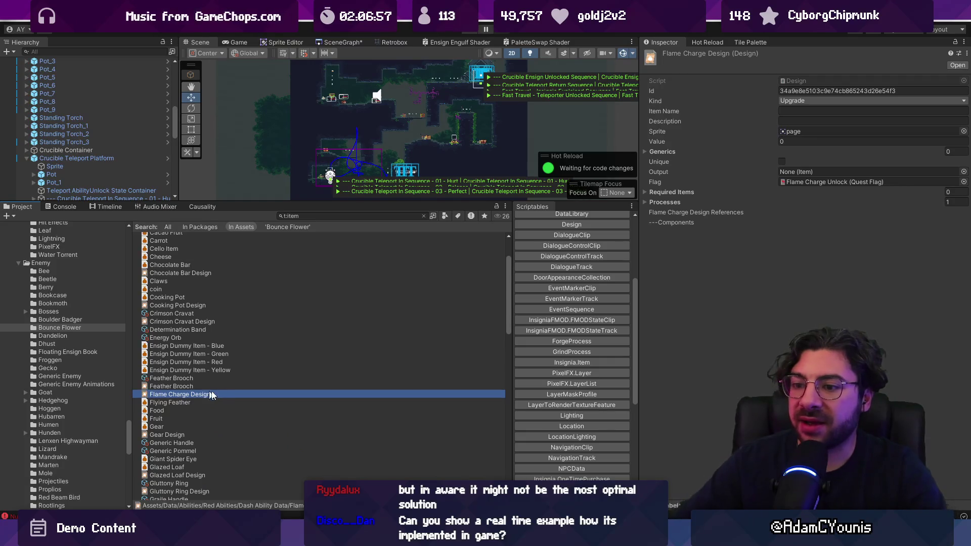
scroll(161, 333, down, 10)
scroll(160, 332, up, 7)
click(165, 310)
click(172, 302)
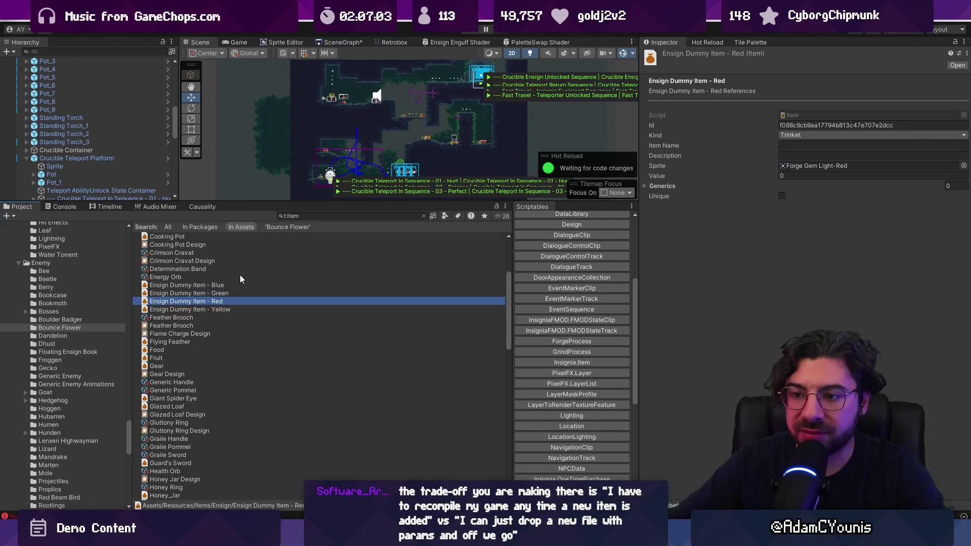
click(231, 296)
click(233, 311)
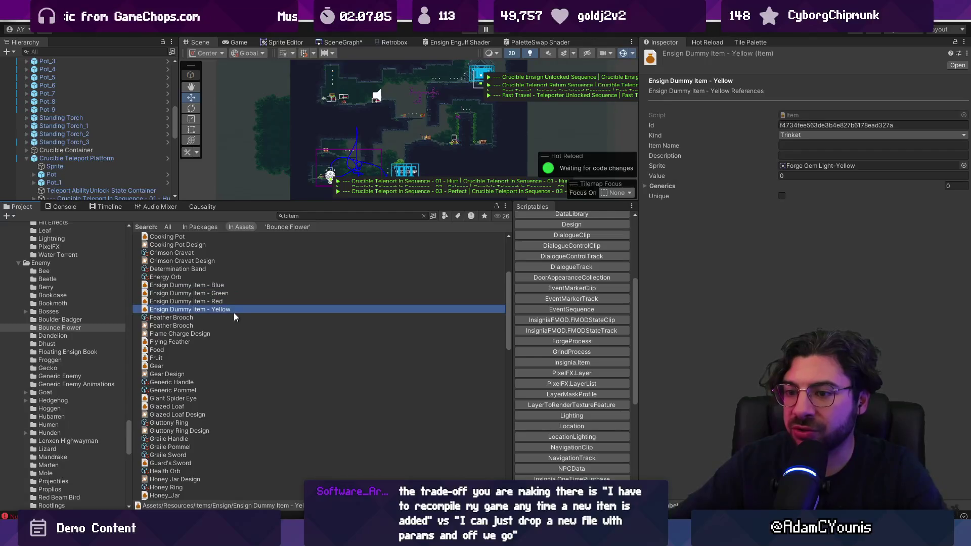
Reselect Feather Brooch (Design) and follow its Magnus_Workshop chest reference
click(234, 316)
click(234, 325)
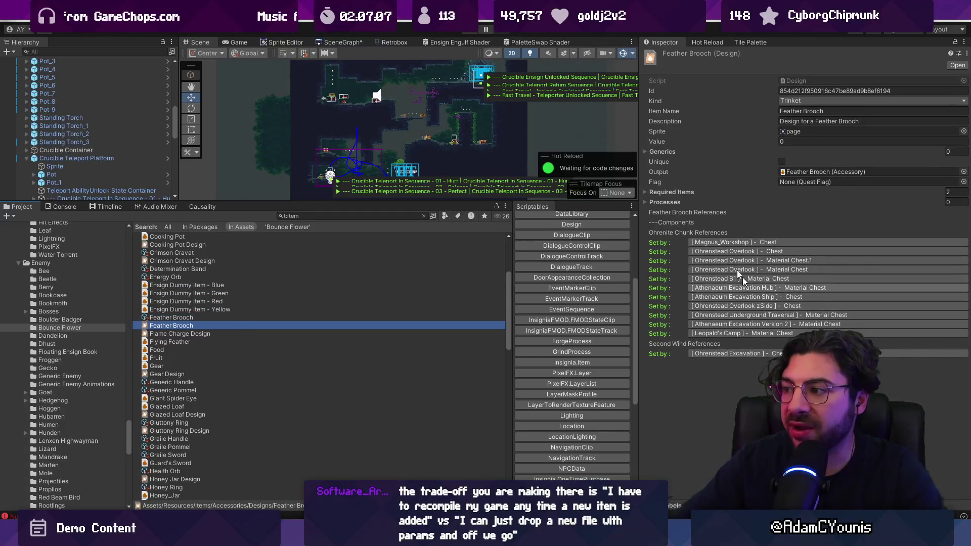
click(723, 241)
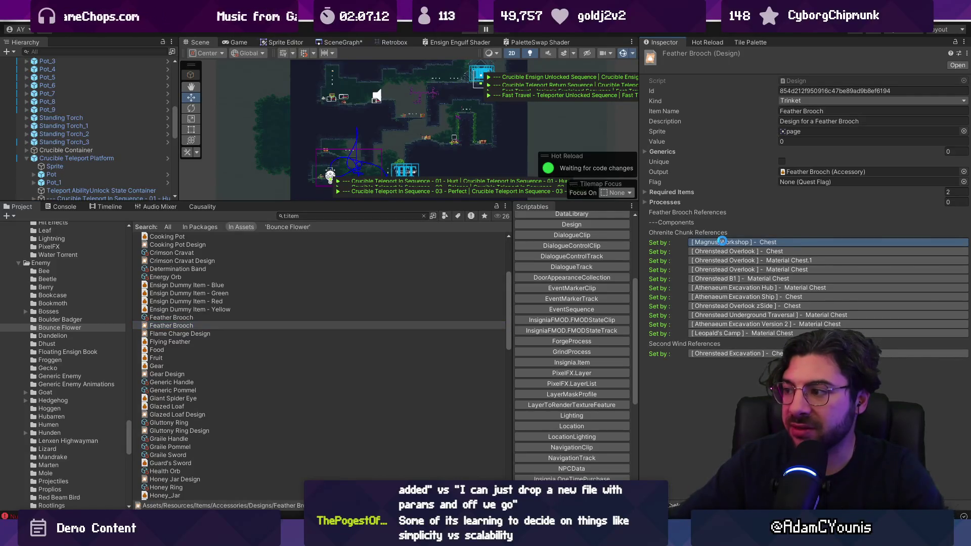
scroll(415, 156, down, 5)
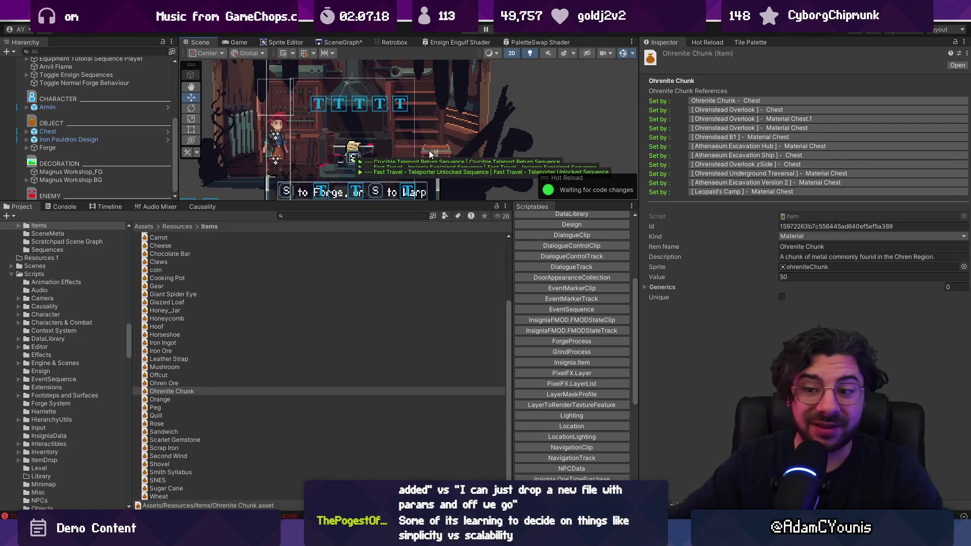
Select Ohrenite Chunk without renaming it and drag the splitters to enlarge the Scene view
click(173, 392)
key(Escape)
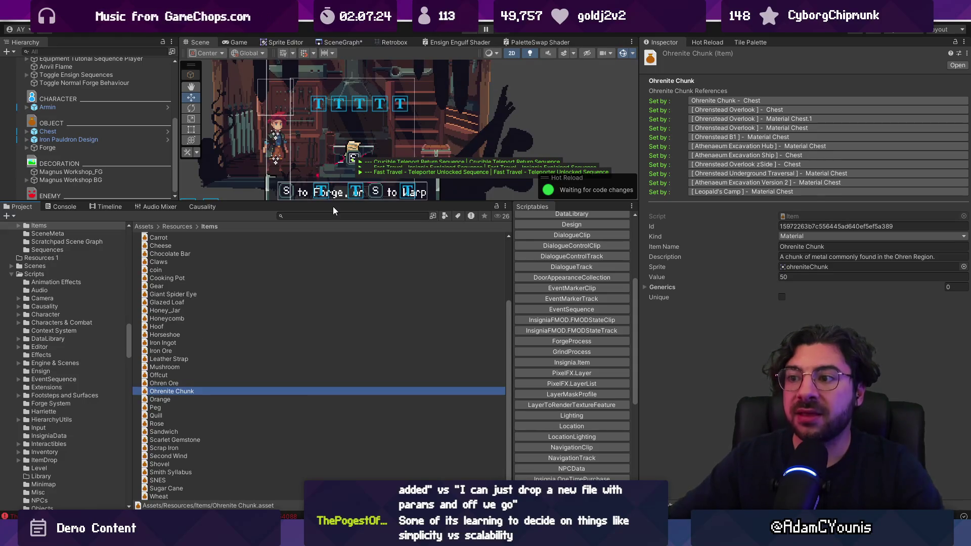
drag(332, 203, 335, 267)
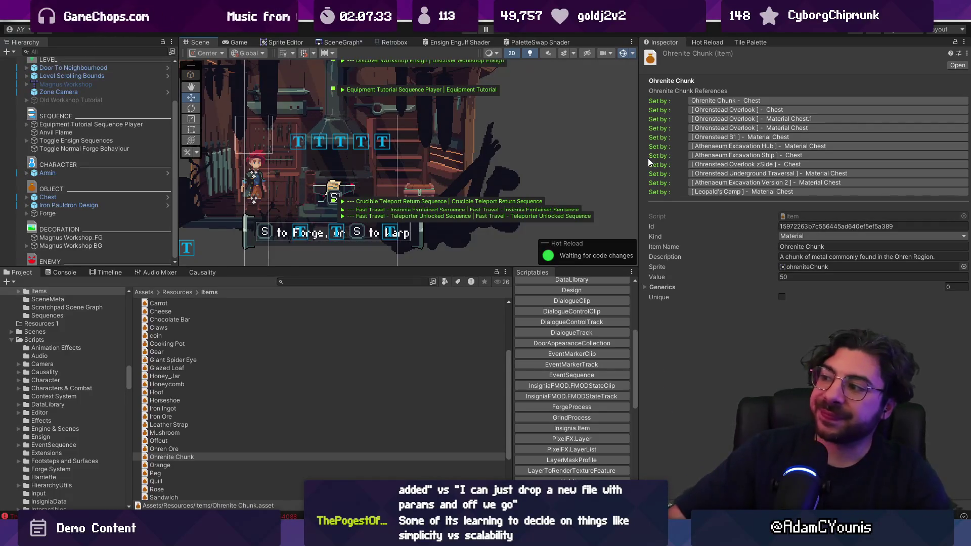
drag(383, 268, 383, 342)
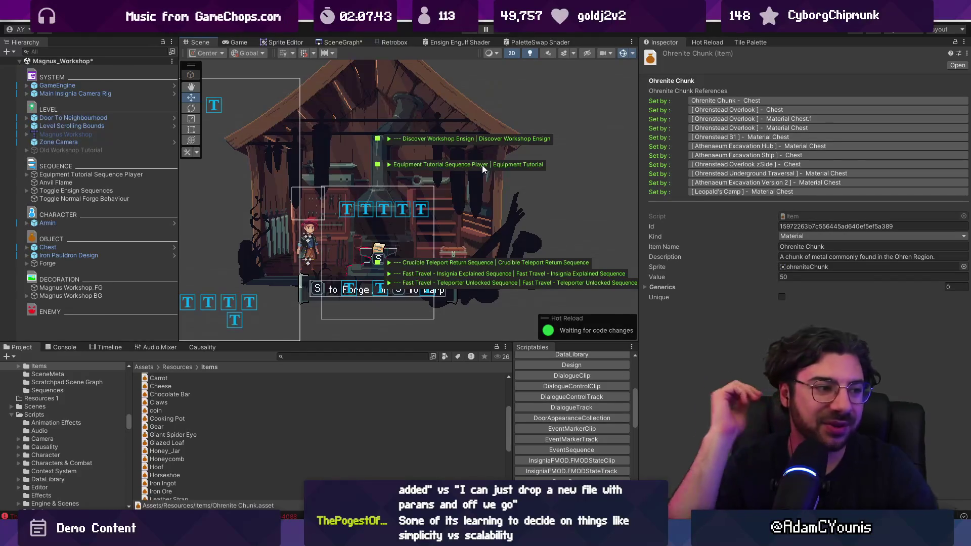
Zoom the Scene view to frame the Magnus_Workshop forge and open the SceneGraph window
scroll(500, 188, down, 3)
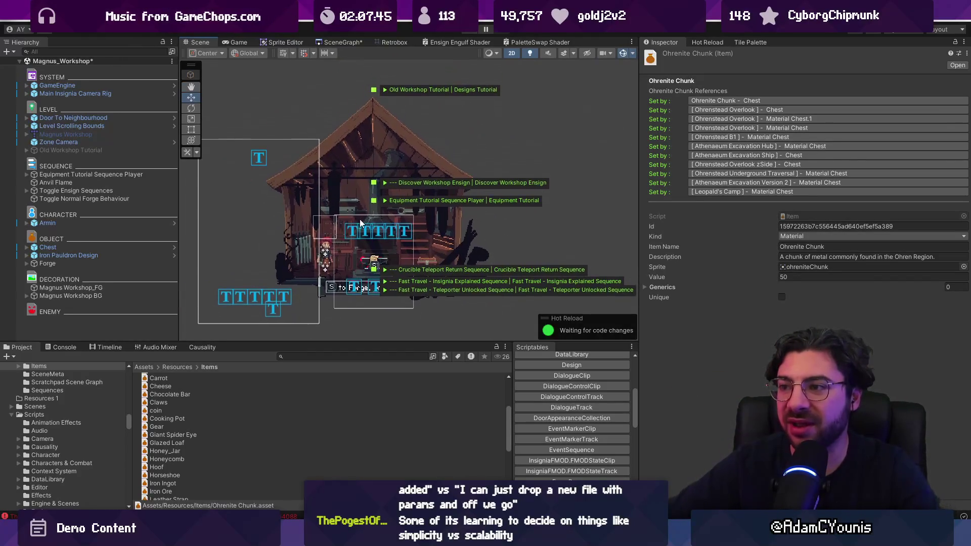
scroll(371, 215, up, 2)
scroll(372, 215, up, 2)
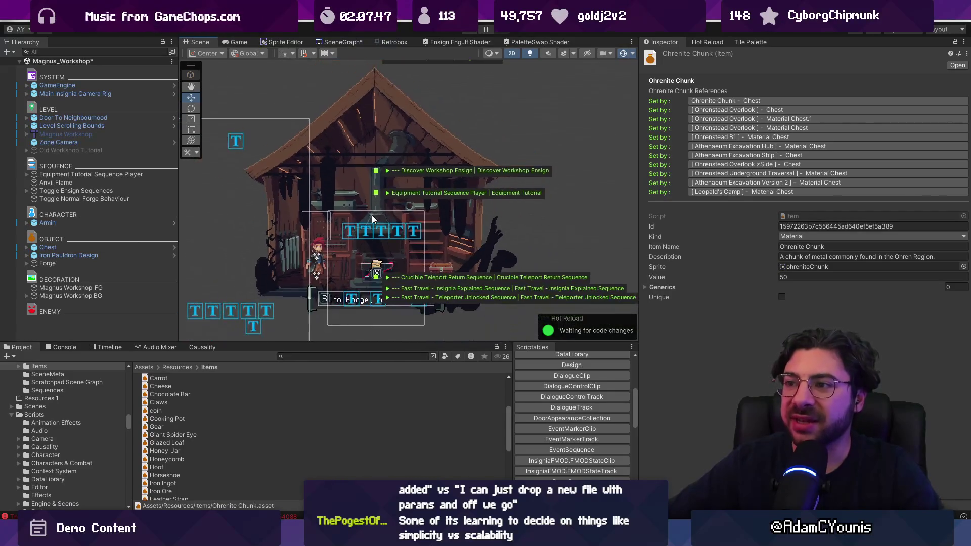
scroll(372, 218, up, 1)
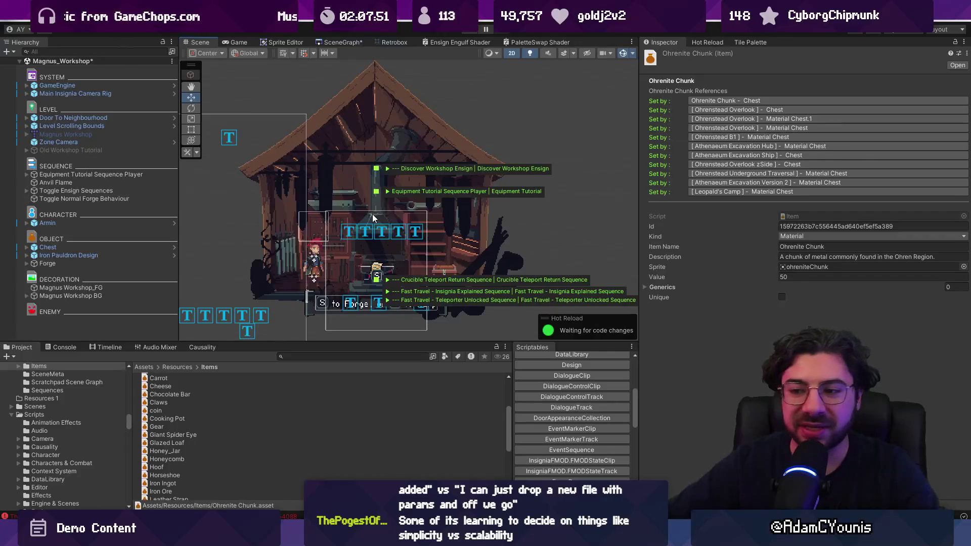
drag(365, 343, 365, 353)
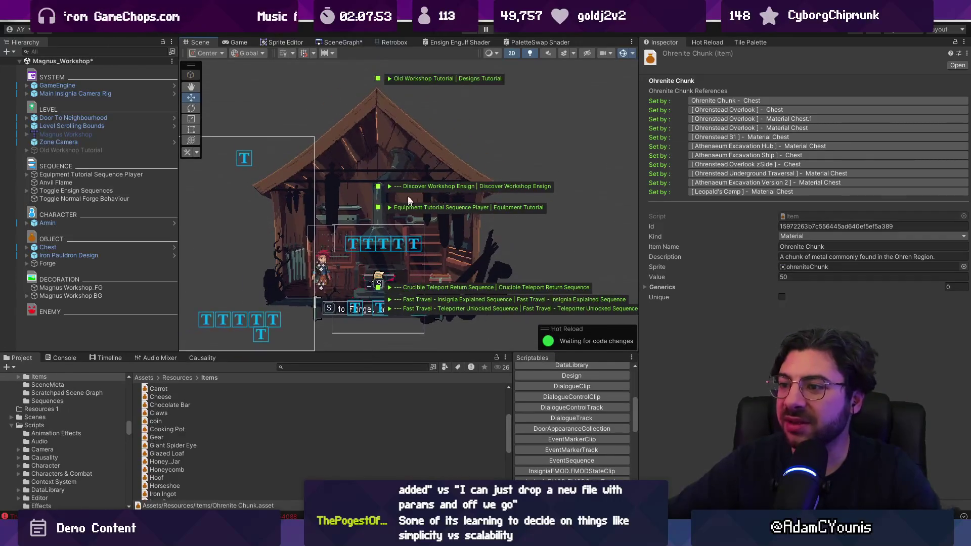
click(329, 44)
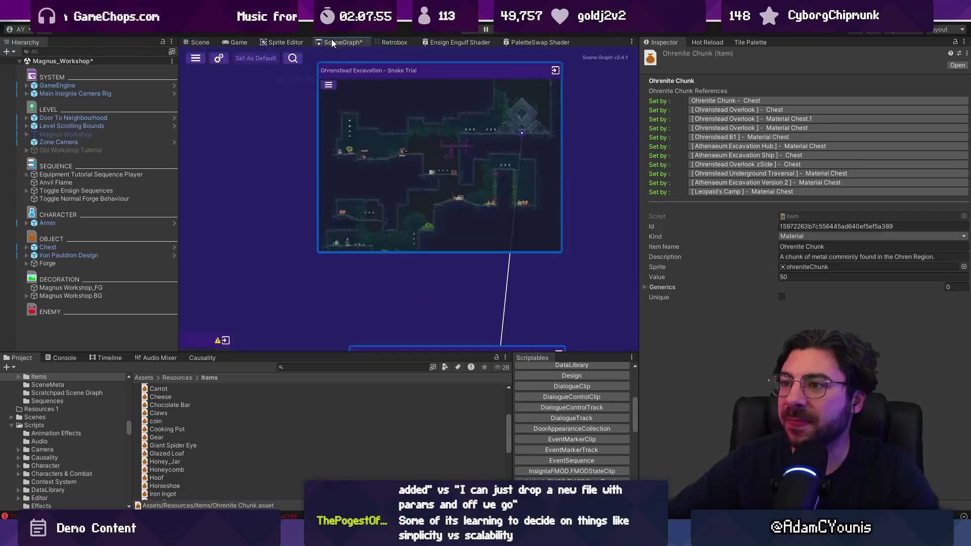
Zoom out and pan the SceneGraph to overview the linked level rooms, enlarging the panel slightly
scroll(421, 139, down, 5)
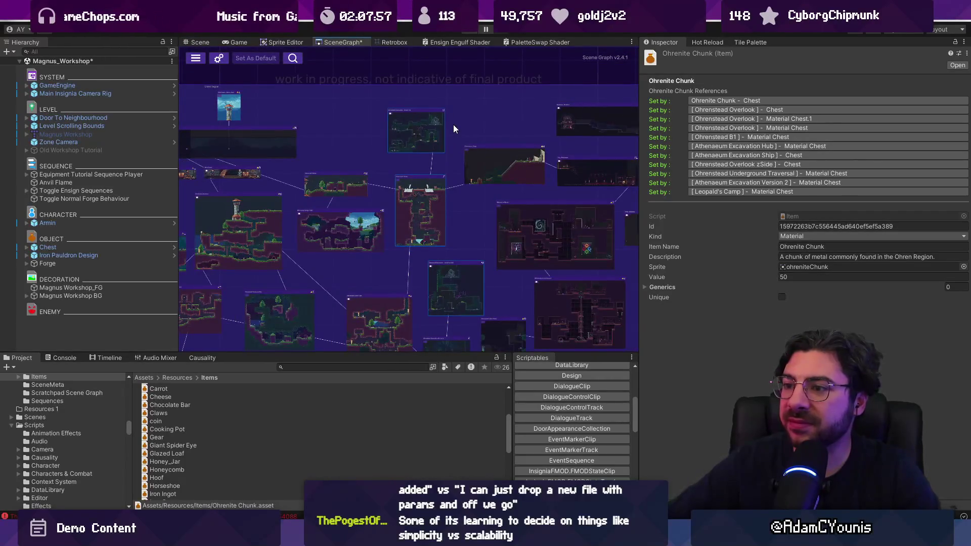
scroll(455, 125, down, 3)
scroll(353, 142, up, 2)
drag(353, 142, 422, 134)
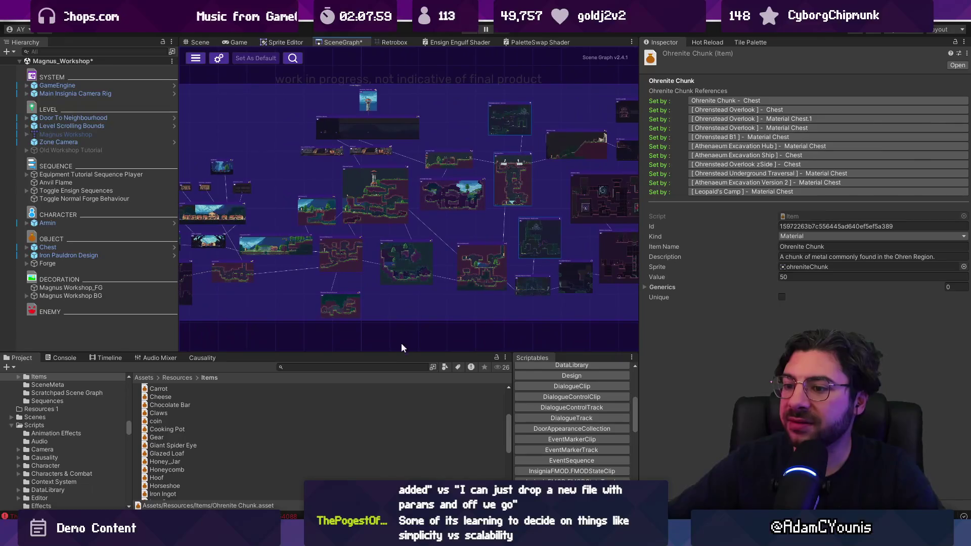
mouse_move(387, 352)
mouse_down()
mouse_move(388, 208)
mouse_move(388, 358)
mouse_up()
scroll(500, 169, down, 2)
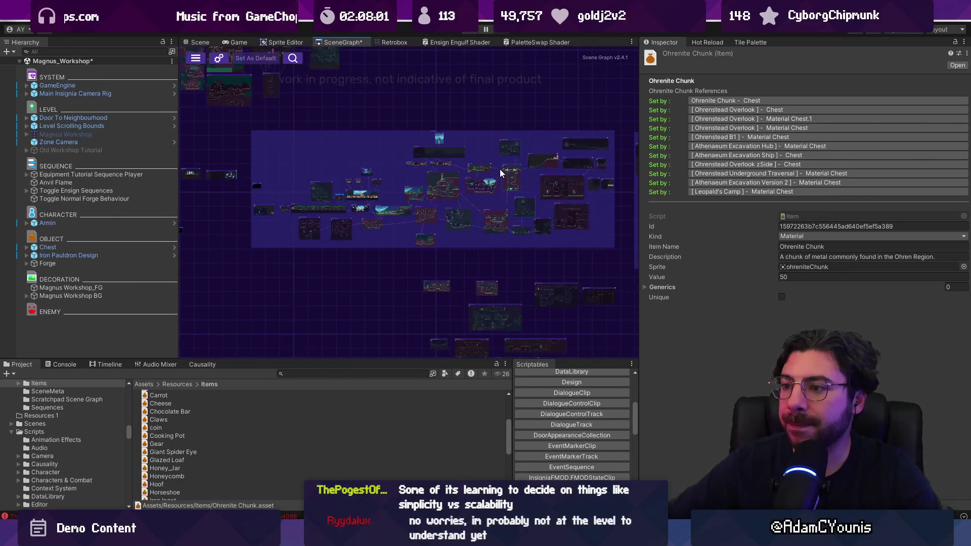
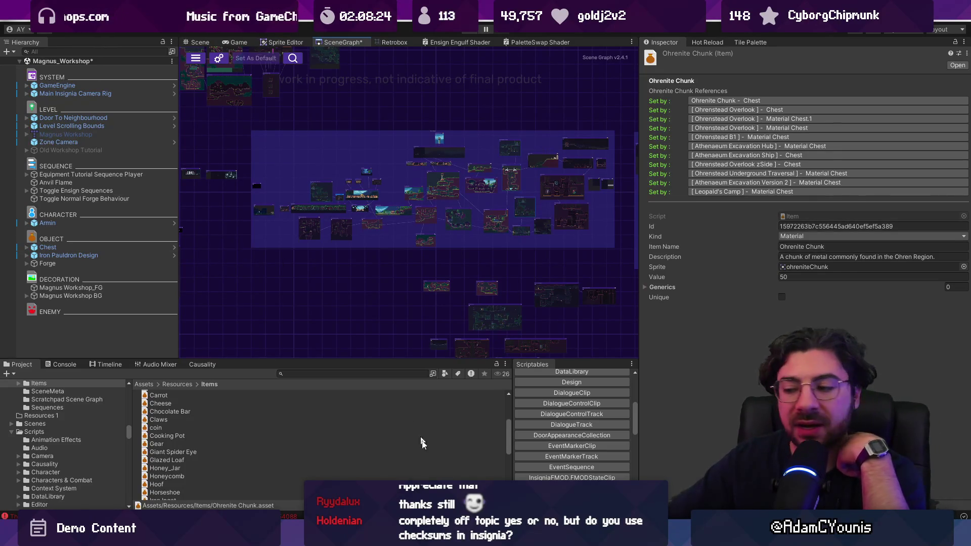
Search Google for 'checksum', read its definition, and return to Unity
key(alt+Tab)
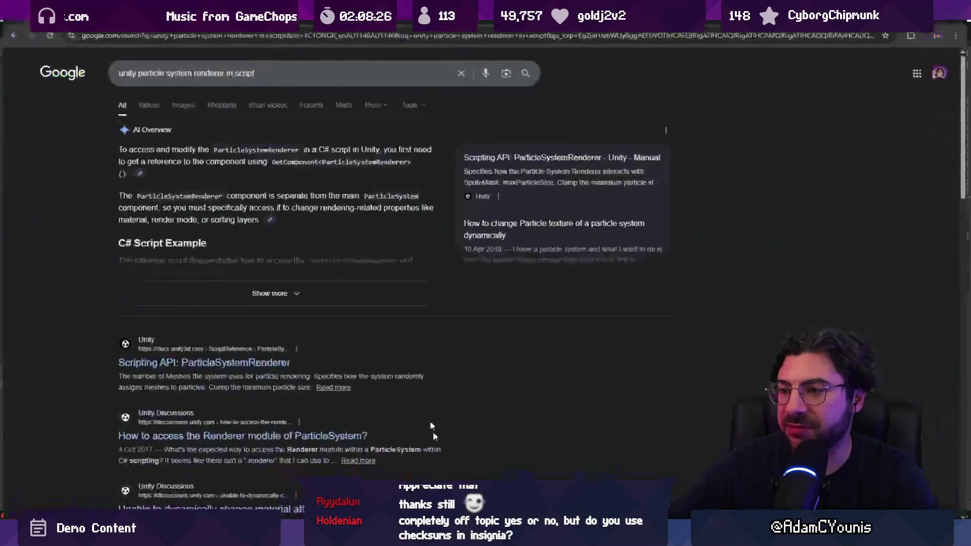
click(258, 74)
key(ctrl+a)
text(checksum)
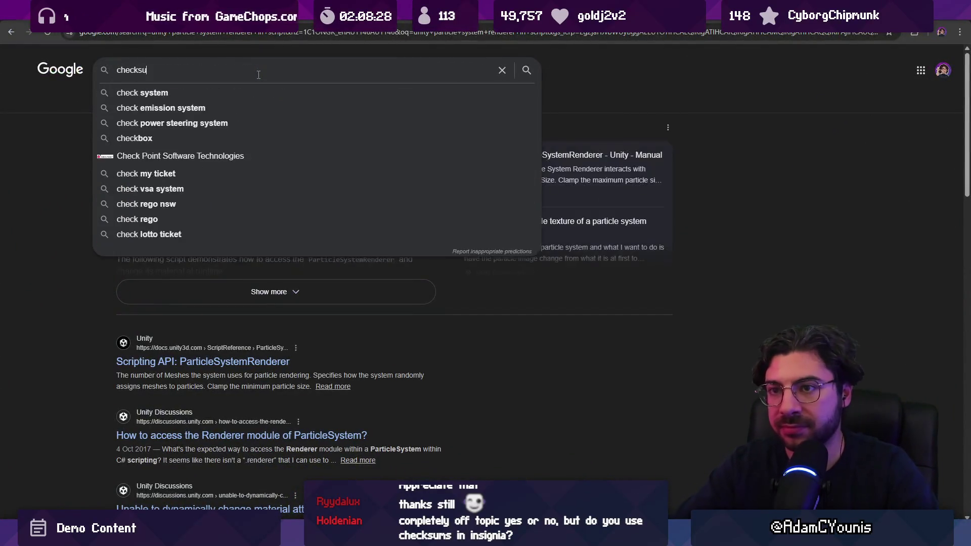
key(Return)
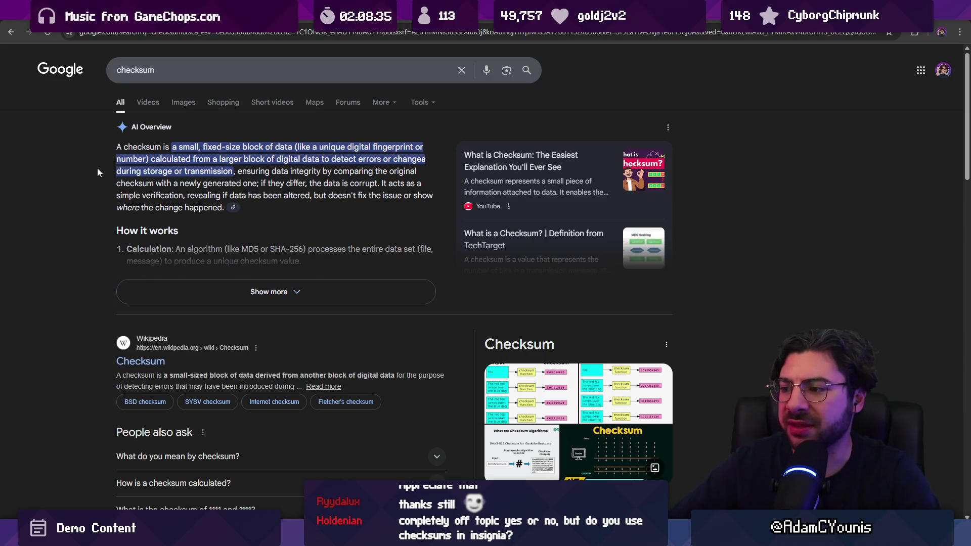
key(alt+Tab)
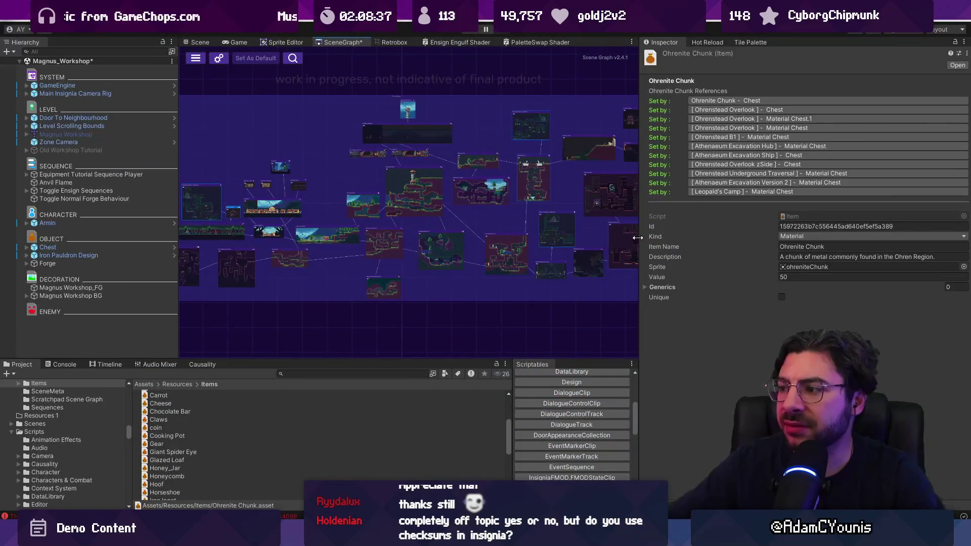
Enlarge the Scene Graph view on its right, left and bottom edges
drag(637, 237, 719, 238)
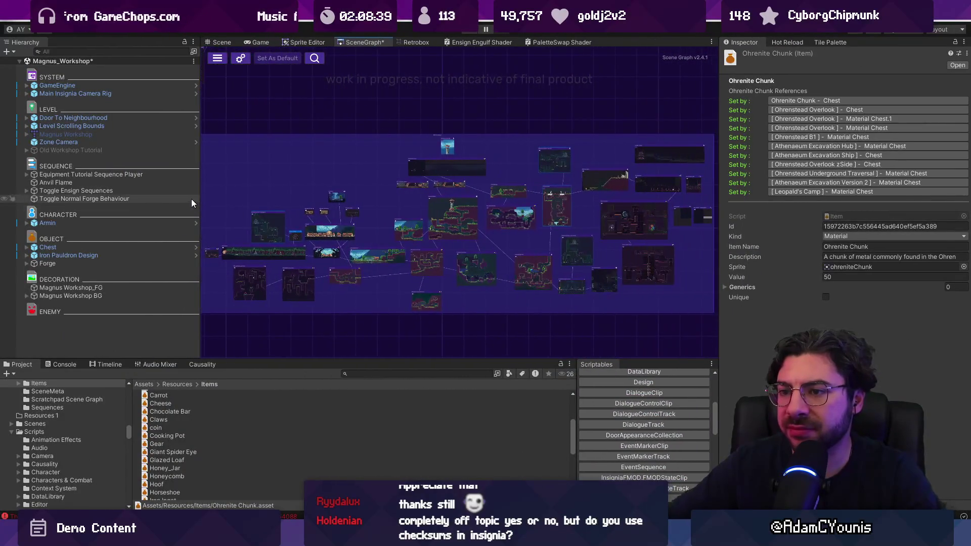
drag(199, 203, 157, 202)
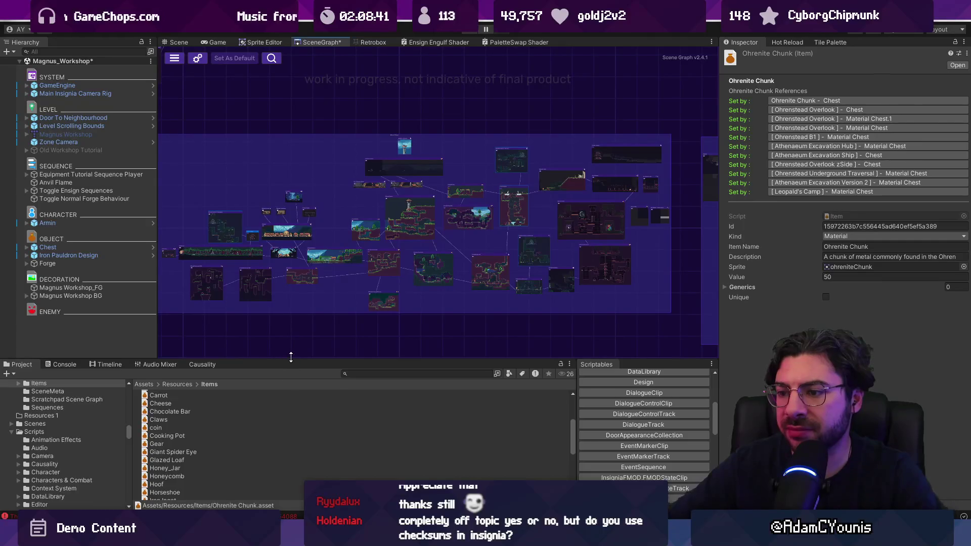
drag(290, 357, 292, 378)
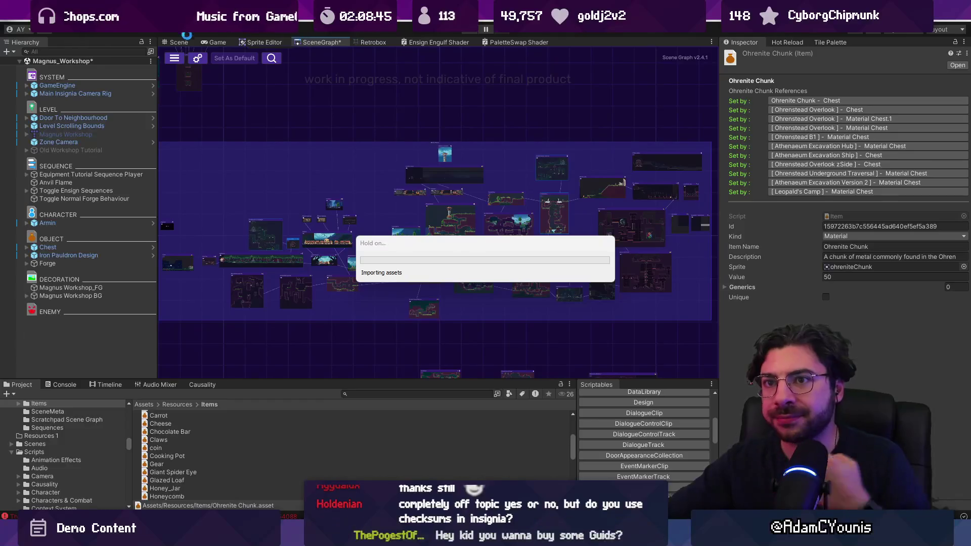
Open the Ohrenstead Excavation - Snake Trial scene from the Scene Graph
scroll(474, 202, up, 5)
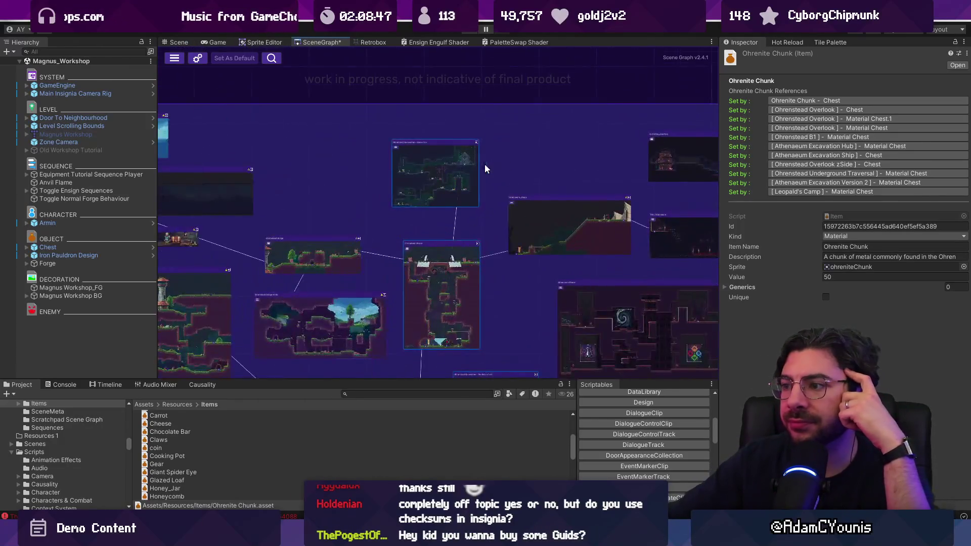
double_click(474, 201)
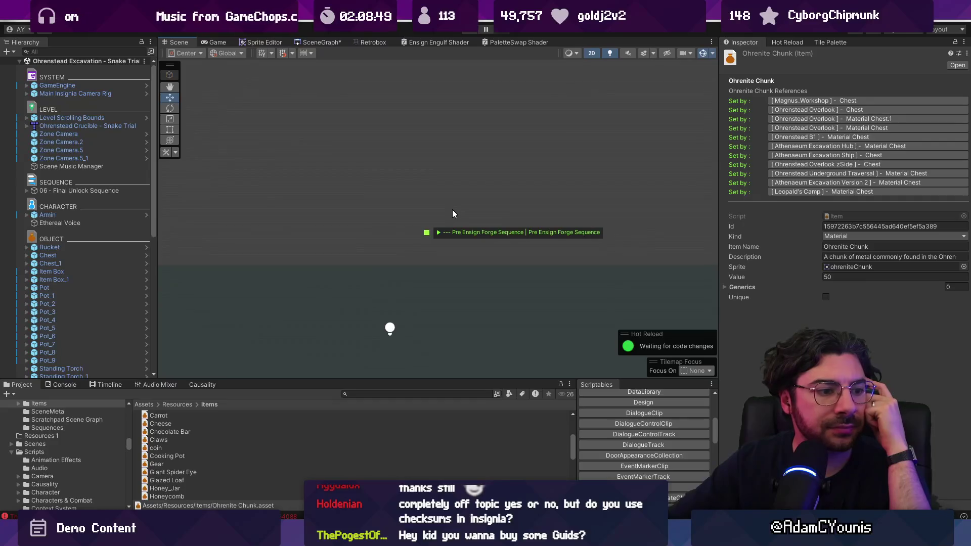
scroll(450, 218, down, 5)
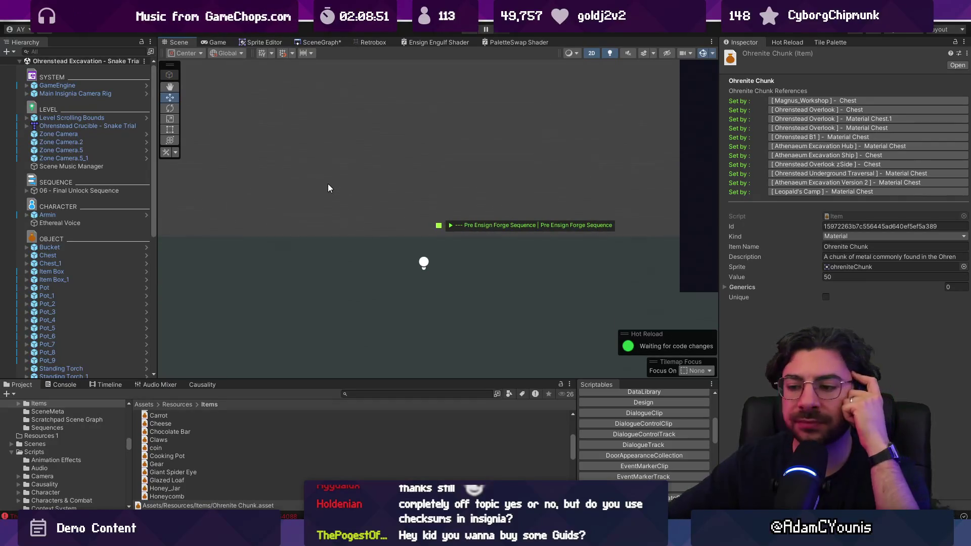
scroll(324, 168, down, 3)
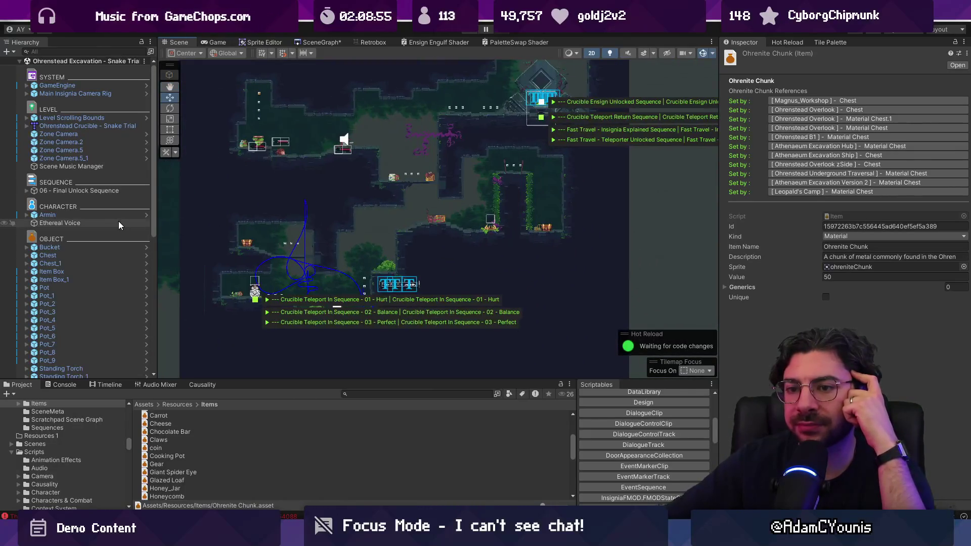
Step through Ethereal Voice, Armin and the Atmosphere objects to Dandelion Vine.1, and expand its children
double_click(116, 222)
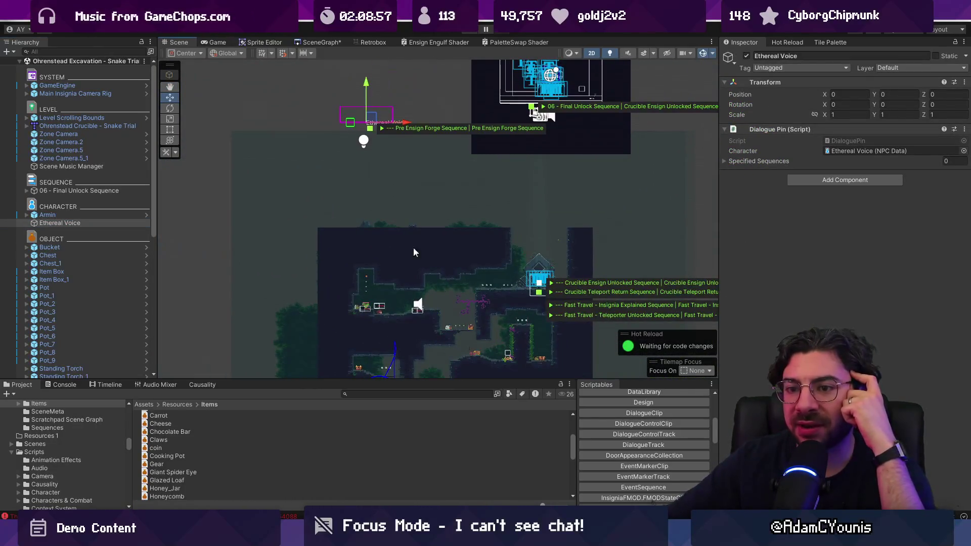
scroll(413, 248, up, 5)
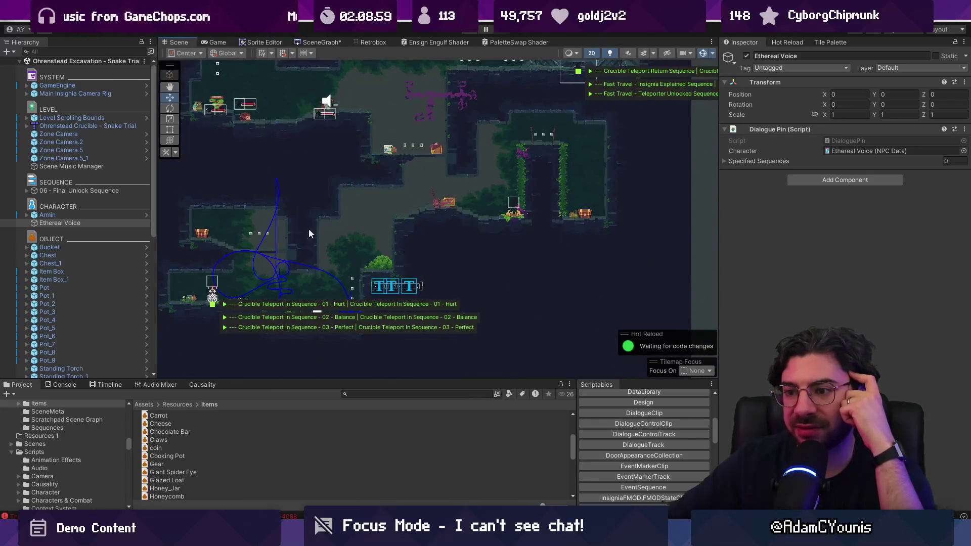
click(107, 216)
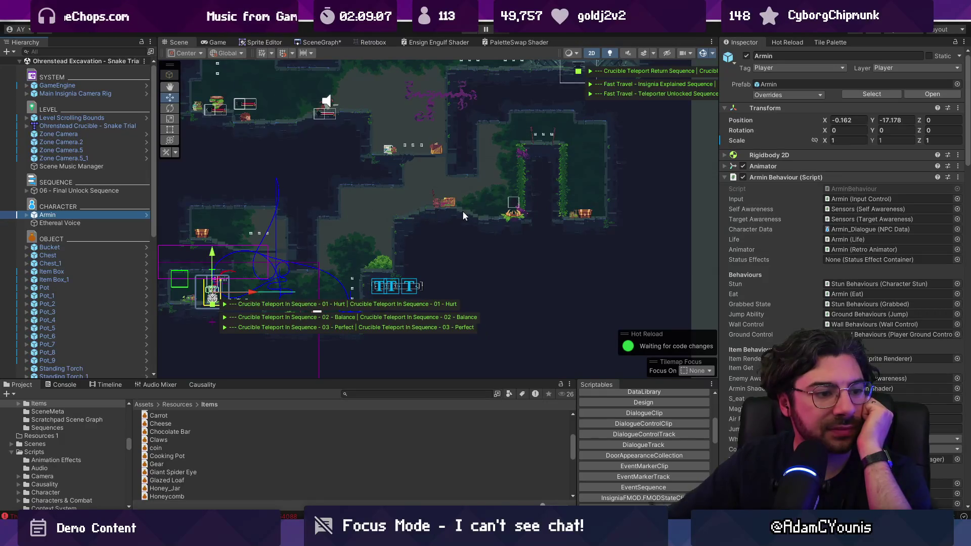
click(519, 214)
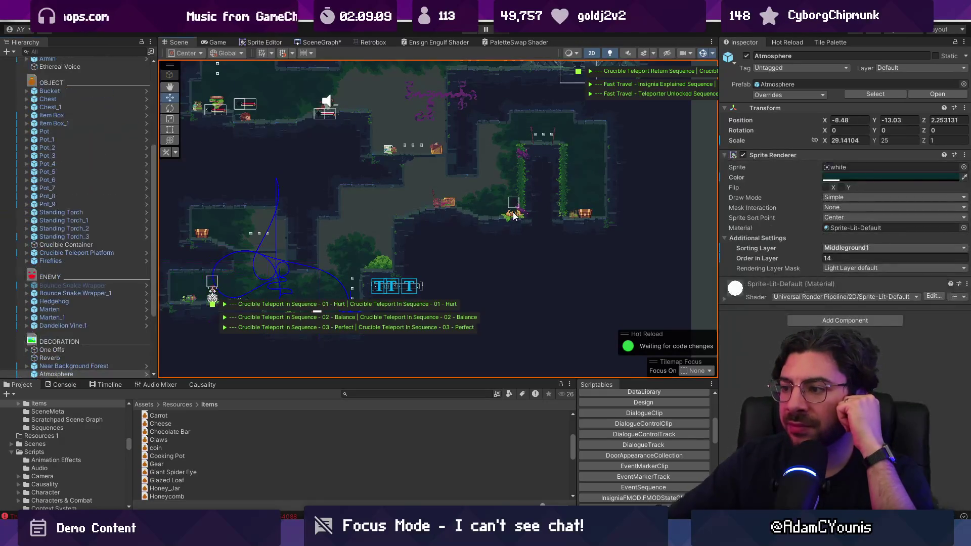
click(515, 215)
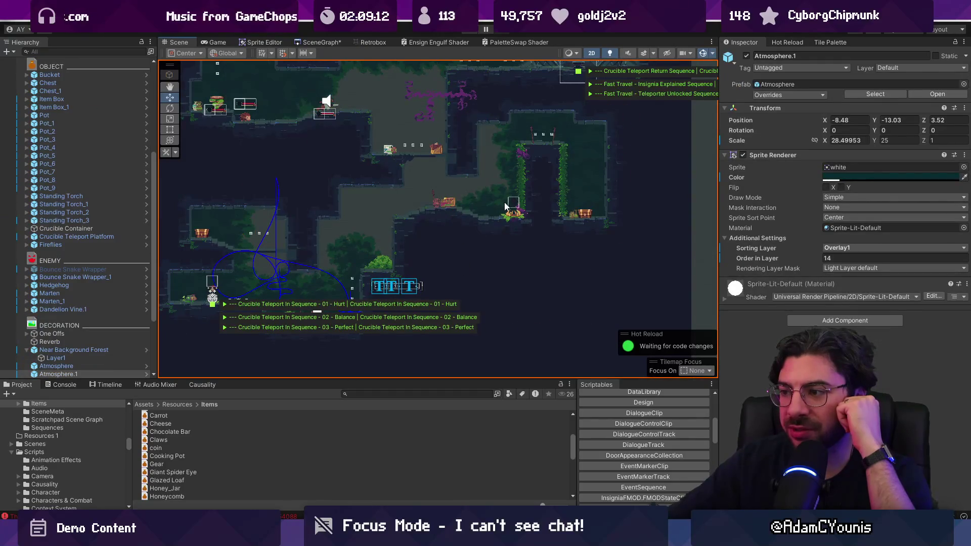
click(512, 211)
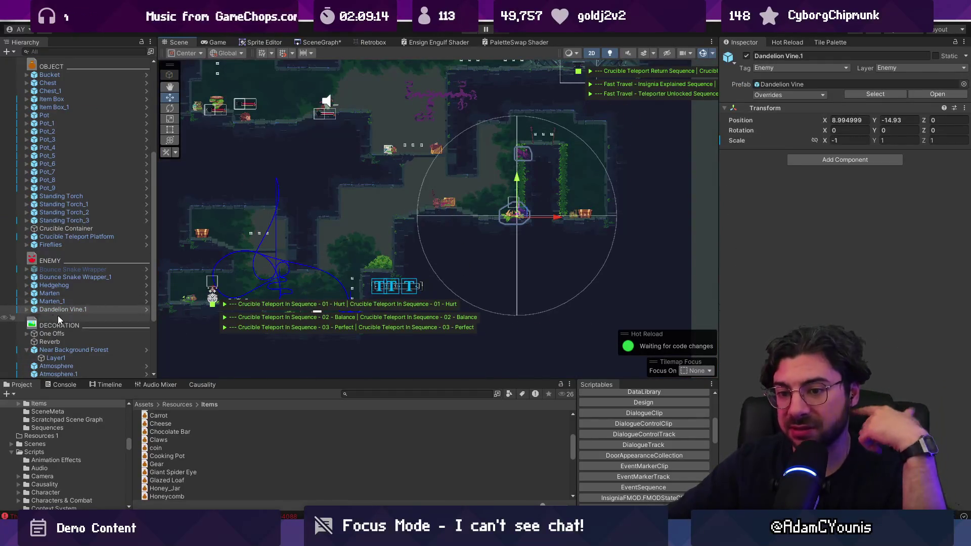
click(26, 309)
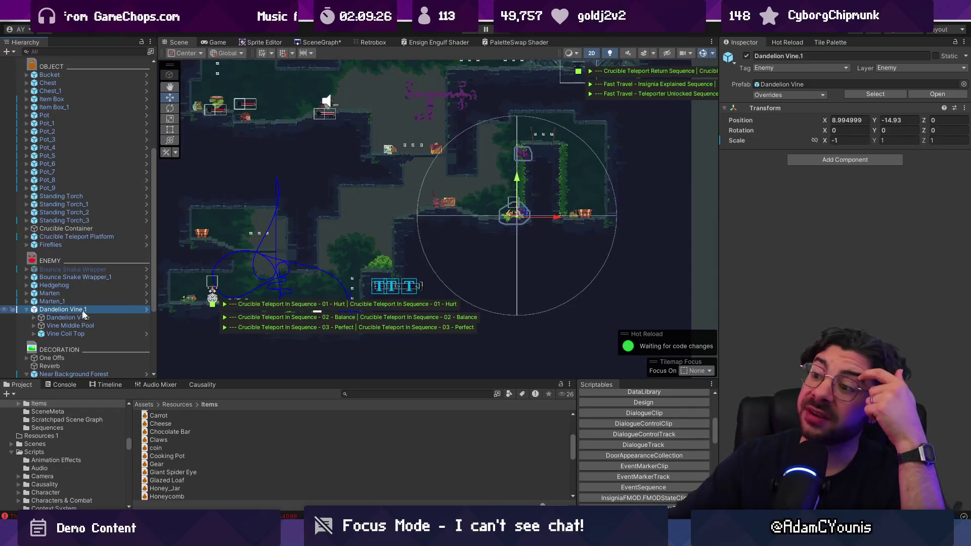
scroll(515, 216, up, 2)
Zoom in on the Dandelion vine, browse its child parts, and reselect Dandelion Vine.1
drag(515, 216, 401, 256)
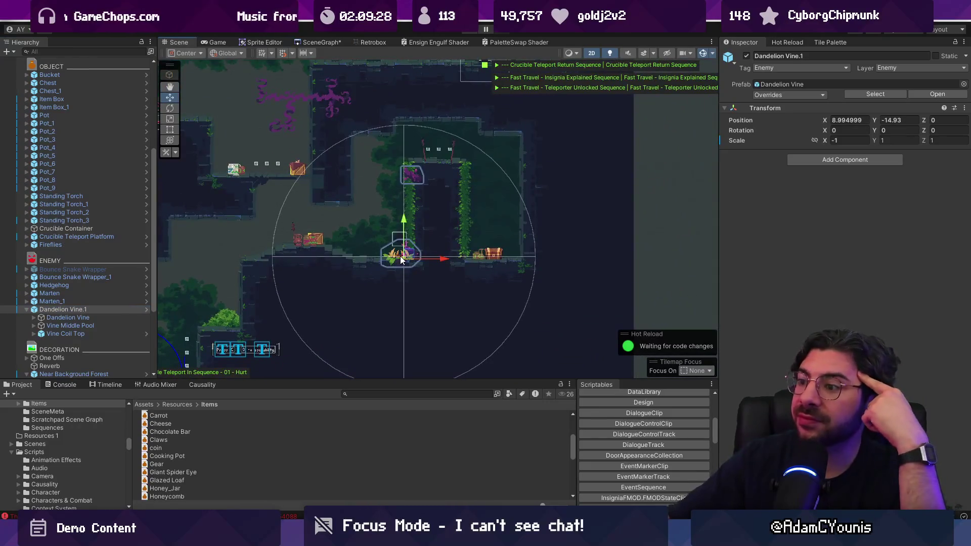
click(46, 318)
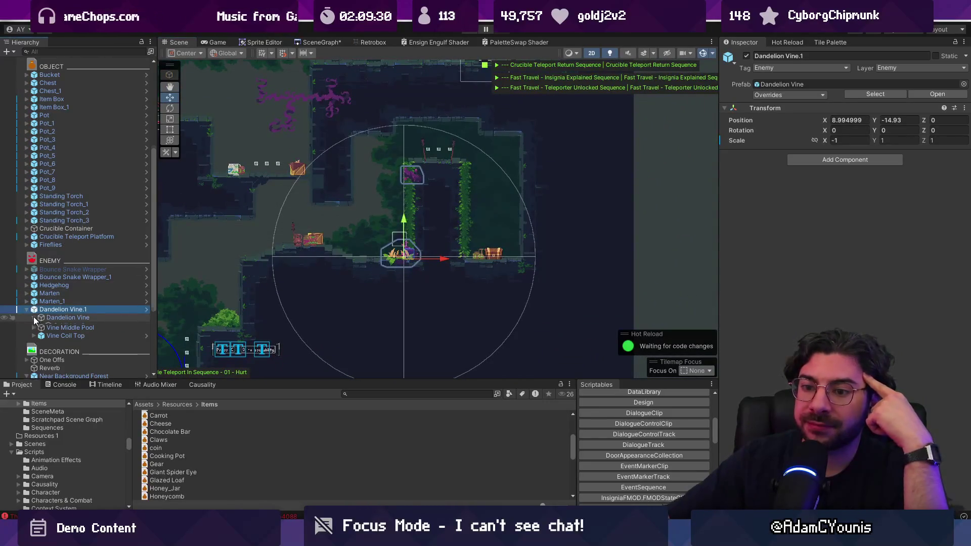
scroll(46, 319, down, 5)
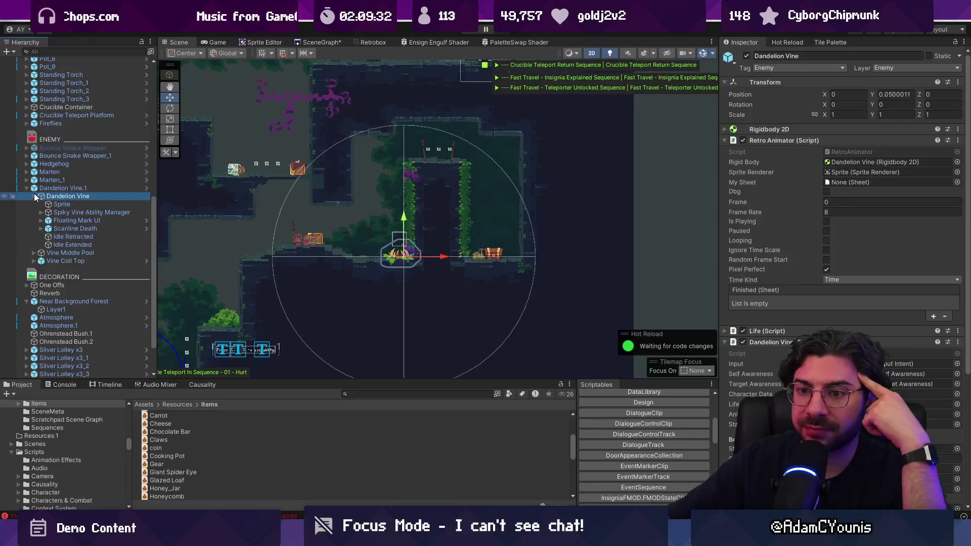
click(34, 196)
click(42, 189)
Find the Engulf prefab in the project assets and place it under Dandelion Vine.1
click(388, 397)
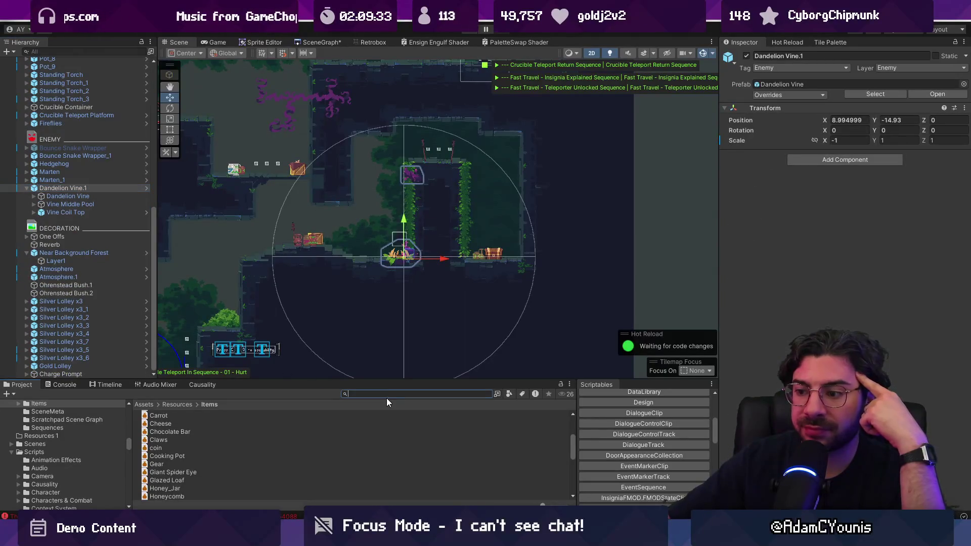
text(engu)
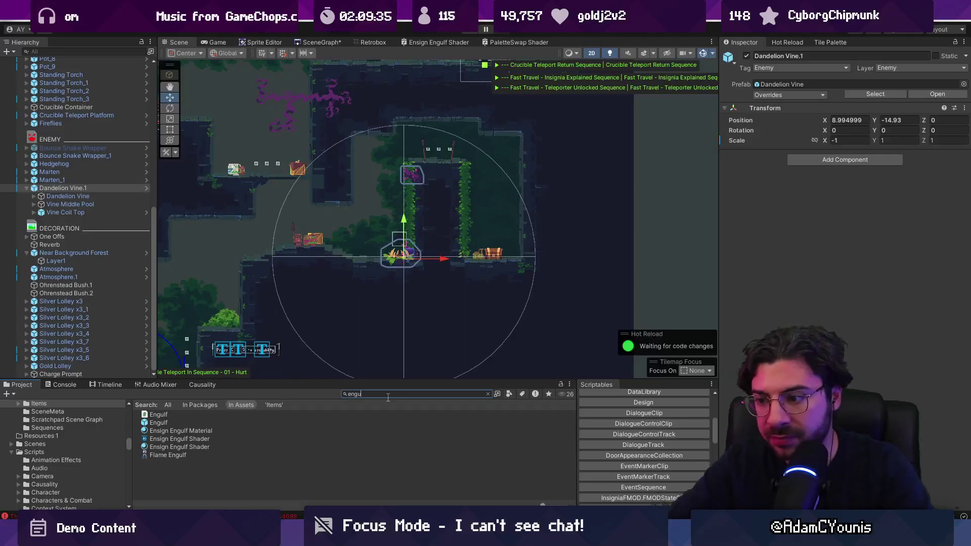
key(BackSpace)
key(BackSpace)
text(f)
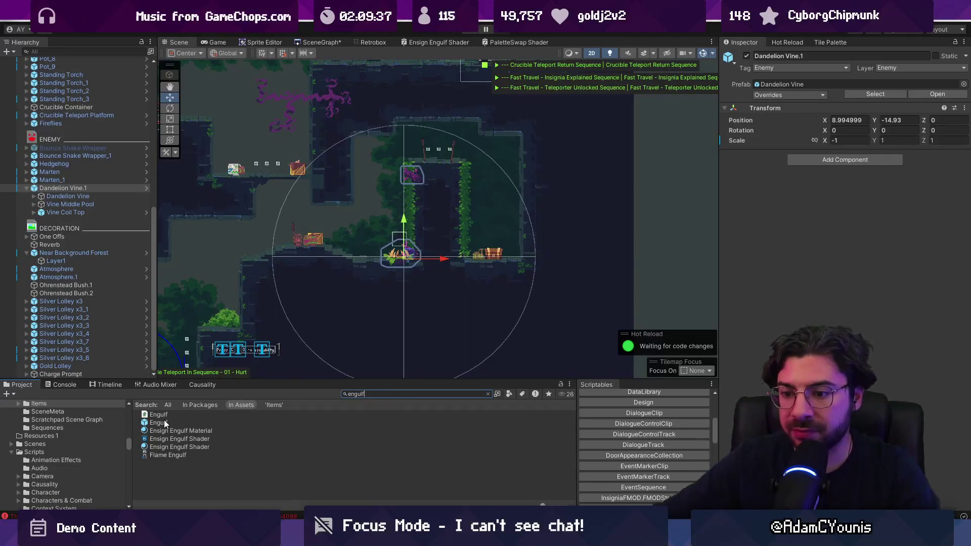
drag(164, 422, 68, 222)
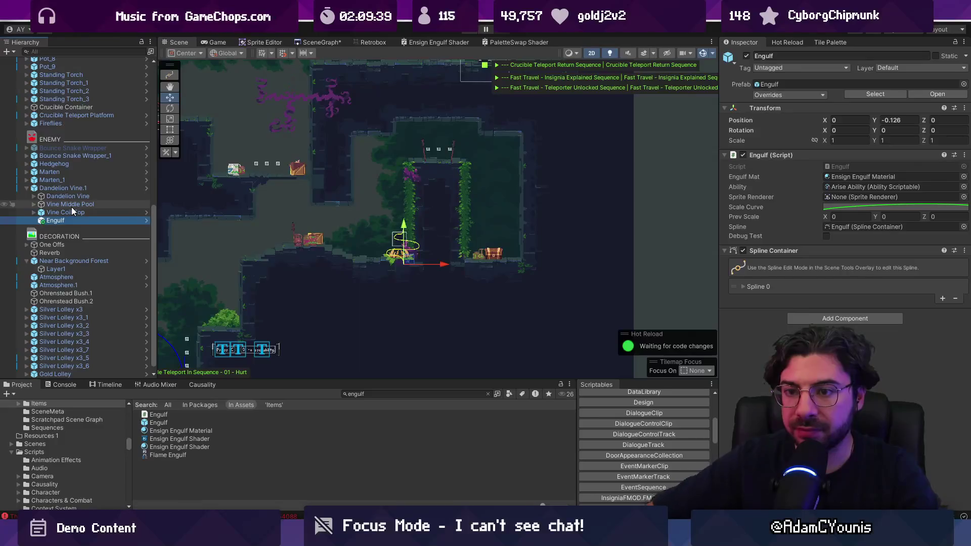
click(71, 188)
click(71, 220)
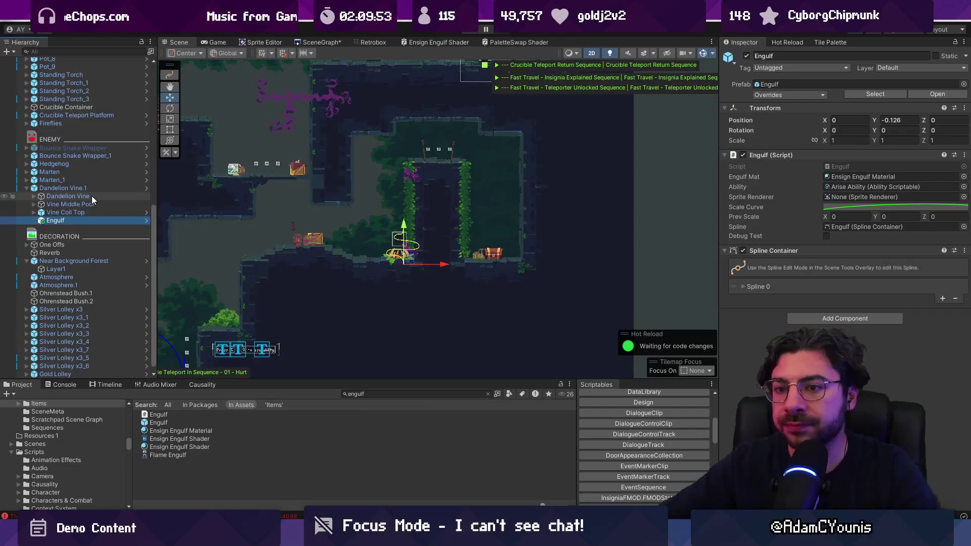
Set the new Engulf object's Ability to Scale Ability
click(34, 196)
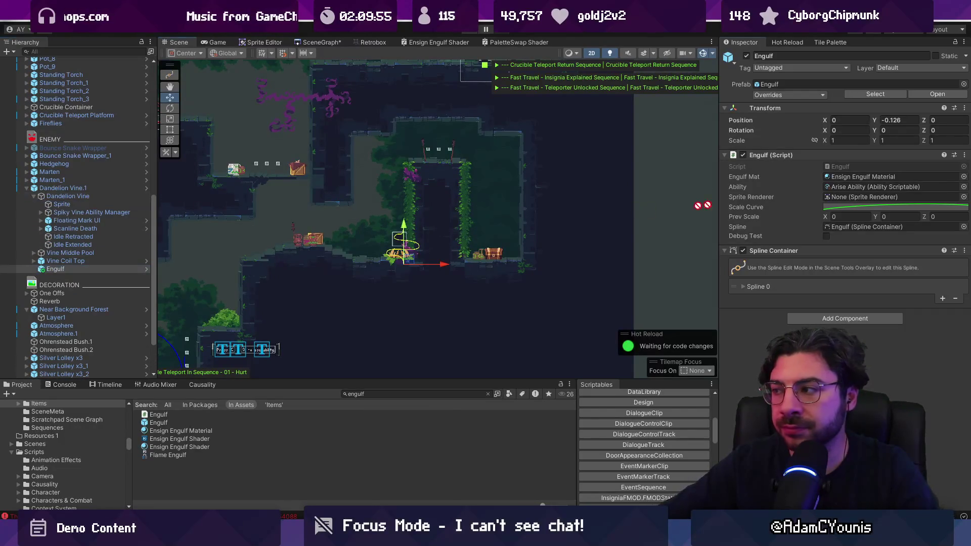
click(963, 187)
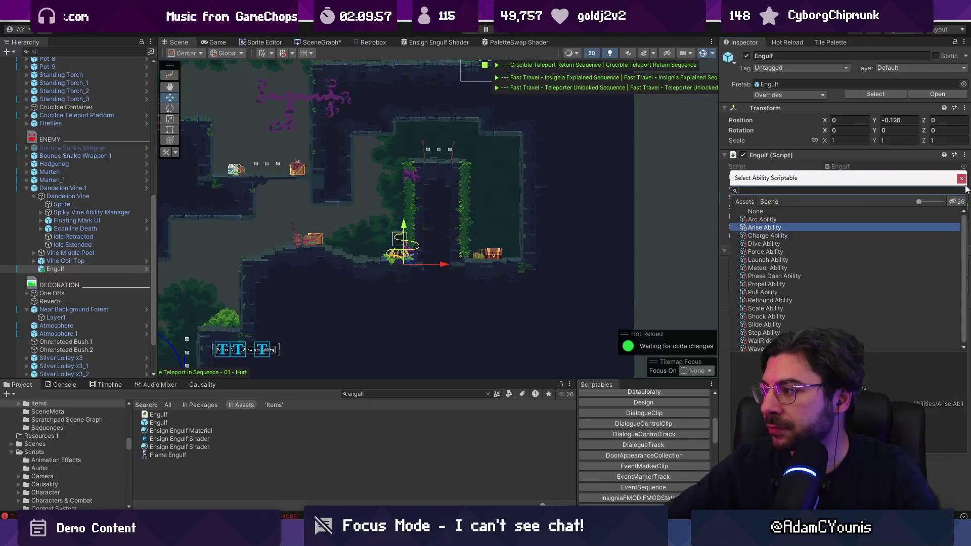
text(scale abilit)
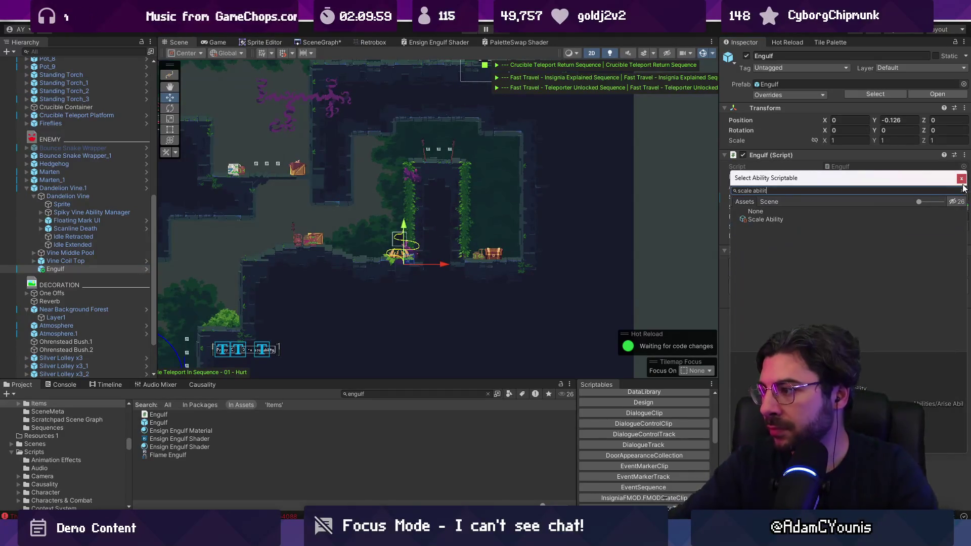
double_click(753, 219)
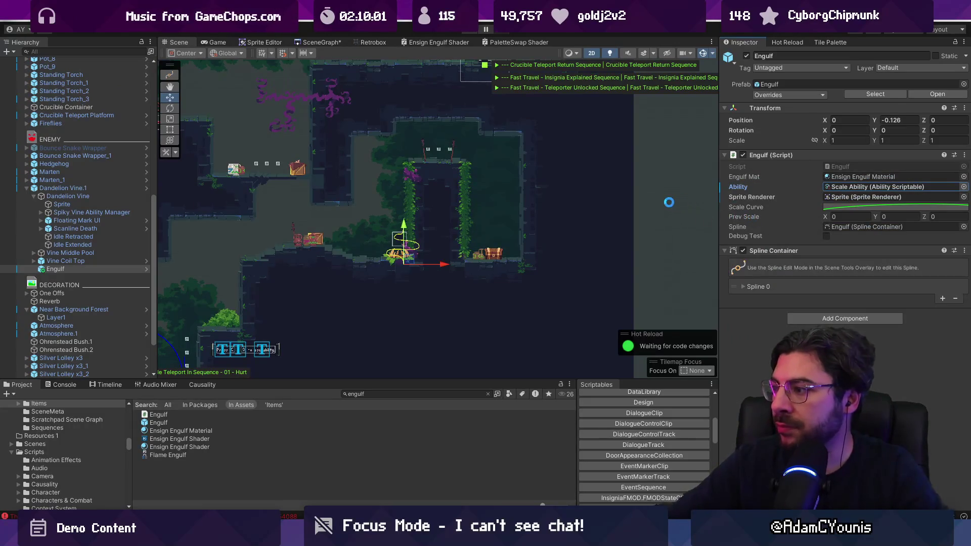
scroll(665, 193, down, 5)
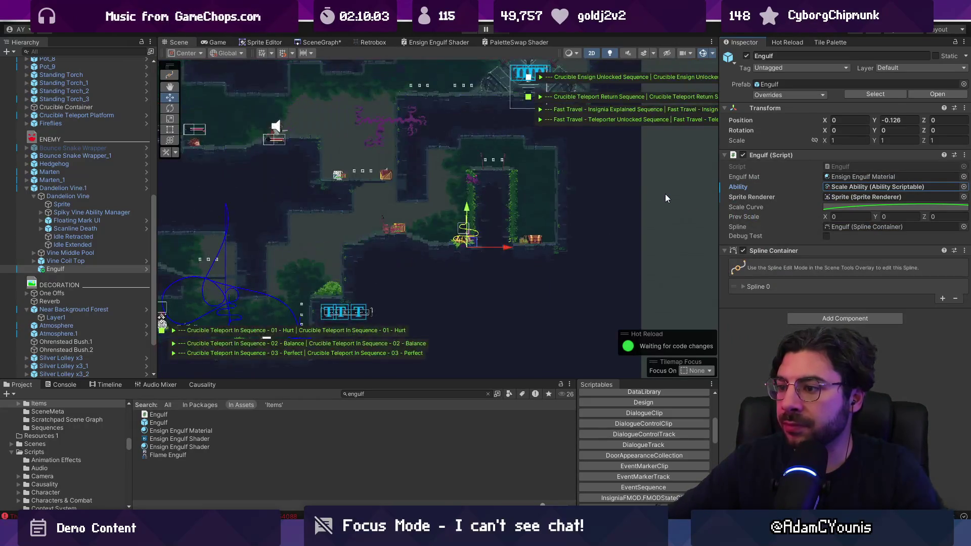
Collapse Dandelion Vine.1 and show the Causality list of sequences
click(27, 188)
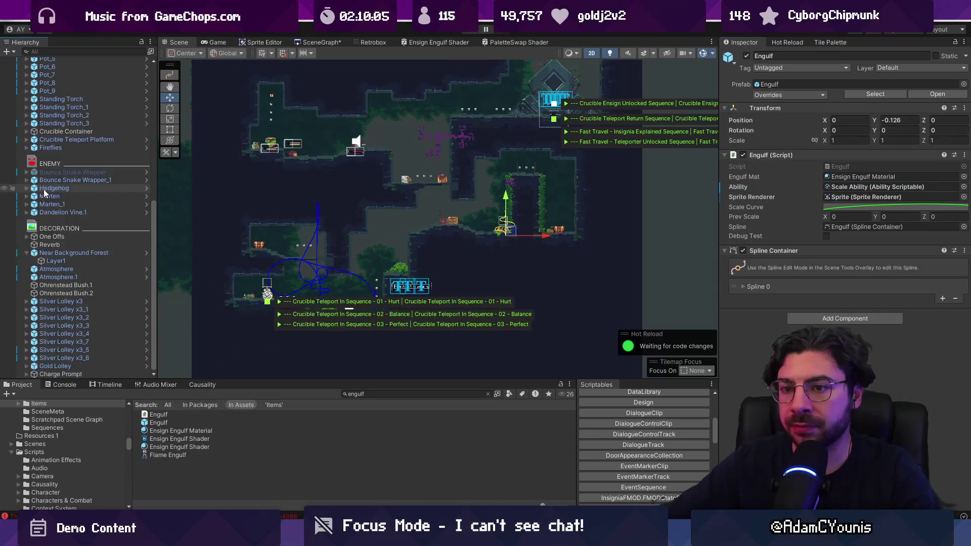
scroll(83, 131, up, 5)
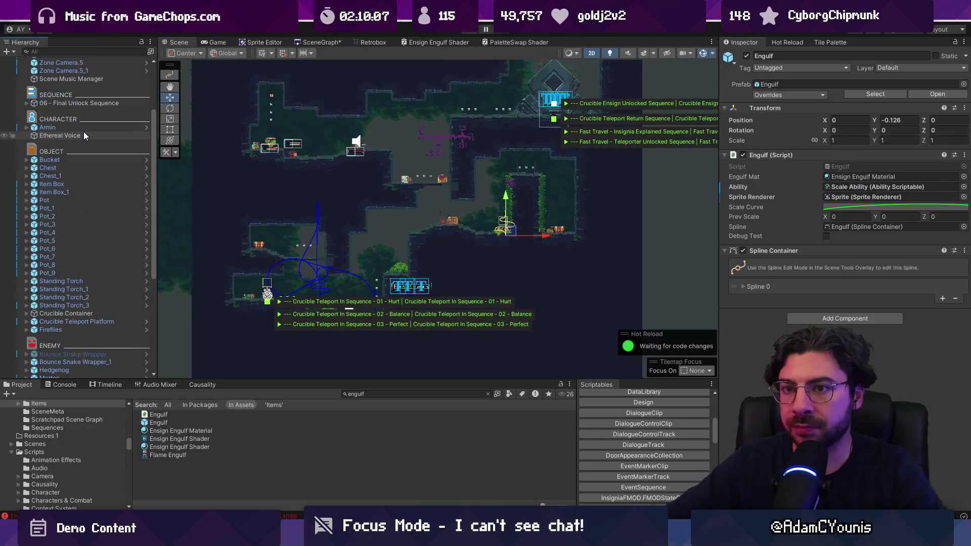
scroll(84, 135, down, 5)
click(201, 384)
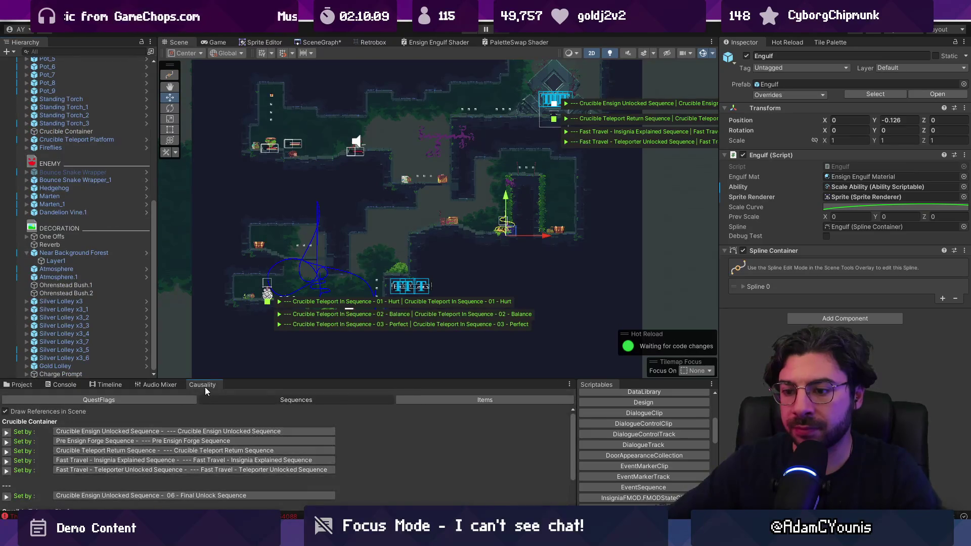
Select, expand and frame '--- Crucible Teleport In Sequence - 03 - Perfect' in the scene
scroll(115, 473, down, 3)
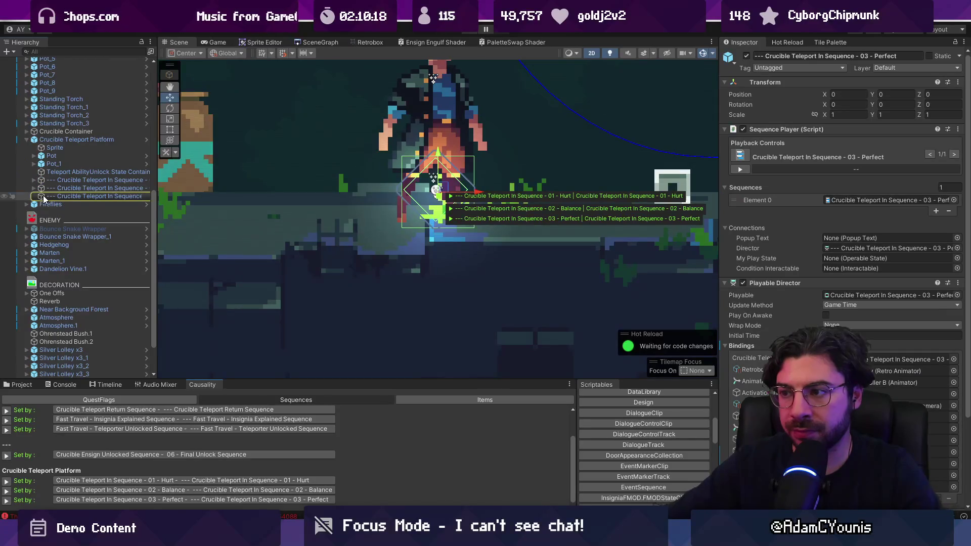
click(43, 195)
click(34, 196)
double_click(78, 195)
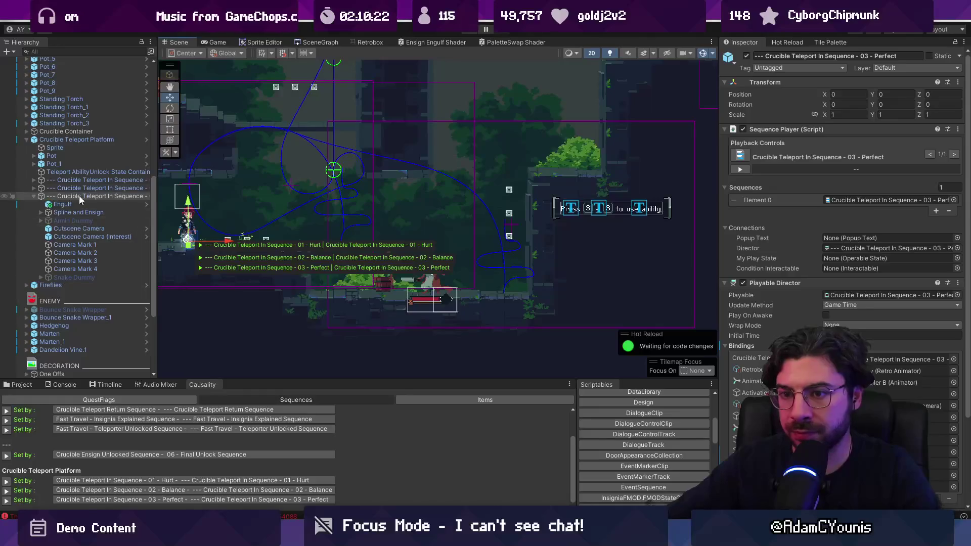
click(83, 221)
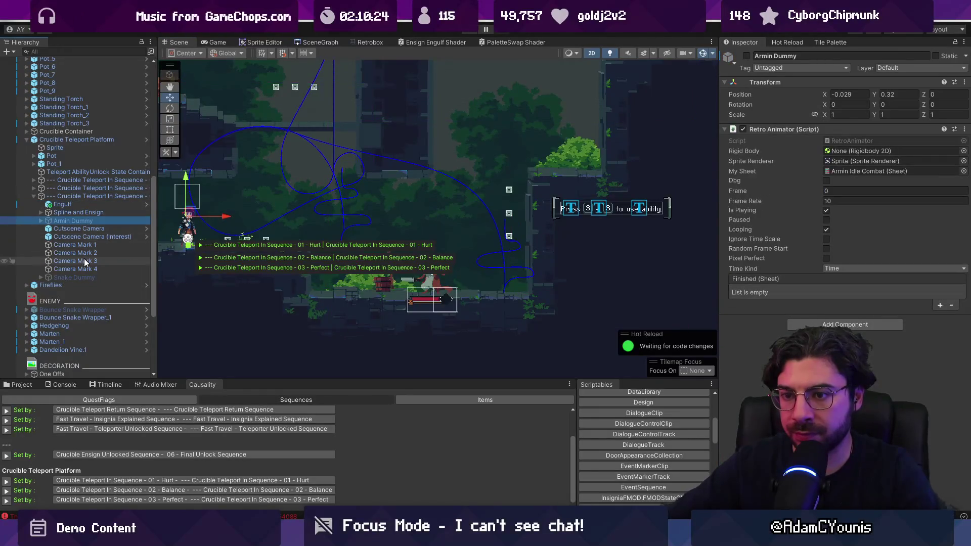
click(91, 199)
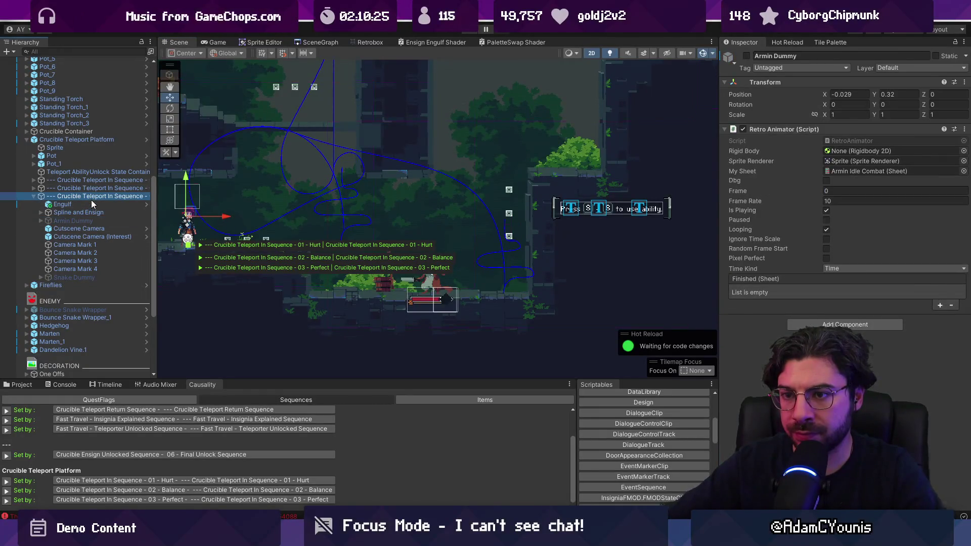
Enter and leave the Crucible Teleport Platform prefab, then load the Perfect sequence in Timeline
click(146, 141)
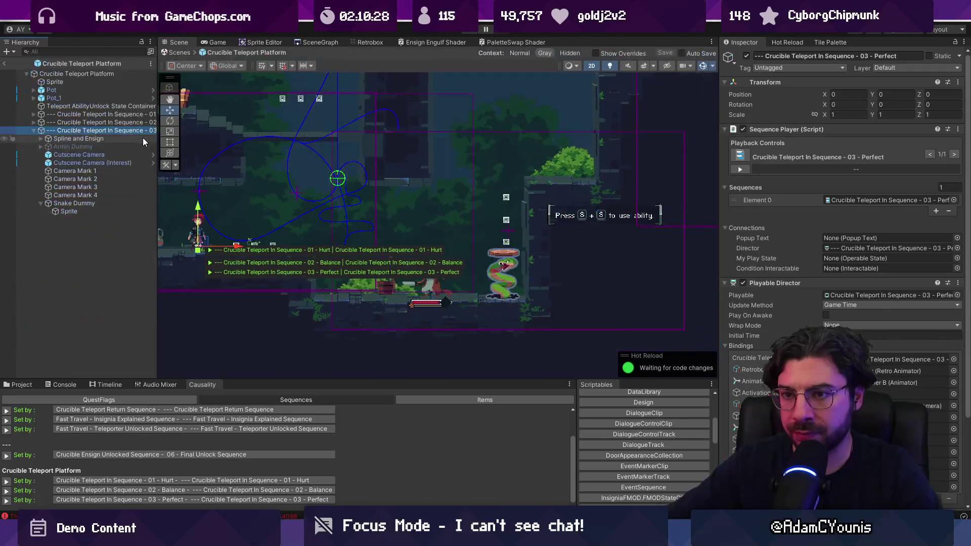
click(6, 64)
click(109, 385)
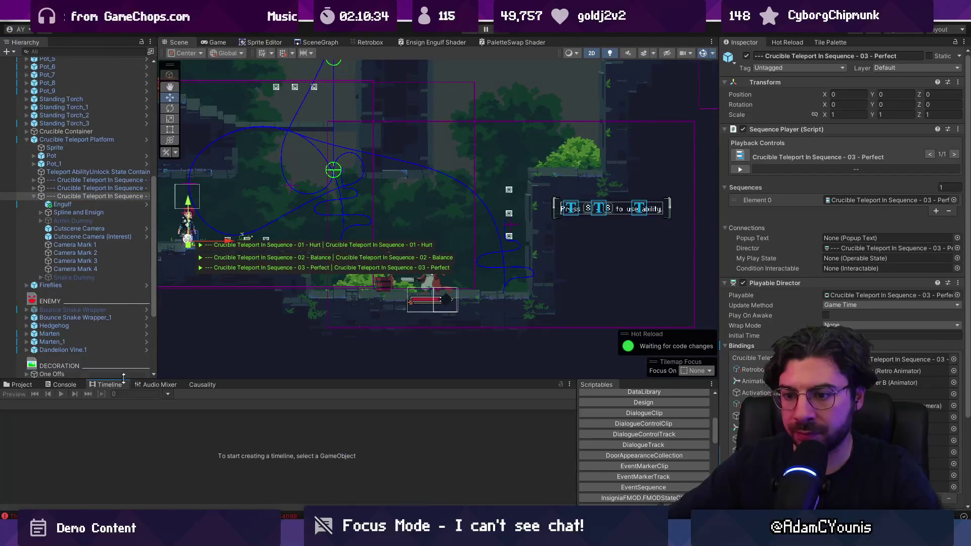
click(79, 196)
Enlarge the Timeline and add a new track group named Dandelion
drag(251, 381, 253, 154)
scroll(320, 396, down, 2)
right_click(93, 229)
click(127, 236)
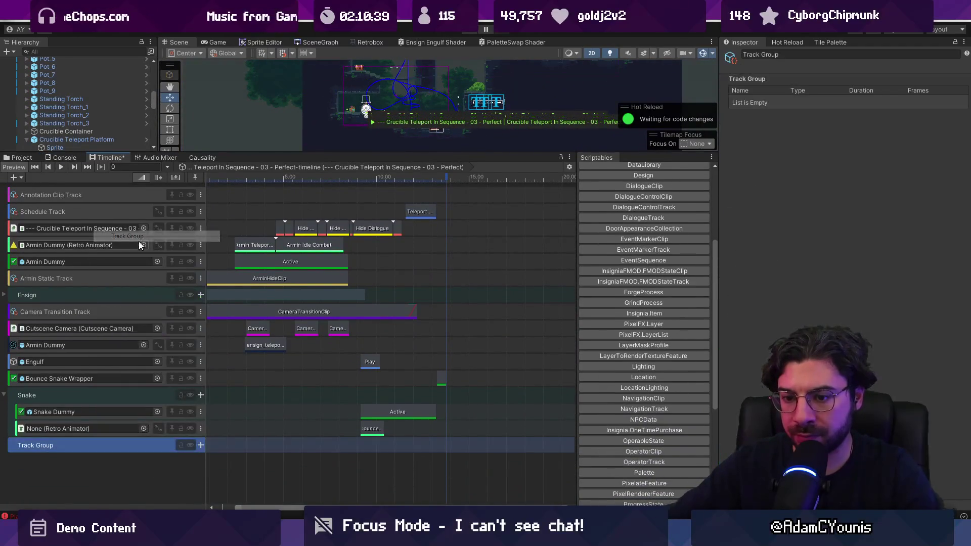
double_click(49, 446)
text(Dandel)
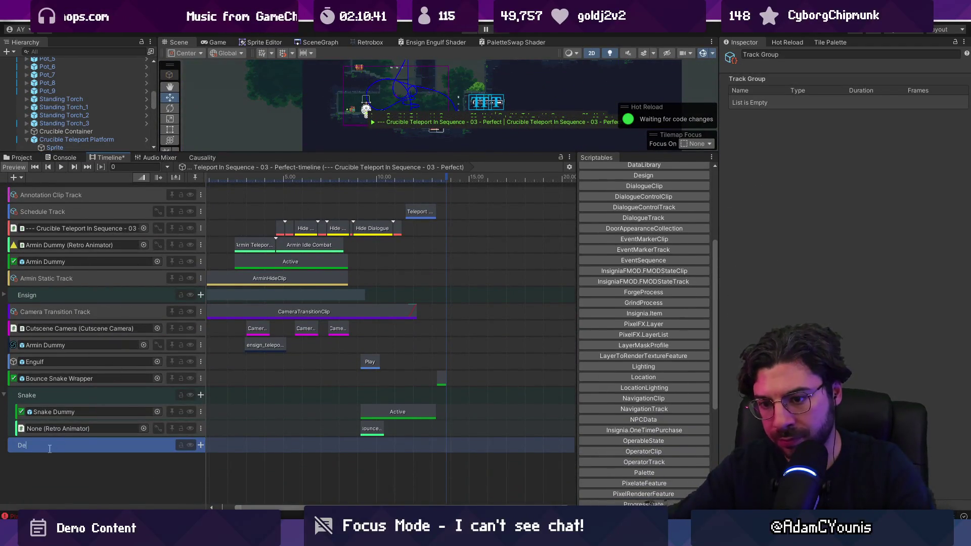
text(ion)
key(Return)
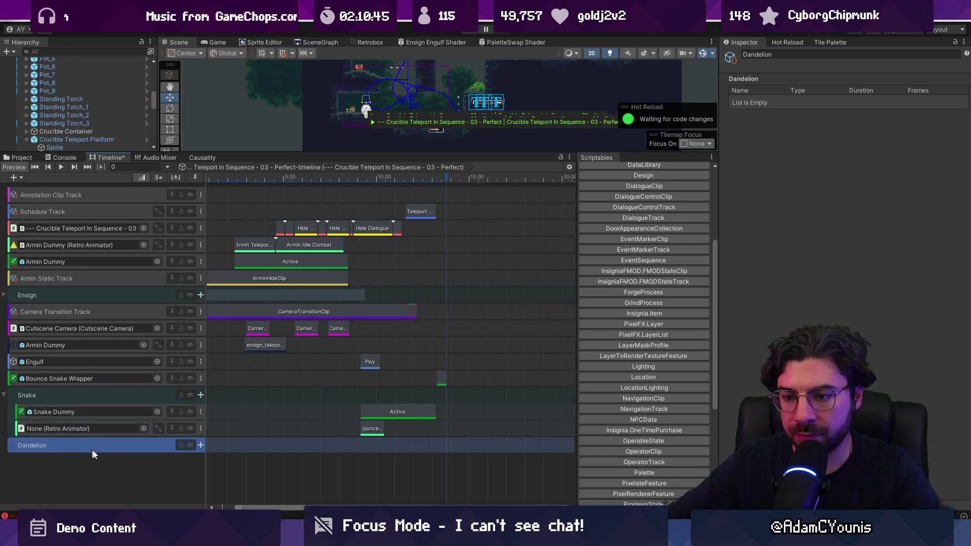
Duplicate the Snake Dummy activation and Engulf tracks into Dandelion, keeping originals in the Snake group
click(165, 410)
key(ctrl+d)
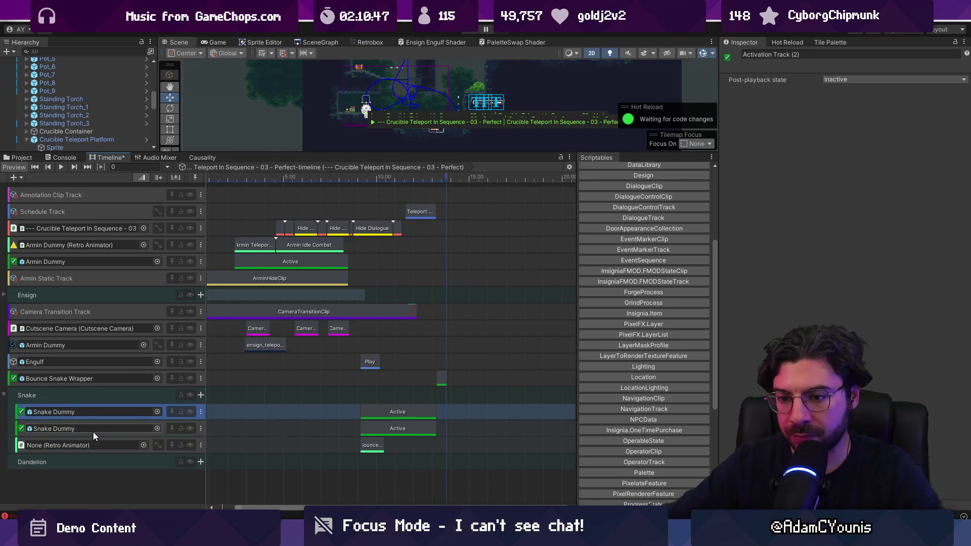
mouse_move(166, 426)
mouse_down()
mouse_move(163, 462)
mouse_move(158, 451)
mouse_up()
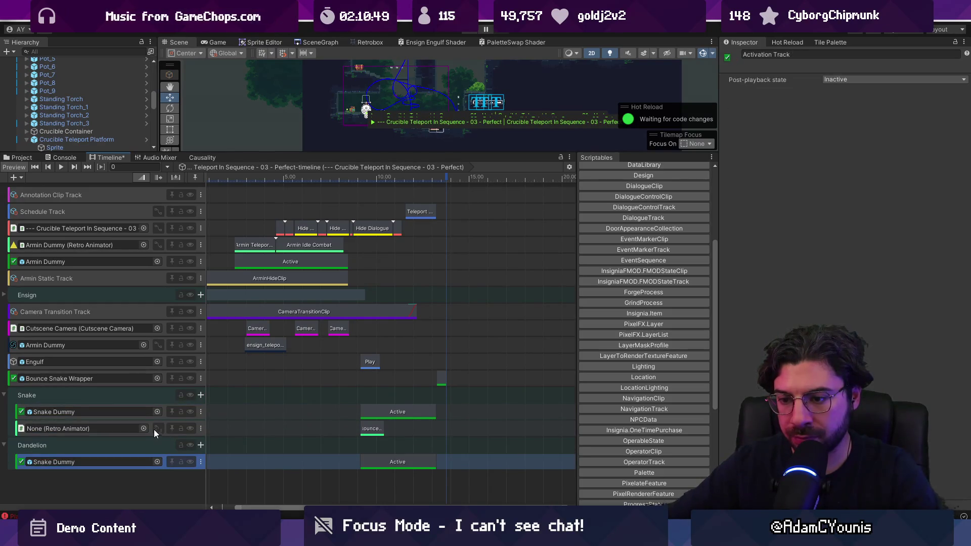
click(150, 429)
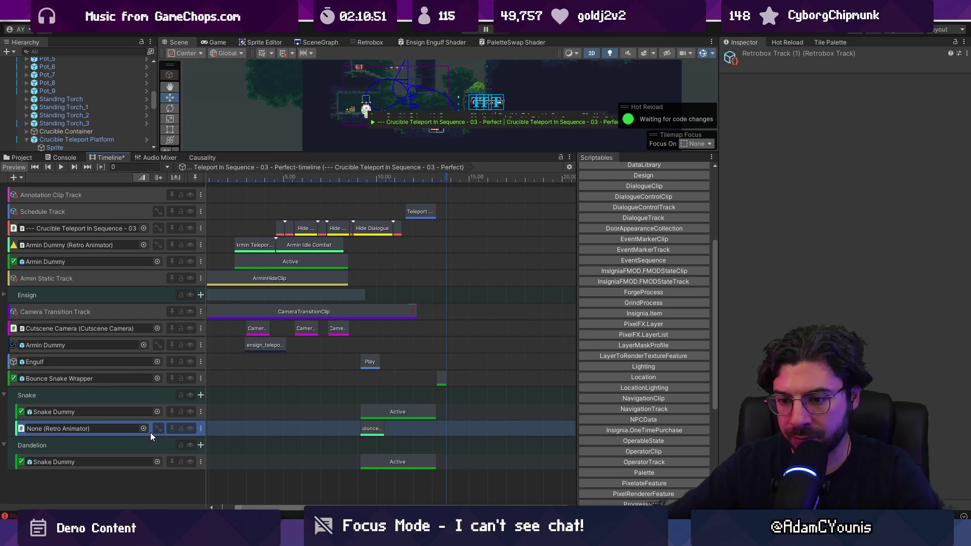
click(159, 362)
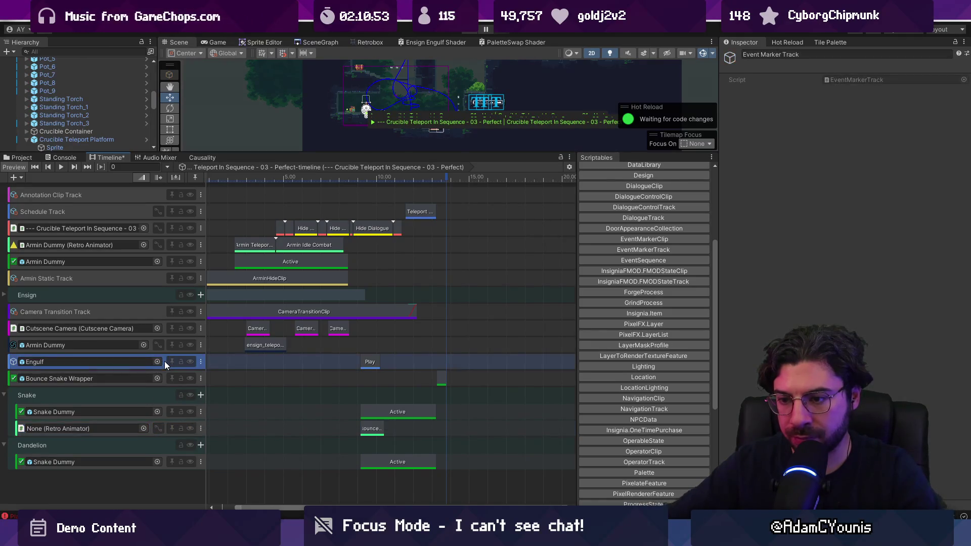
key(ctrl+d)
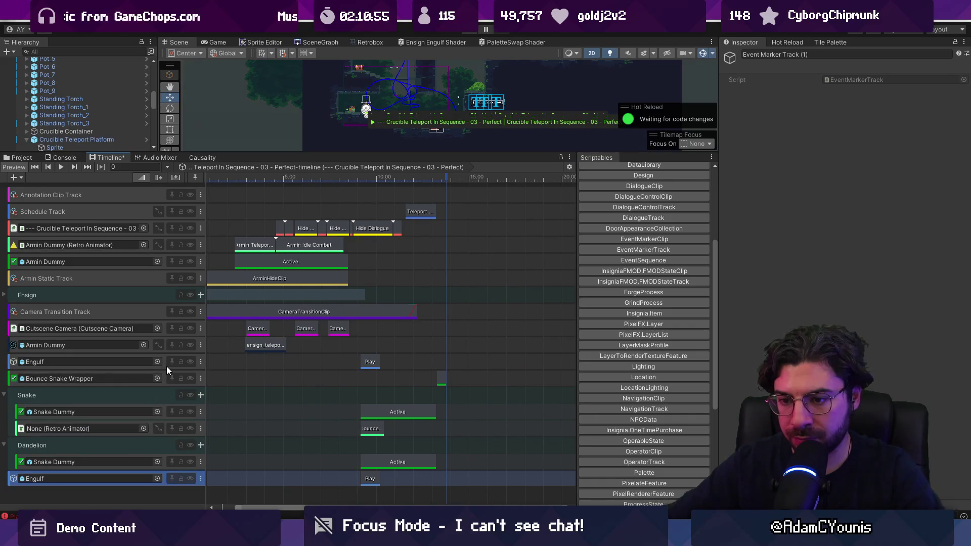
drag(165, 363, 162, 399)
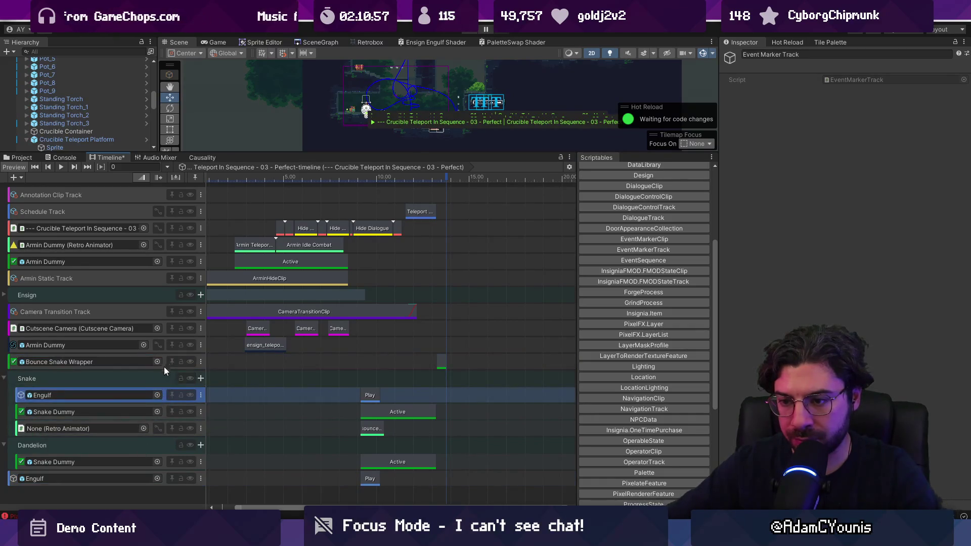
drag(164, 366, 166, 390)
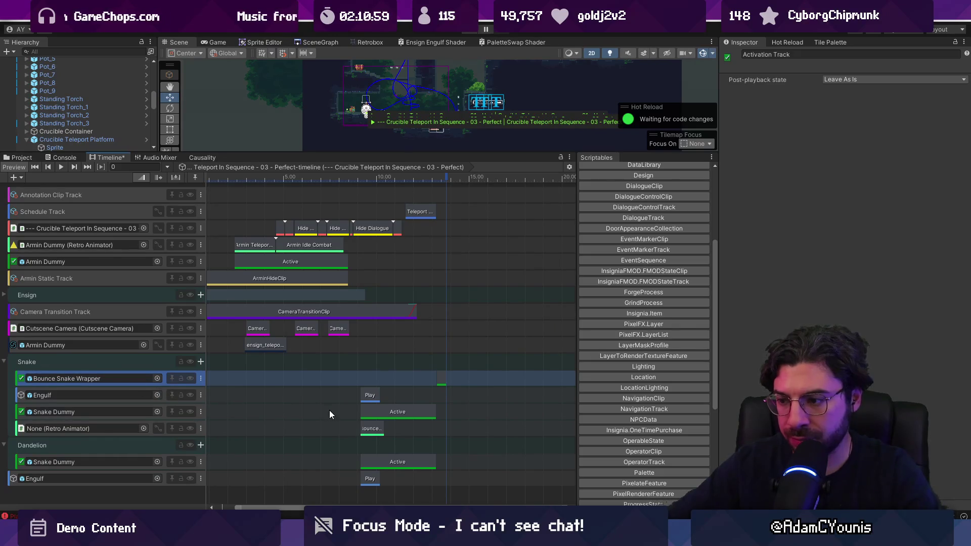
scroll(362, 456, up, 5)
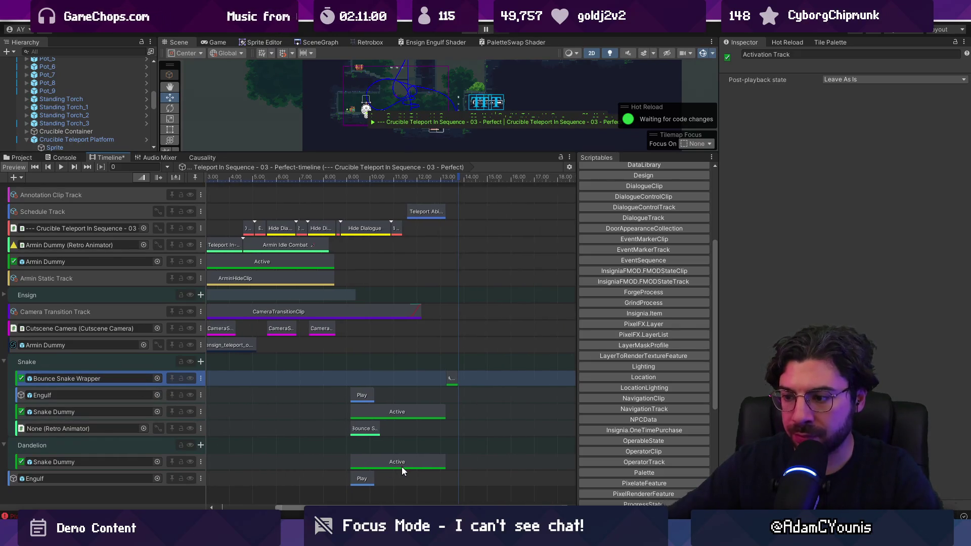
click(350, 465)
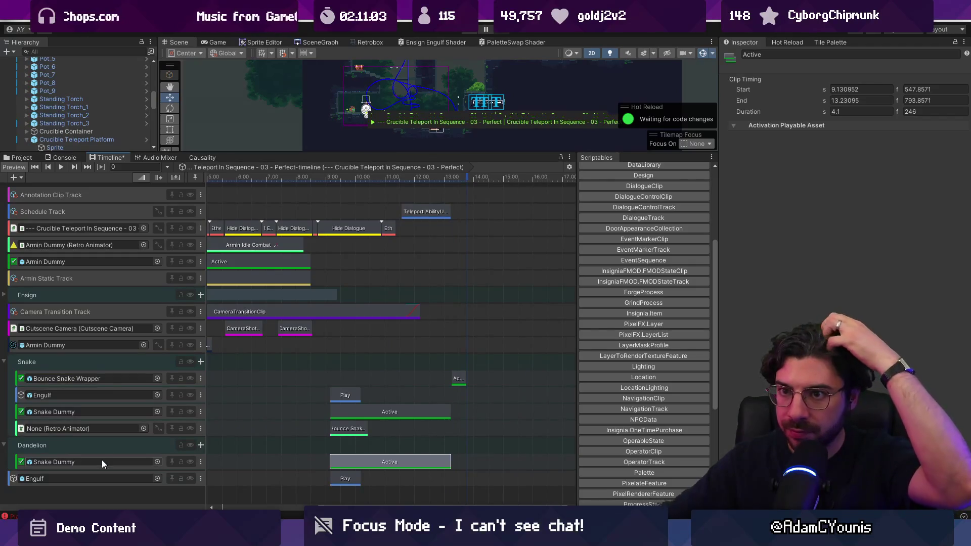
Bind the Dandelion group's activation track to Dandelion Vine.1
drag(50, 153, 50, 219)
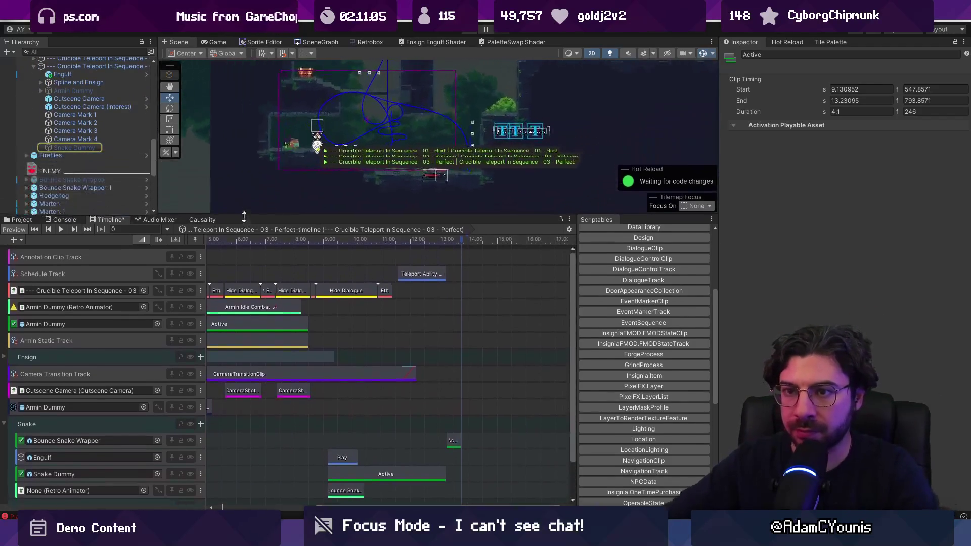
scroll(53, 166, down, 10)
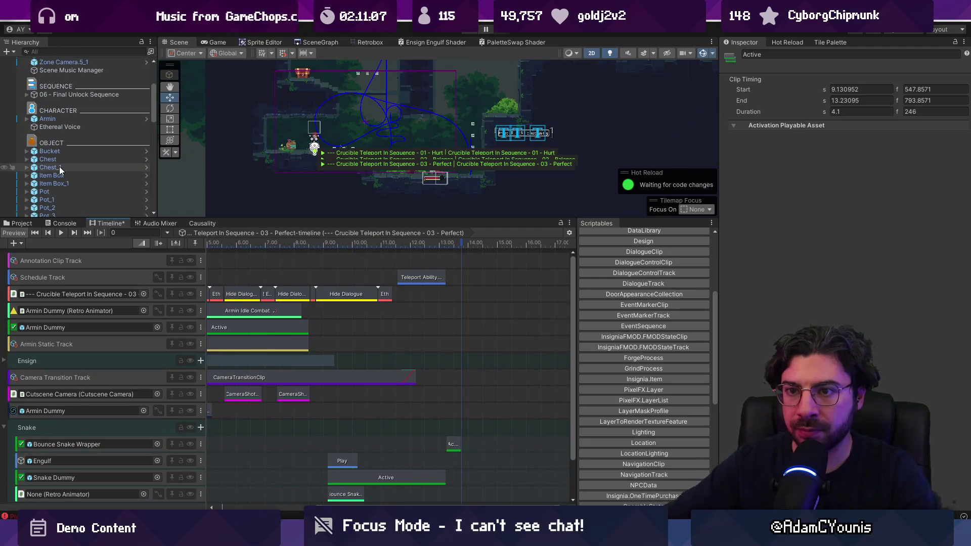
scroll(59, 170, down, 8)
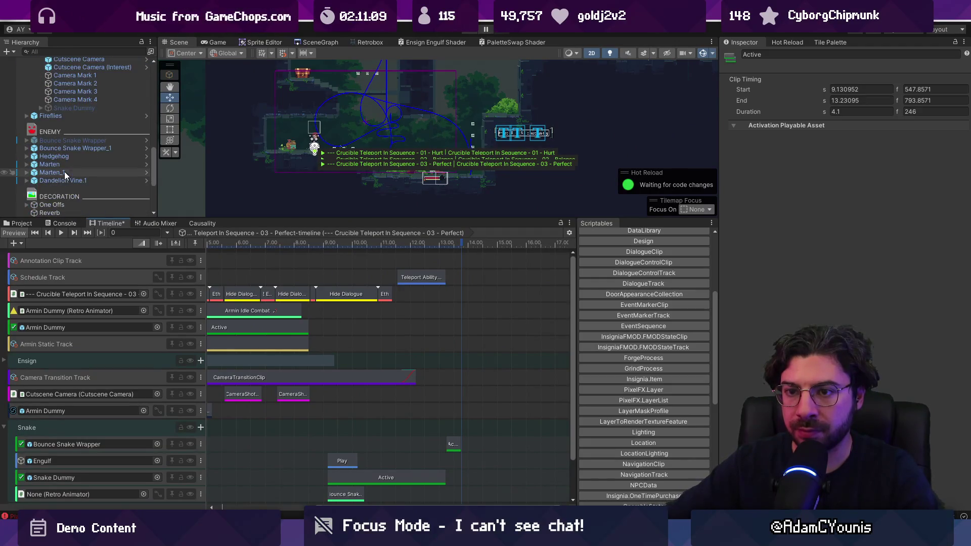
mouse_move(84, 181)
mouse_down()
mouse_move(52, 190)
mouse_move(104, 321)
mouse_move(112, 408)
mouse_up()
click(6, 429)
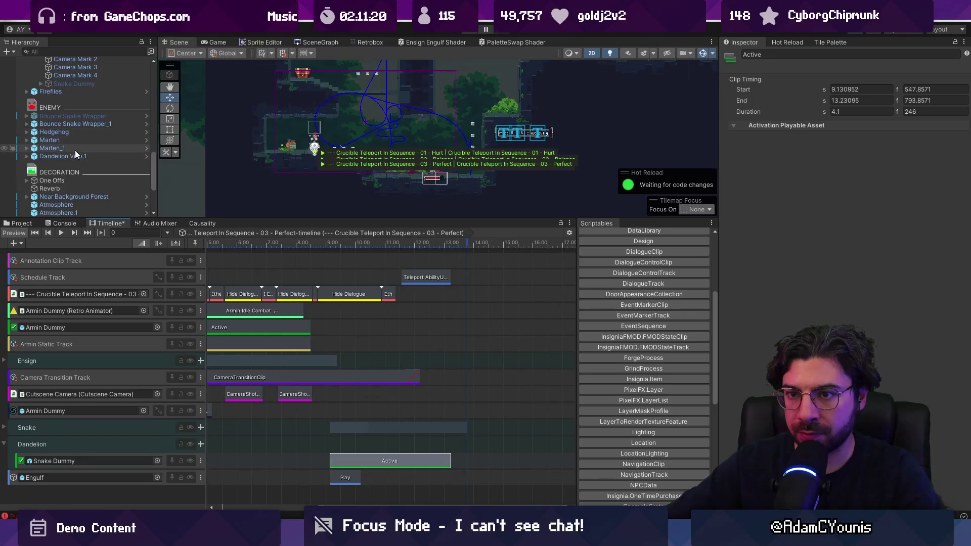
click(92, 461)
drag(92, 459, 92, 462)
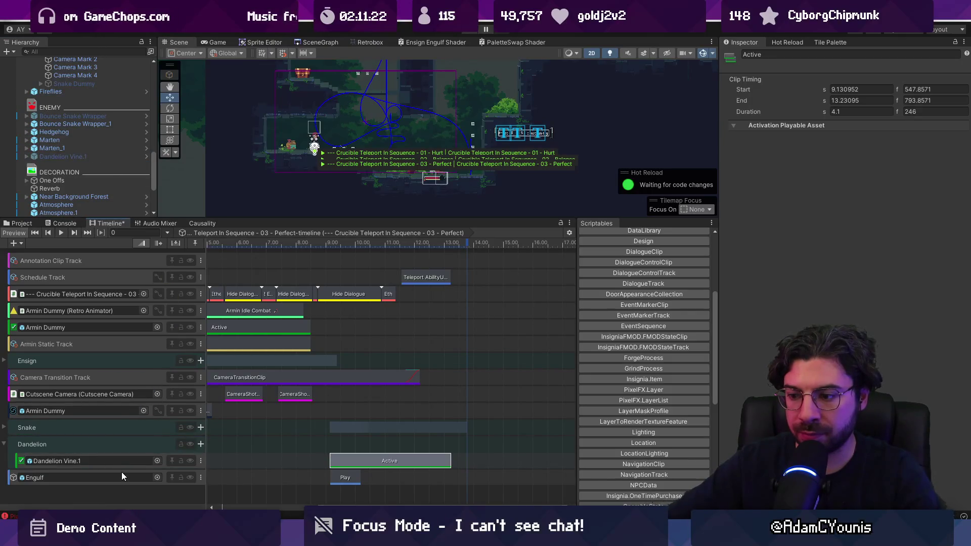
Bind the Dandelion Engulf track to the vine's Engulf child object
click(27, 157)
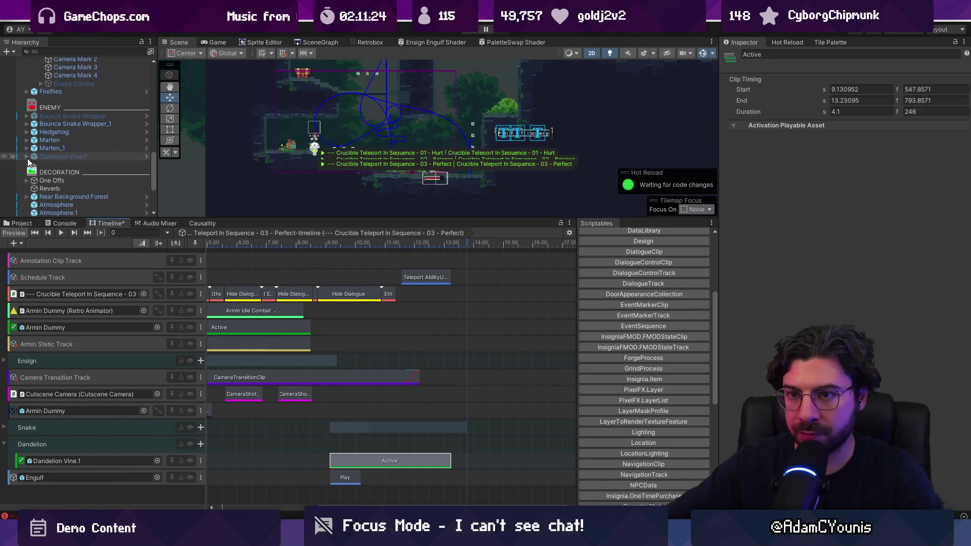
click(57, 190)
drag(58, 192, 64, 476)
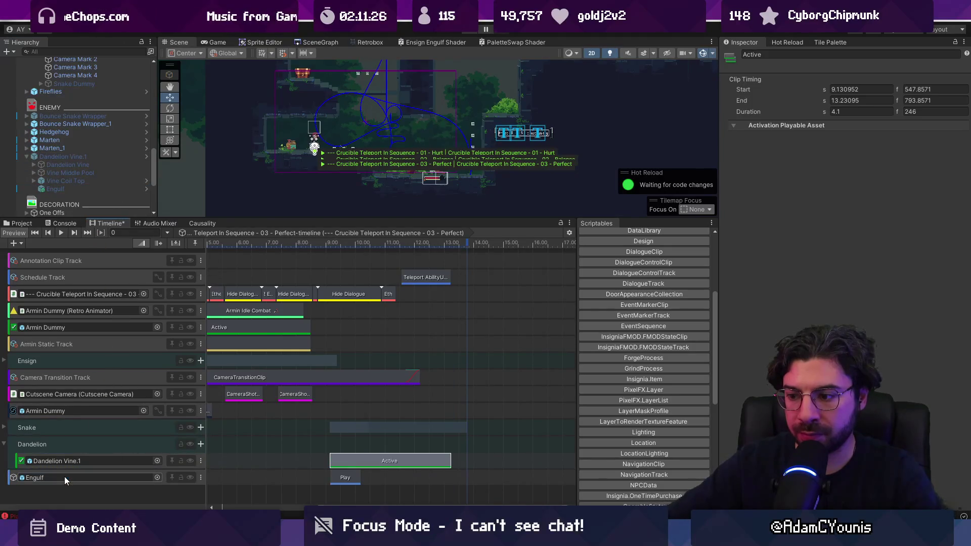
click(344, 477)
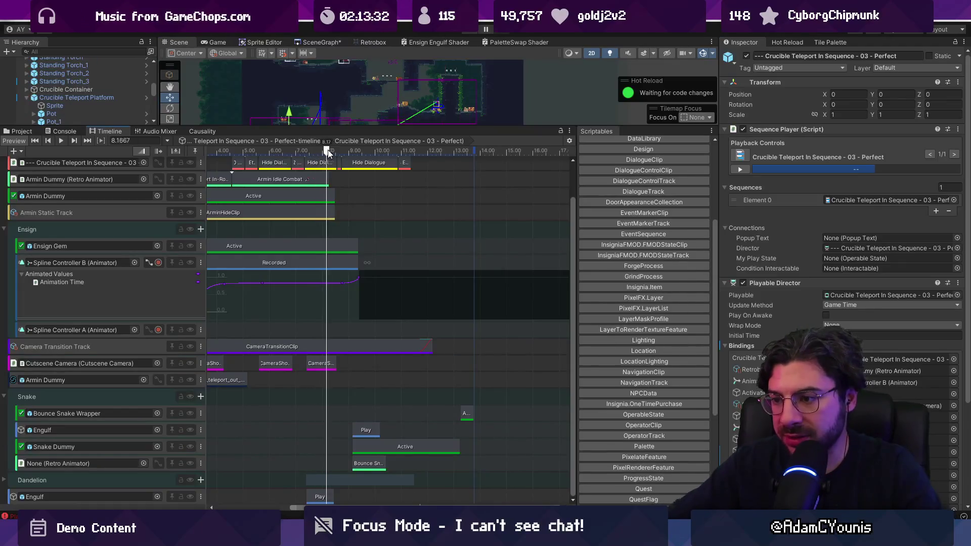
Move the Snake clips to start at about 9.38 s and shorten the Snake Dummy Active clip
drag(326, 151, 359, 152)
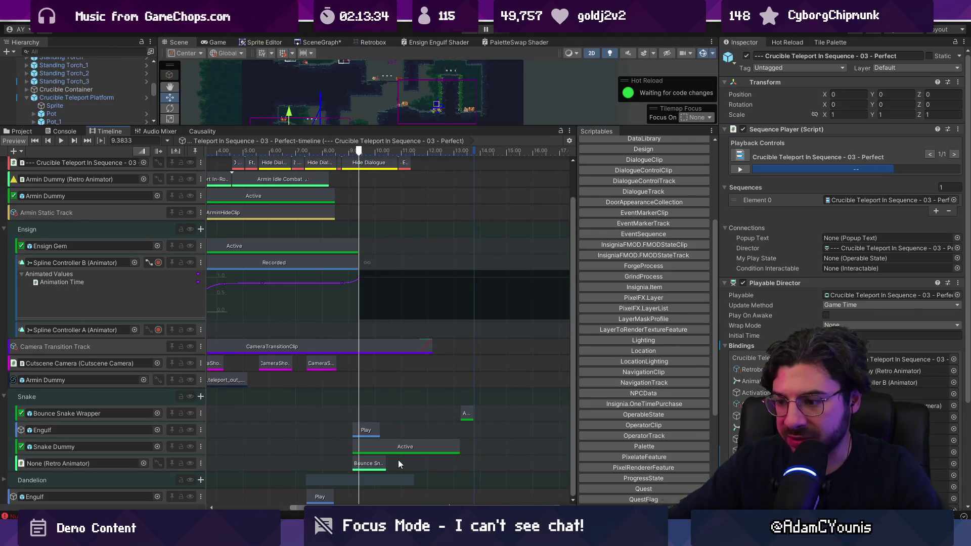
mouse_move(398, 459)
mouse_down()
mouse_move(356, 428)
mouse_move(372, 447)
mouse_up()
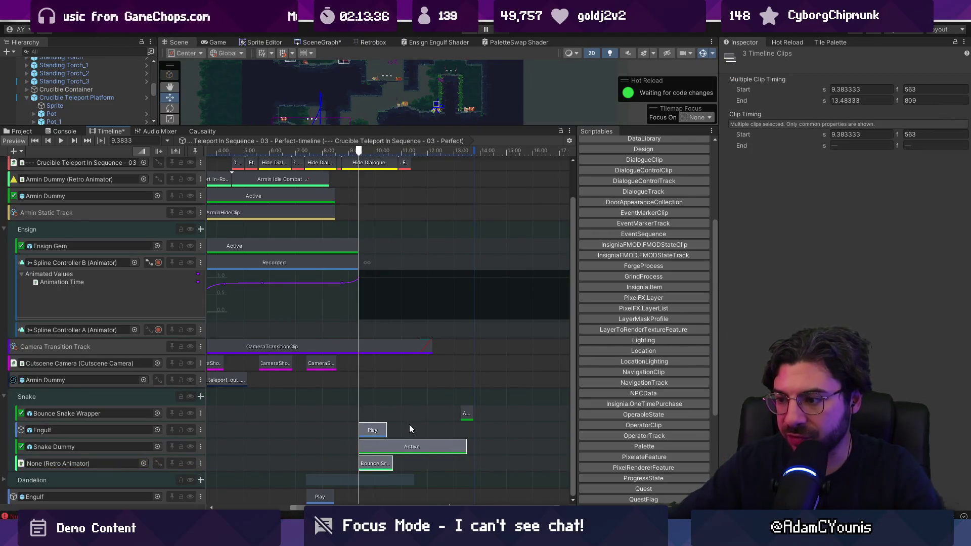
scroll(445, 433, left, 1)
drag(466, 444, 464, 444)
click(475, 449)
Make the Timeline window taller so the tracks down to Dandelion are visible
scroll(349, 419, up, 1)
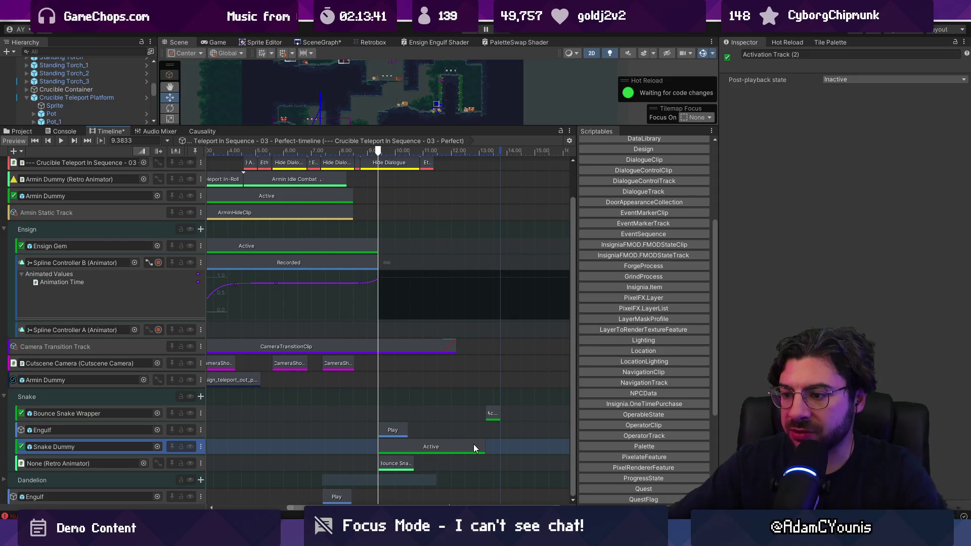
scroll(318, 193, up, 1)
scroll(327, 218, down, 4)
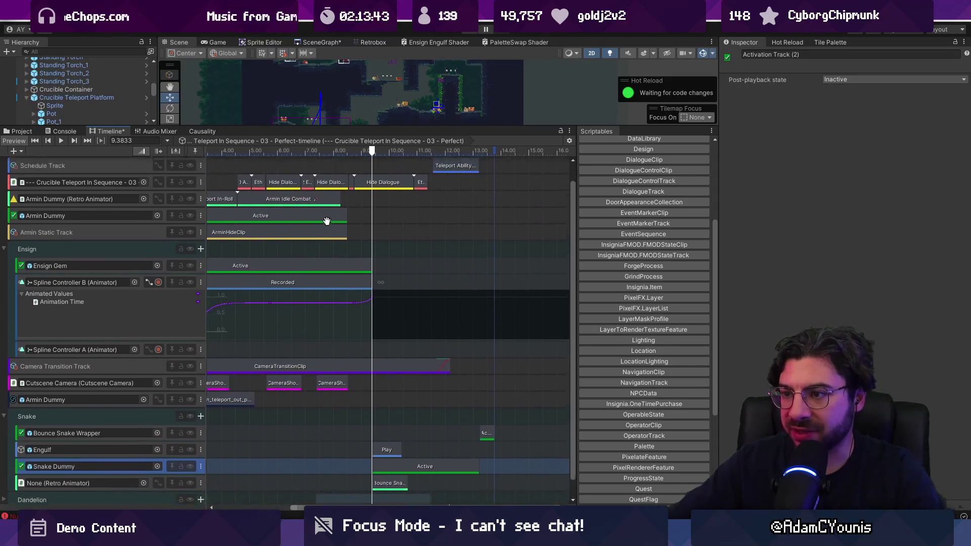
drag(277, 127, 287, 80)
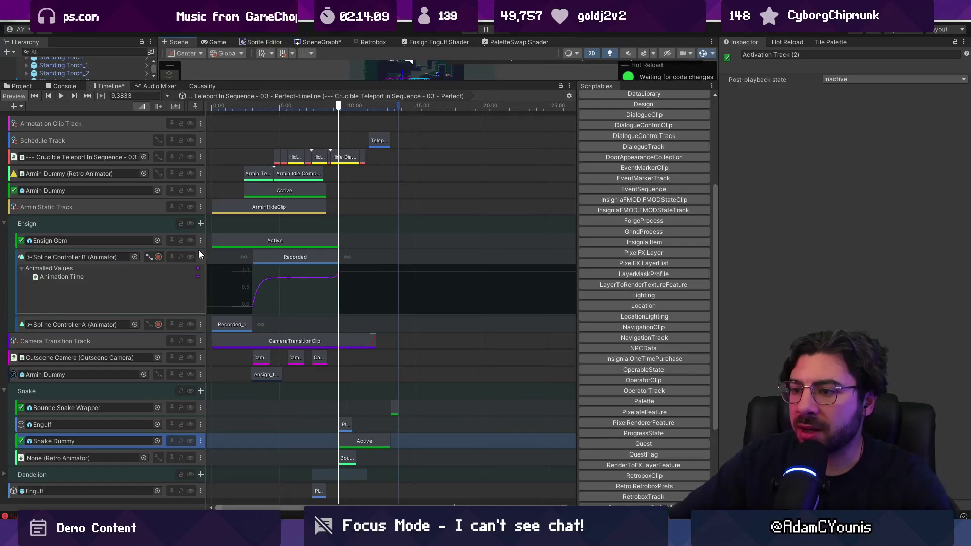
Set the playhead to exactly 7.3333 s and marquee-select the clips from the Snake tracks upward
scroll(330, 196, up, 10)
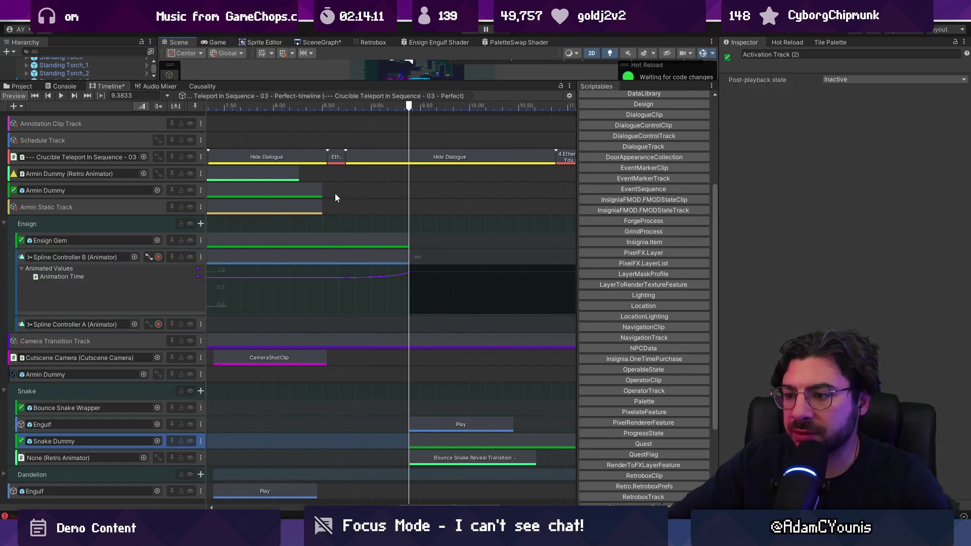
scroll(334, 171, up, 6)
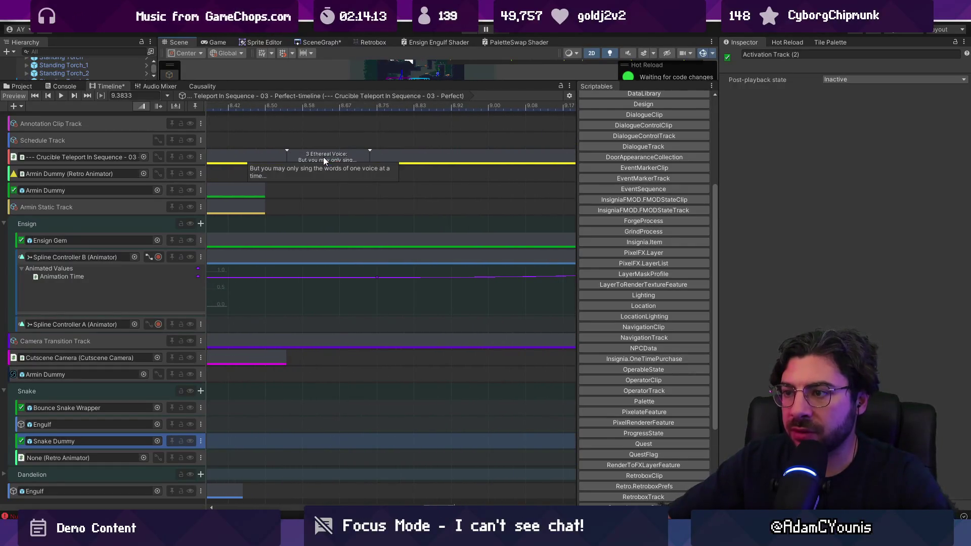
scroll(323, 157, down, 10)
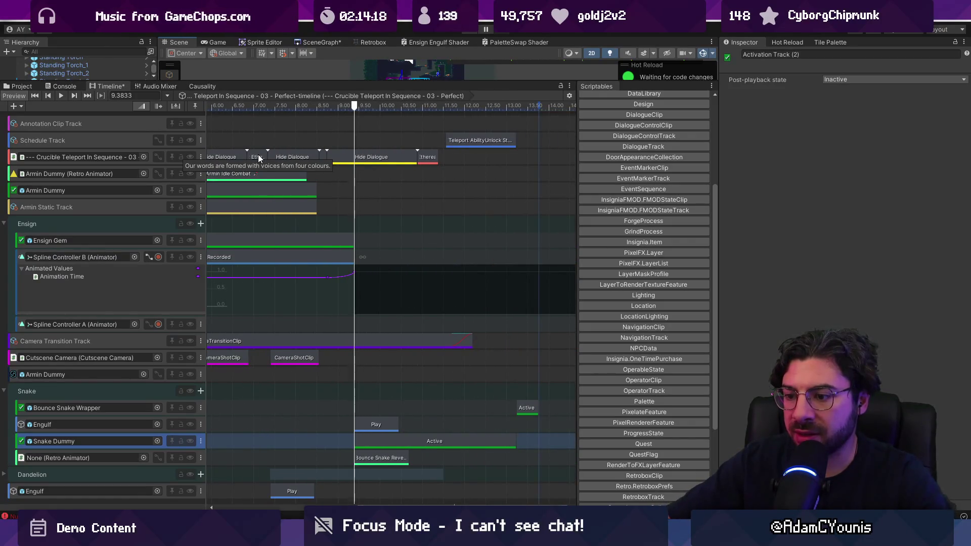
scroll(259, 157, down, 5)
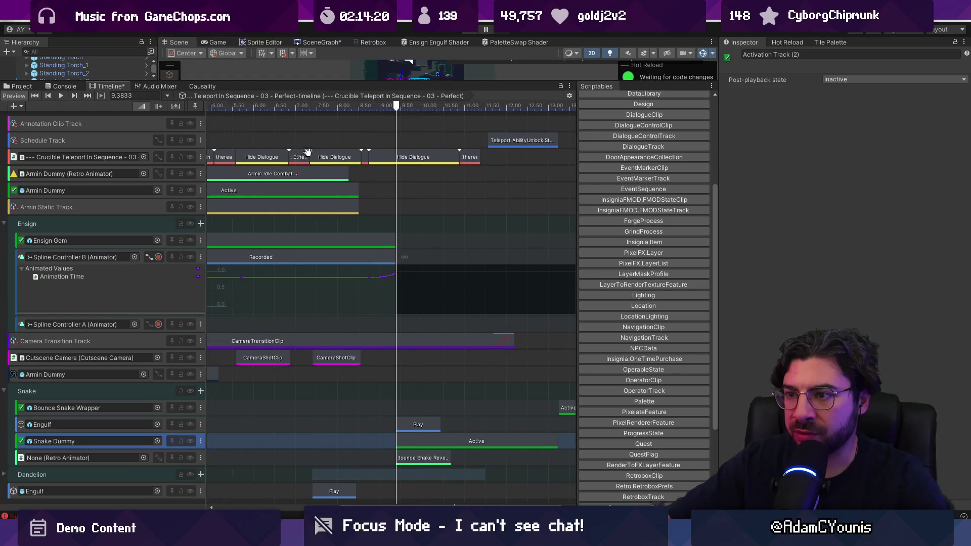
scroll(376, 156, down, 3)
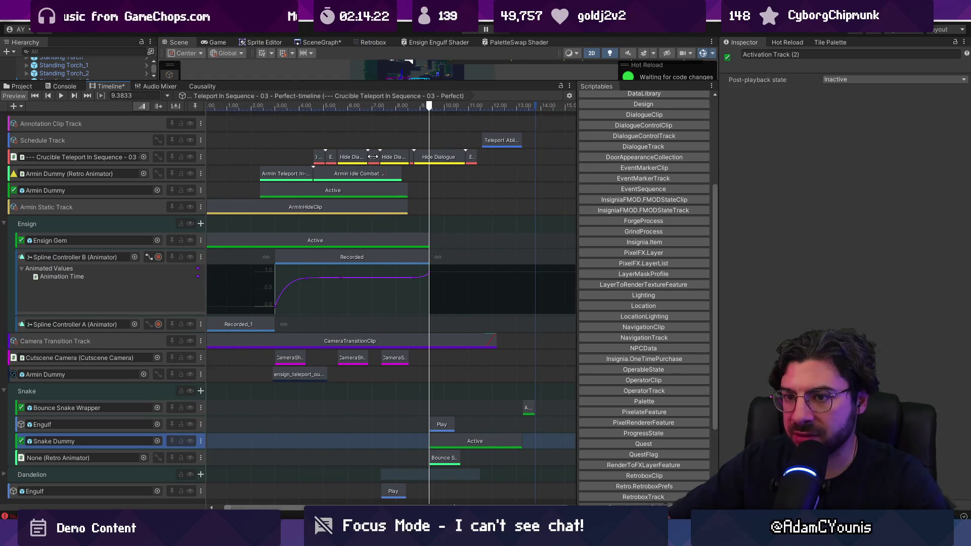
scroll(373, 156, up, 6)
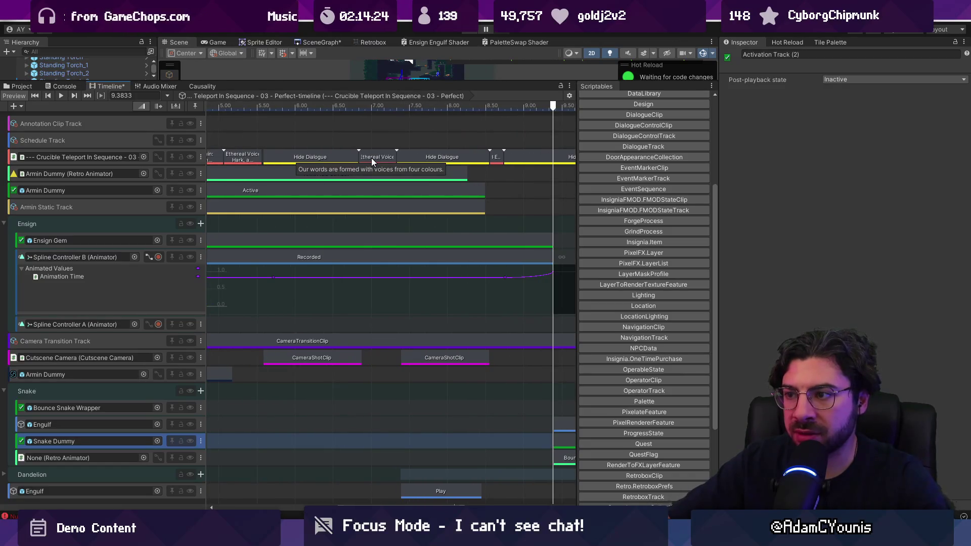
scroll(371, 158, down, 4)
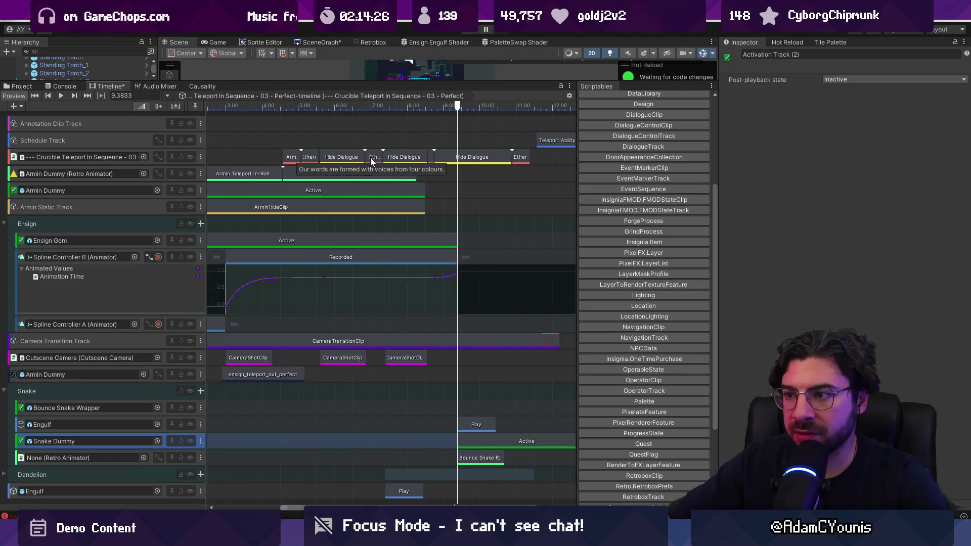
click(380, 107)
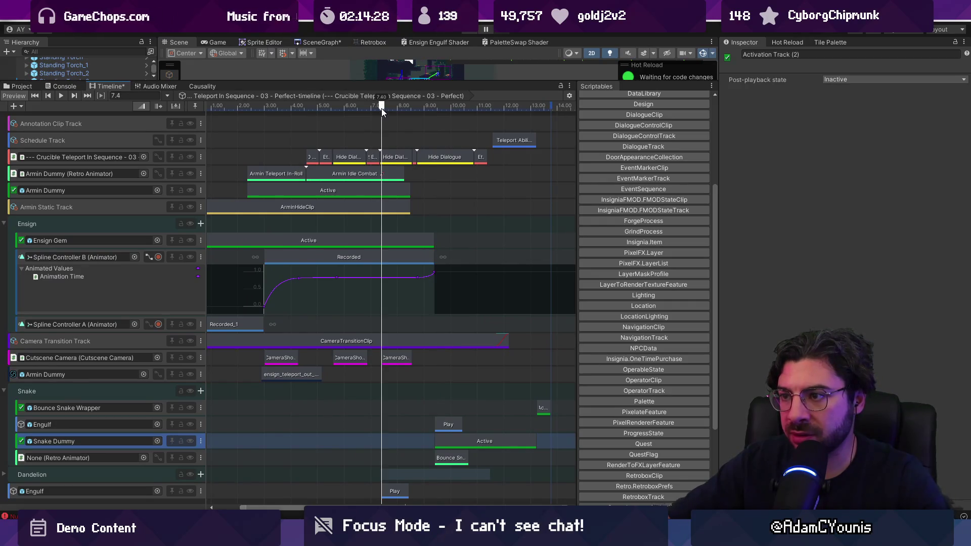
drag(380, 108, 380, 109)
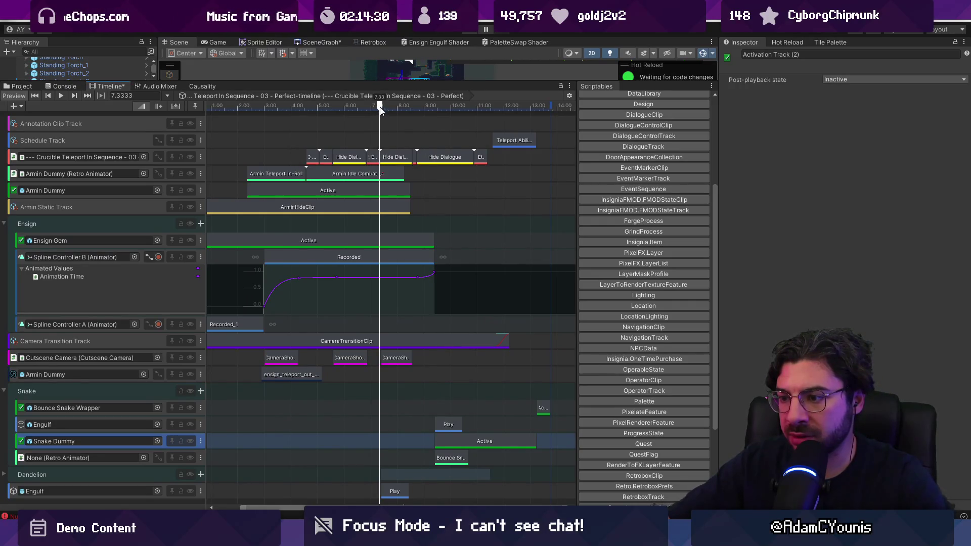
scroll(392, 288, down, 3)
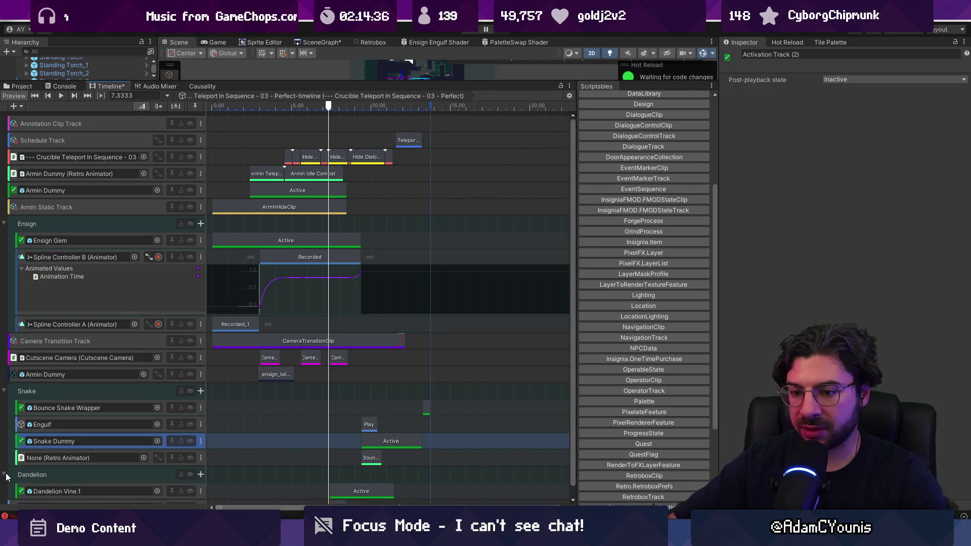
mouse_move(484, 459)
mouse_down()
mouse_move(404, 323)
mouse_move(357, 102)
mouse_move(344, 89)
mouse_up()
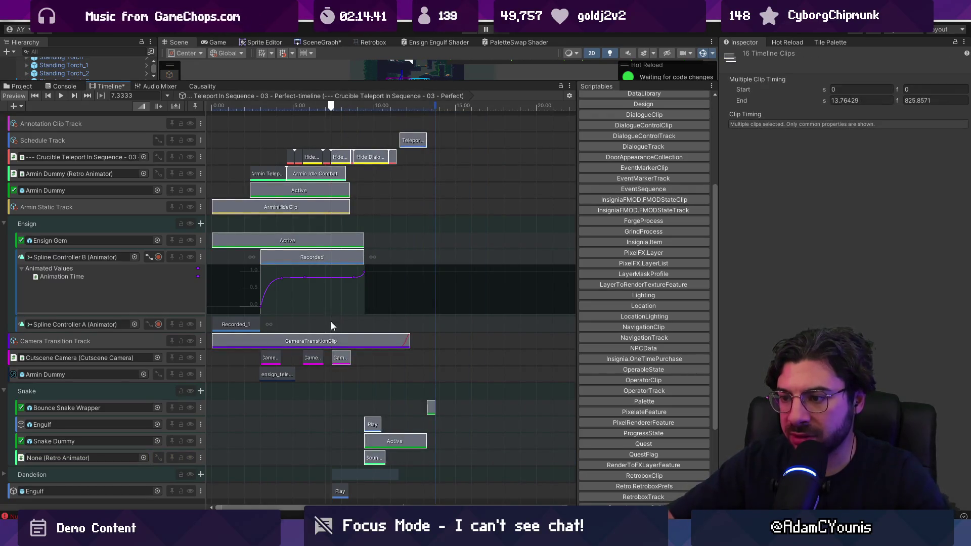
Remove CameraTransitionClip, Recorded, Ensign Gem Active and the three Armin clips from the selection
ctrl+click(334, 340)
ctrl+click(335, 258)
ctrl+click(332, 241)
ctrl+click(332, 207)
ctrl+click(332, 191)
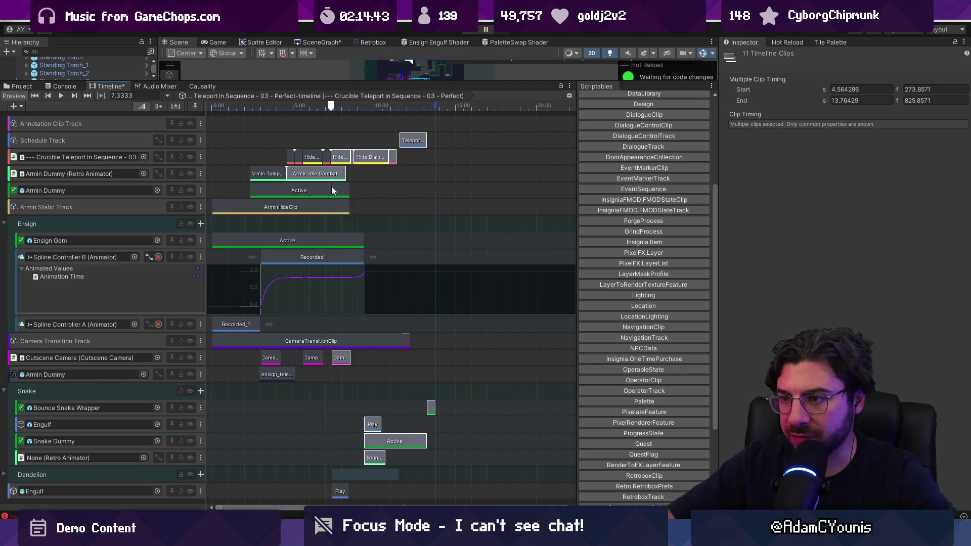
ctrl+click(332, 175)
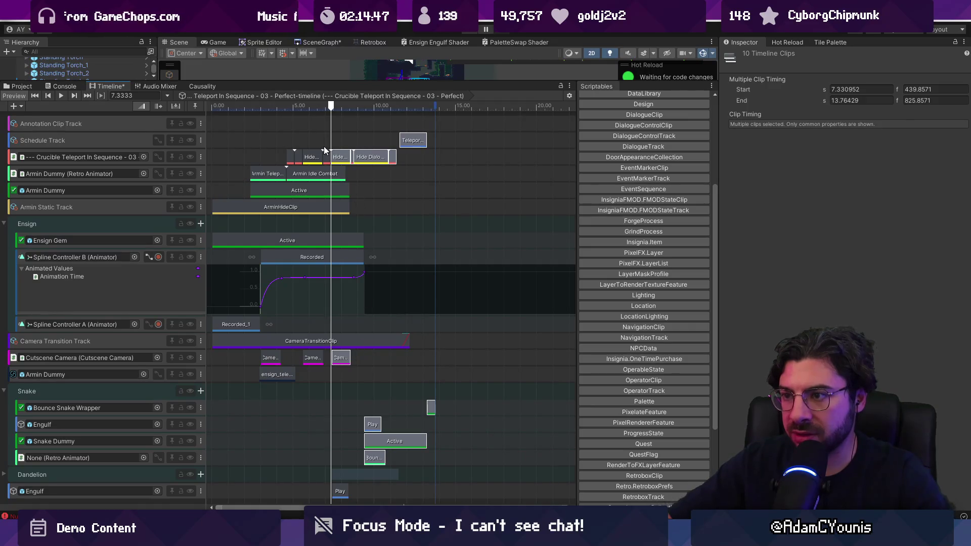
Shift the remaining ten clips to start at 8.8333 s, previewing the new timing
scroll(340, 171, up, 5)
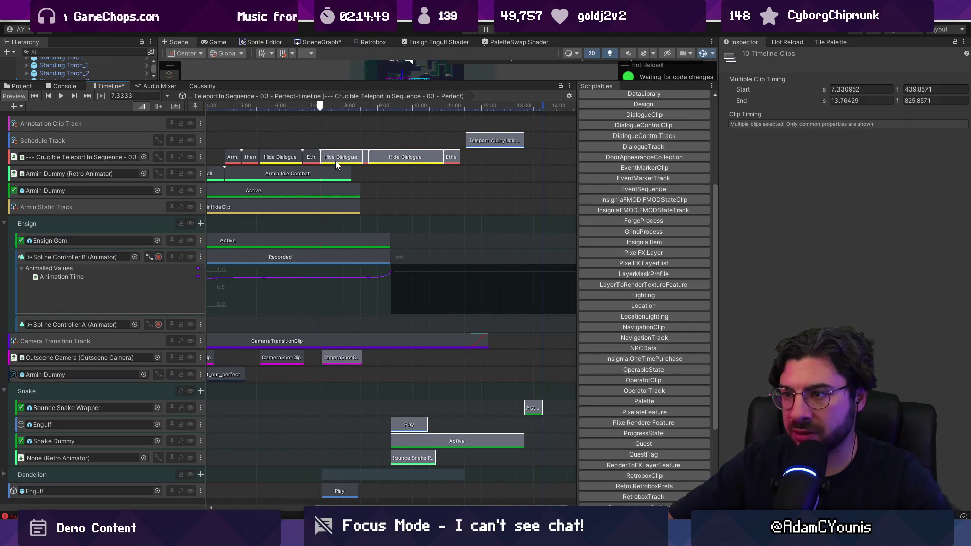
drag(335, 161, 383, 158)
key(space)
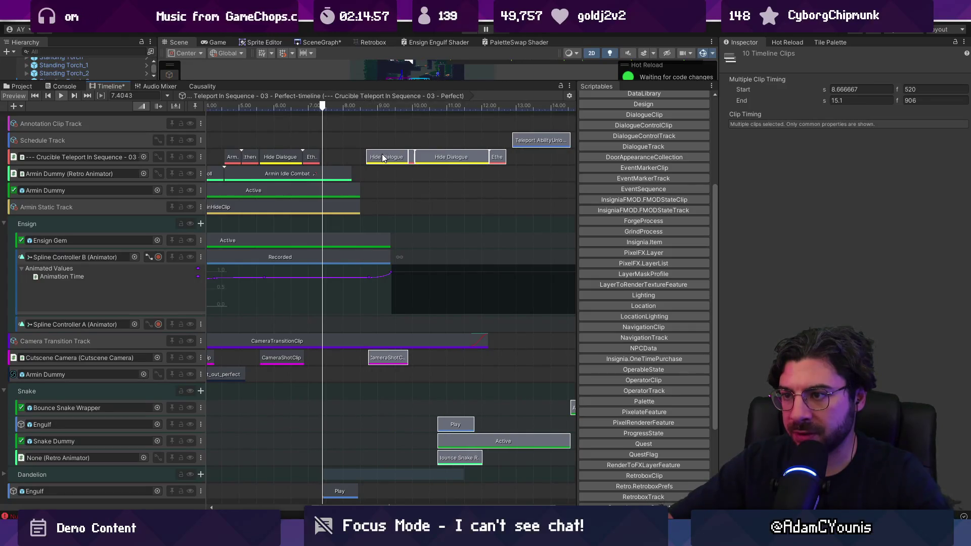
drag(383, 158, 389, 158)
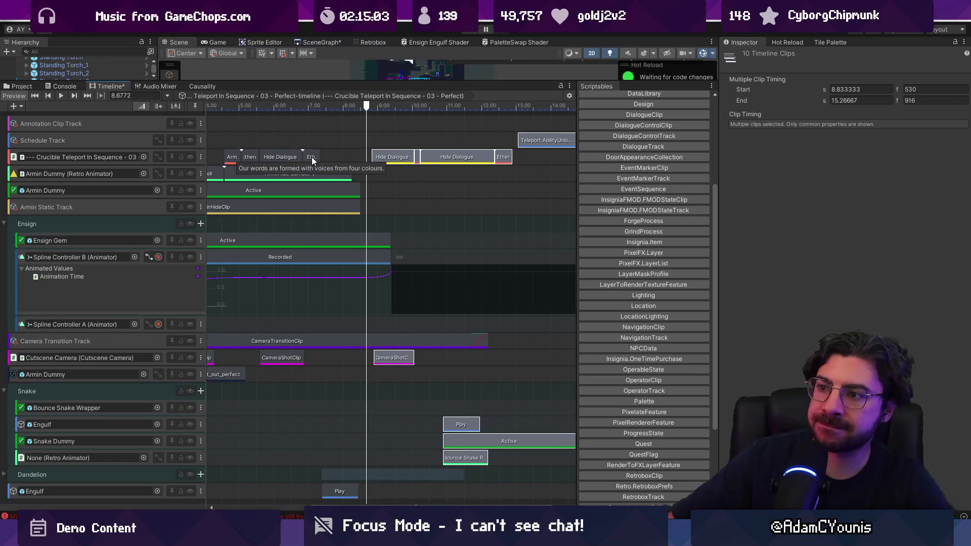
scroll(435, 158, up, 5)
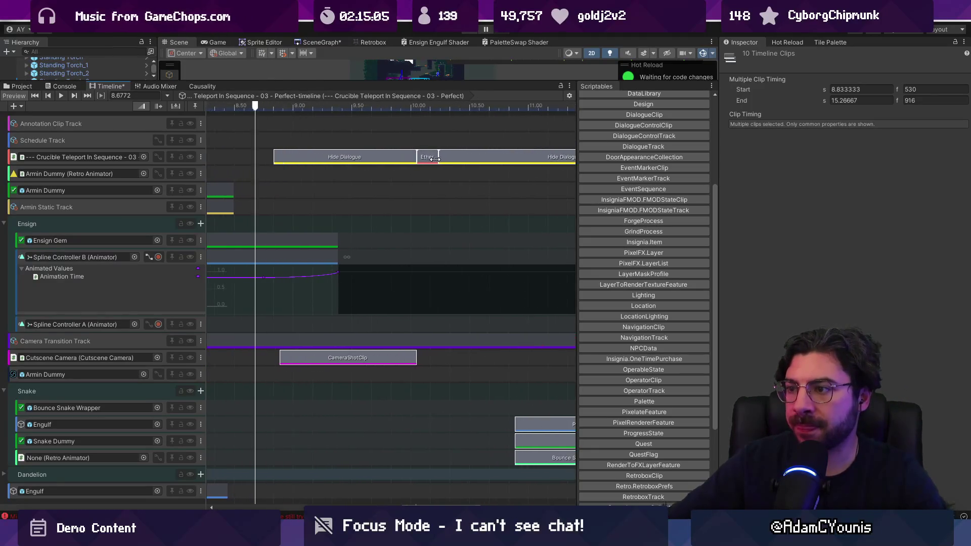
scroll(434, 159, down, 5)
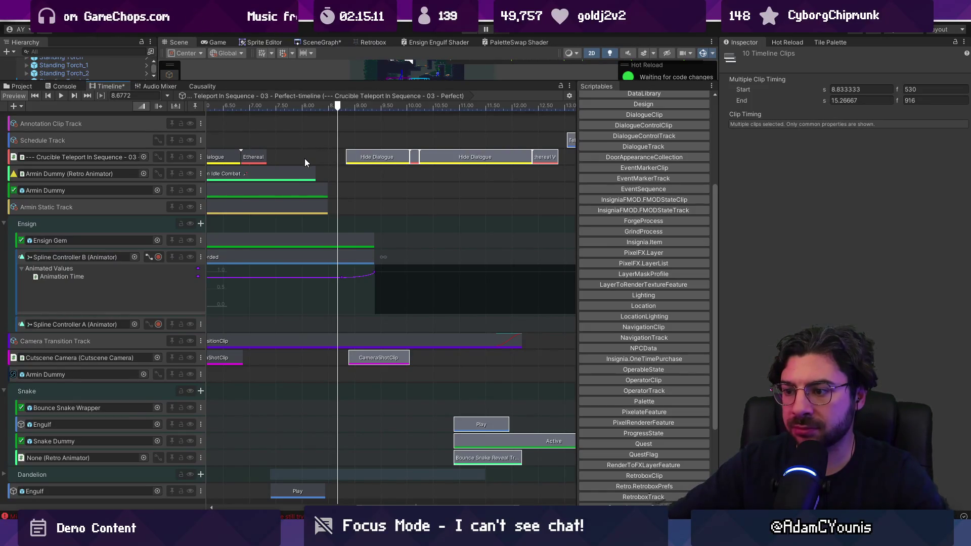
scroll(303, 166, down, 10)
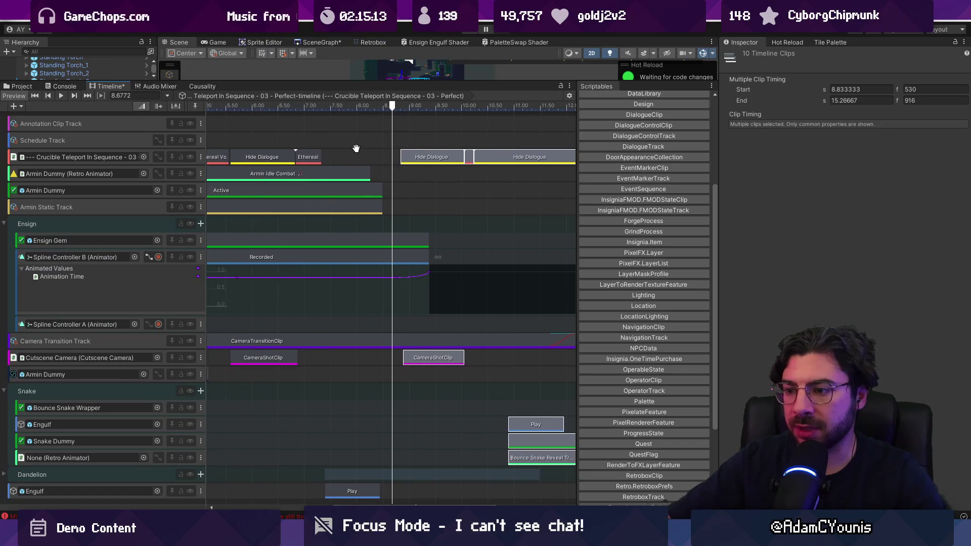
scroll(340, 197, down, 2)
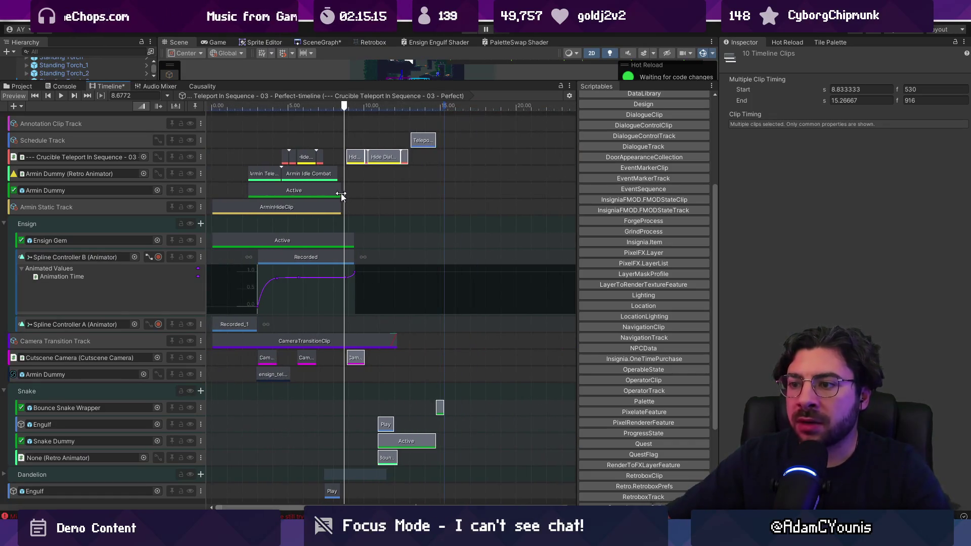
Lengthen ArminHideClip and Armin Idle Combat to end at 10.05 s
click(336, 207)
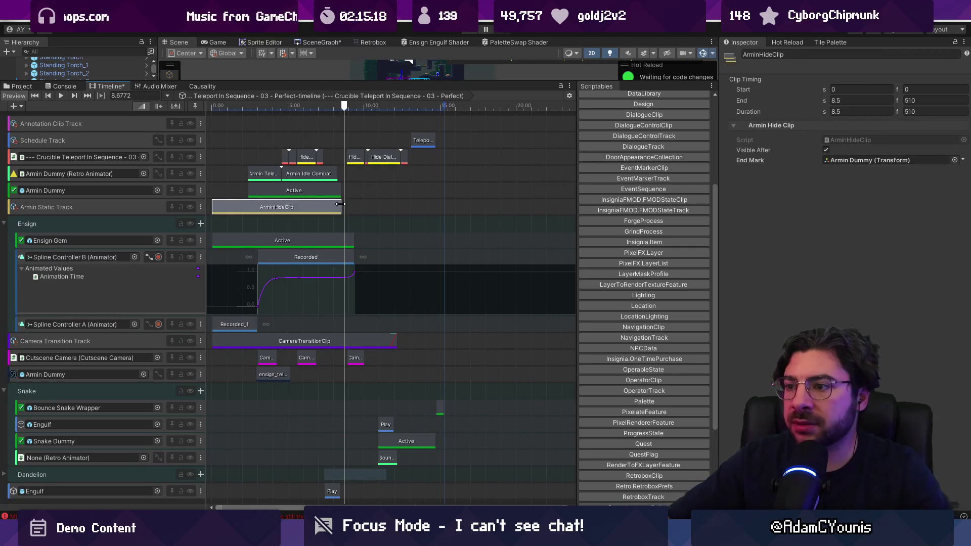
drag(337, 207, 364, 204)
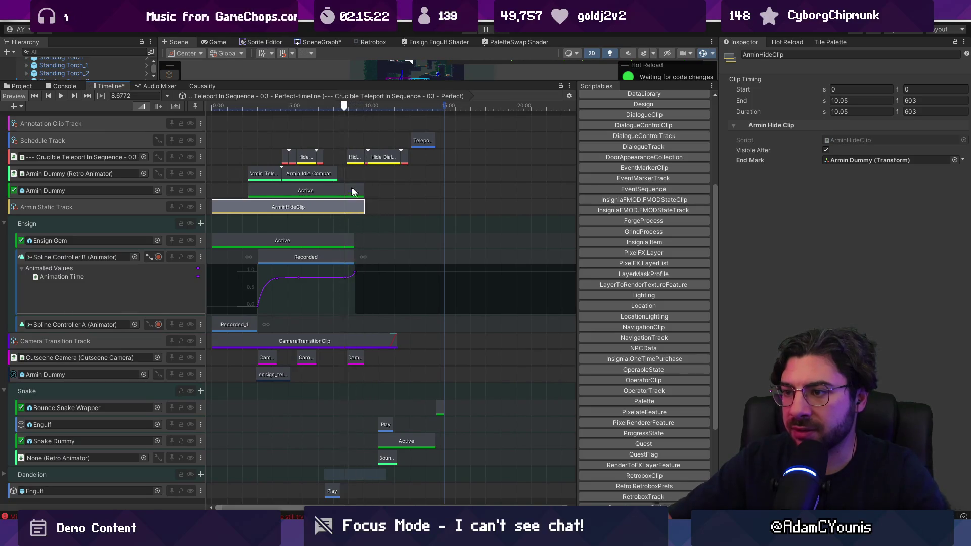
drag(337, 174, 363, 184)
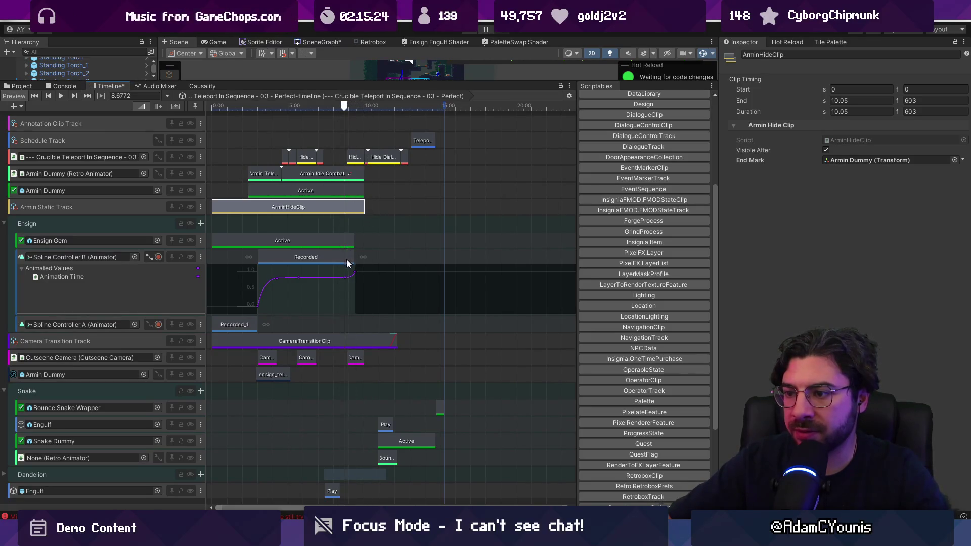
Move the curve key to about 7.40 s and extend Recorded and Ensign Gem Active to 10.88 s
click(352, 281)
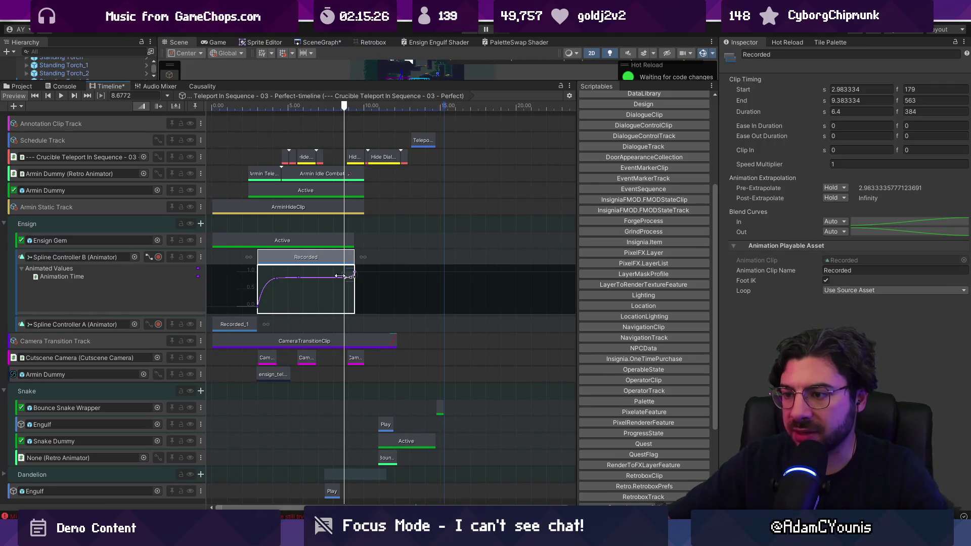
scroll(333, 283, up, 5)
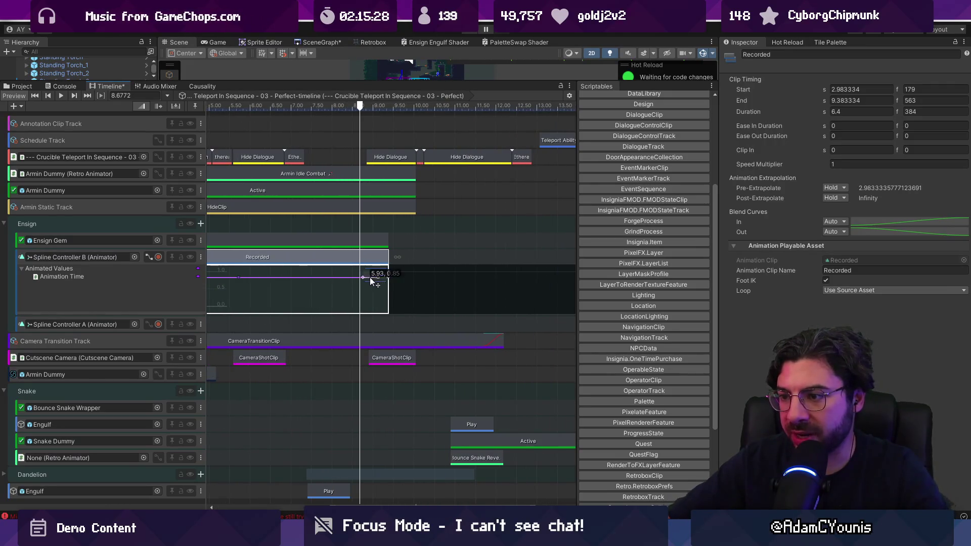
drag(372, 282, 432, 286)
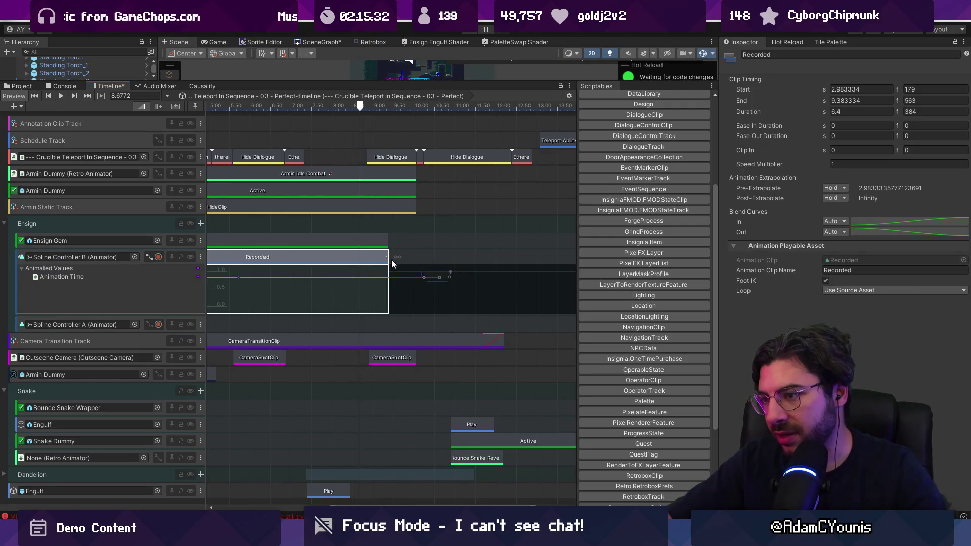
drag(388, 257, 448, 253)
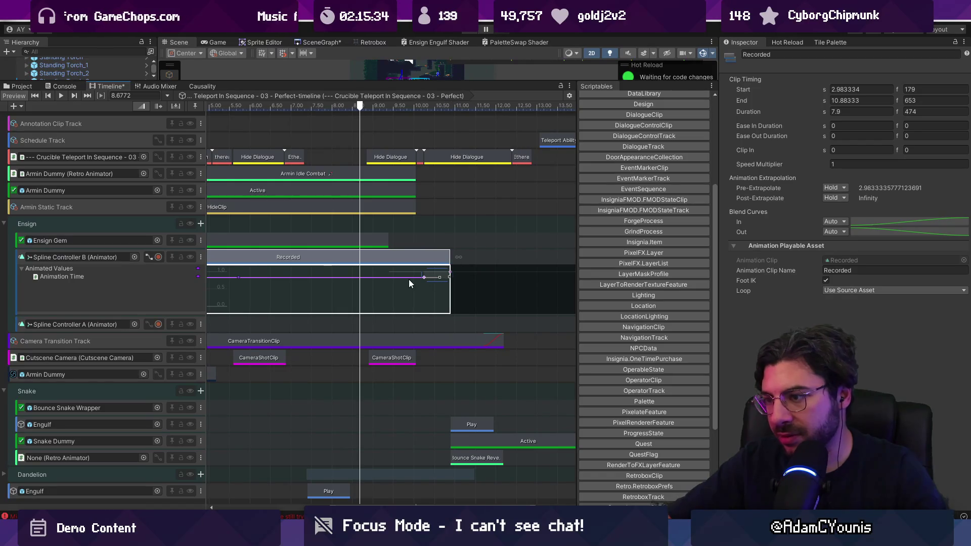
click(377, 246)
drag(389, 245, 449, 246)
scroll(390, 273, down, 1)
scroll(390, 273, down, 2)
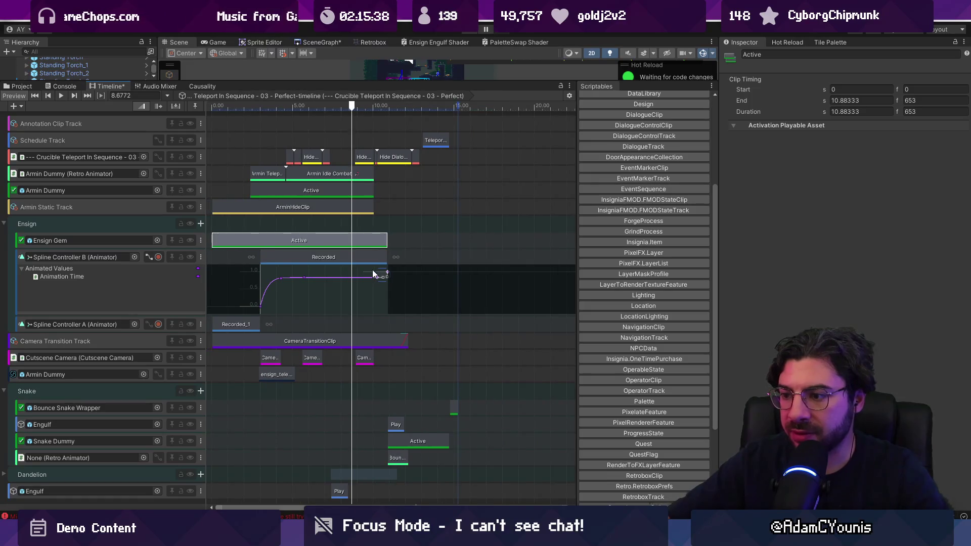
click(147, 256)
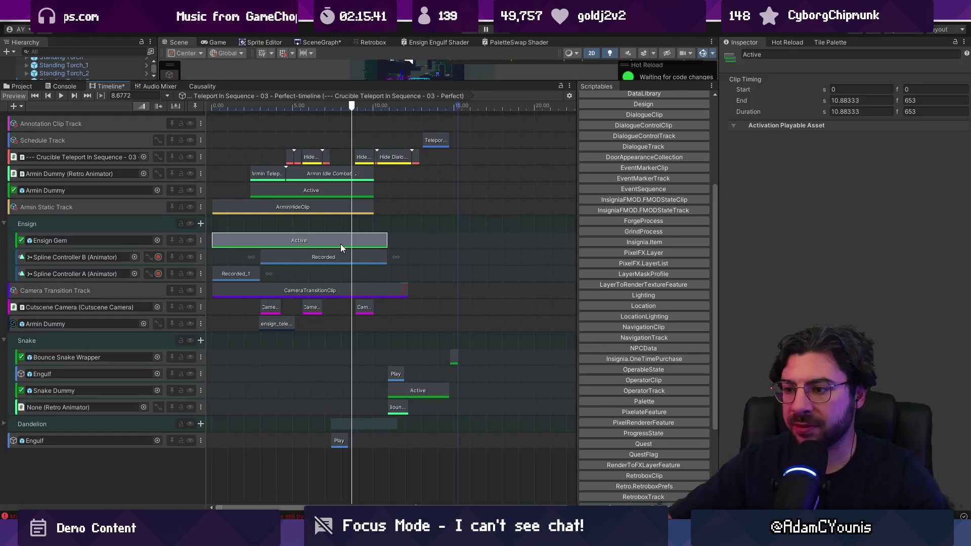
click(6, 340)
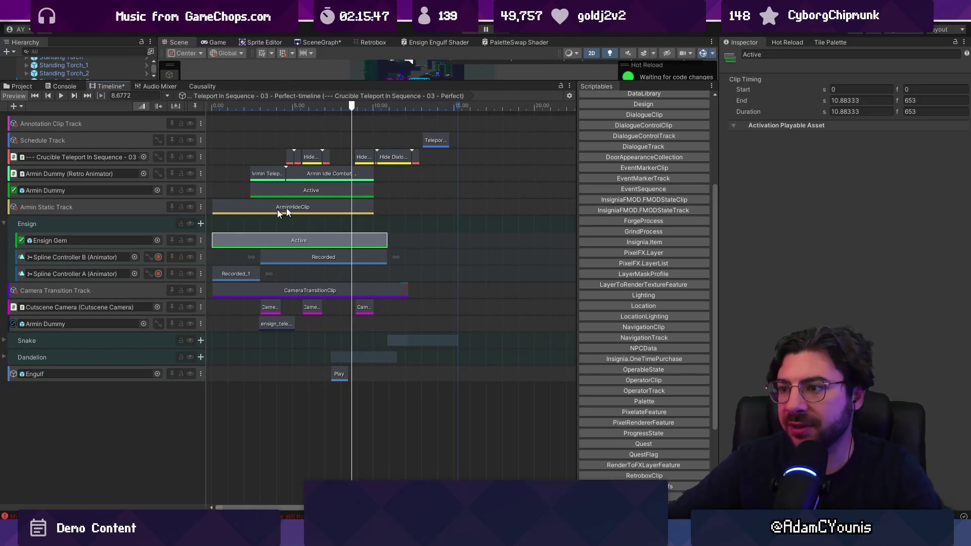
scroll(321, 214, up, 2)
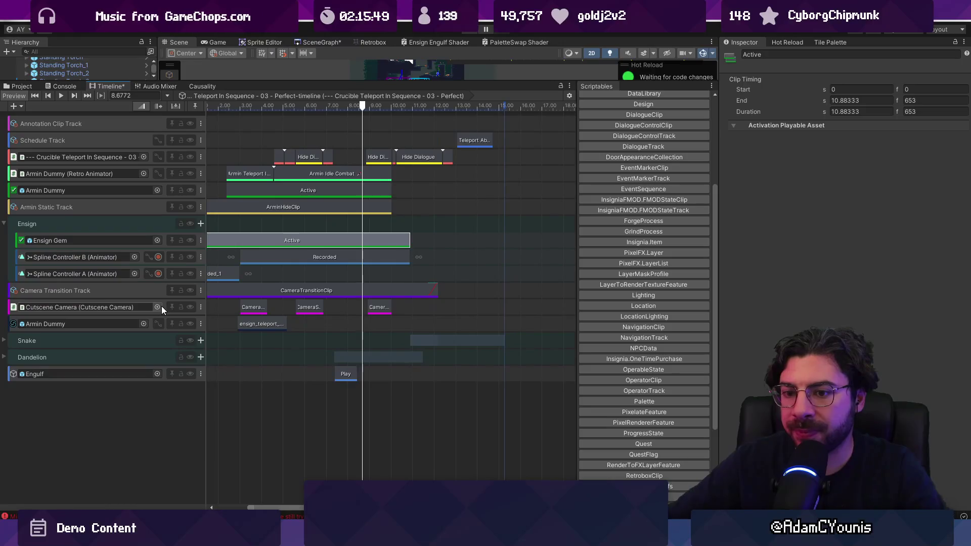
Move the Dandelion group above Snake and gather the three Armin Dummy tracks together
drag(59, 357, 65, 335)
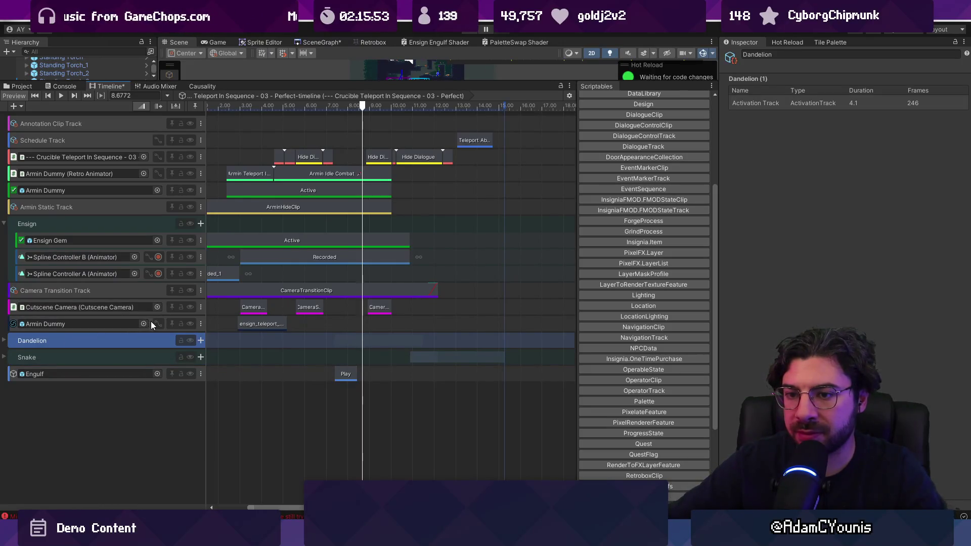
drag(151, 322, 146, 201)
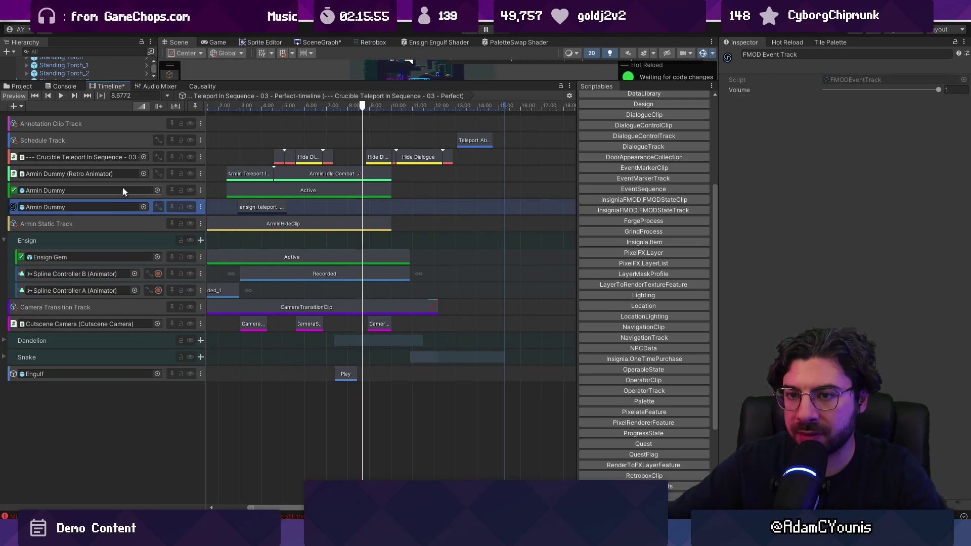
click(152, 174)
shift+click(152, 202)
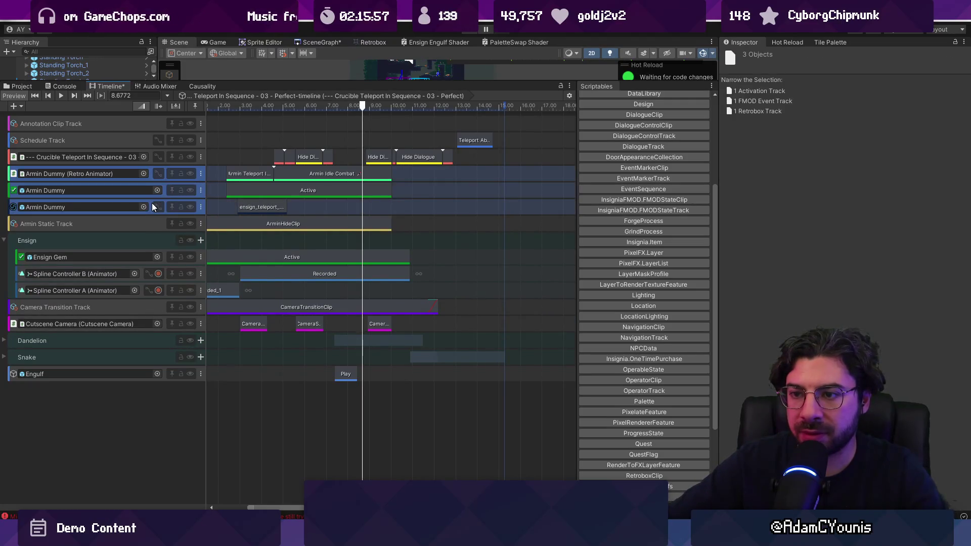
shift+click(148, 220)
right_click(150, 207)
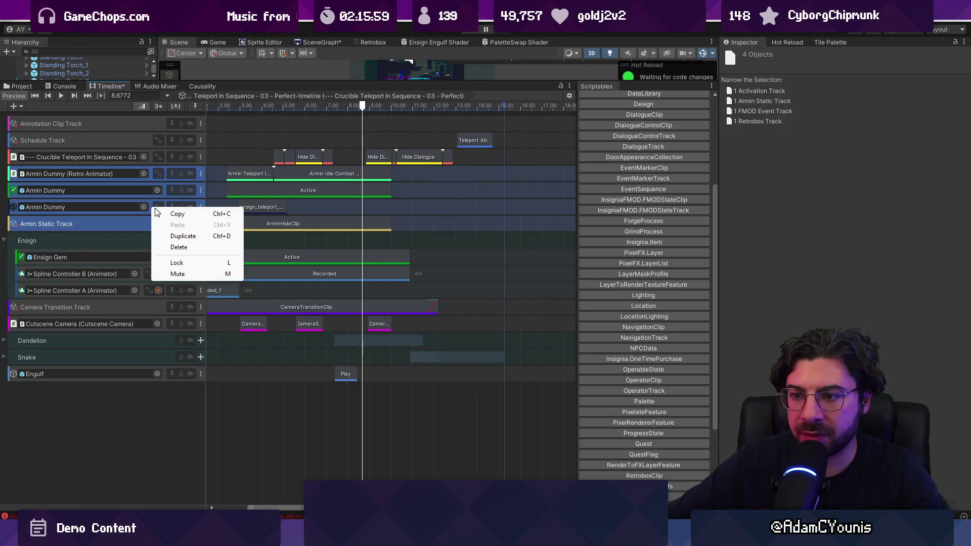
click(50, 124)
Add a new track group named Armin
click(13, 106)
click(35, 122)
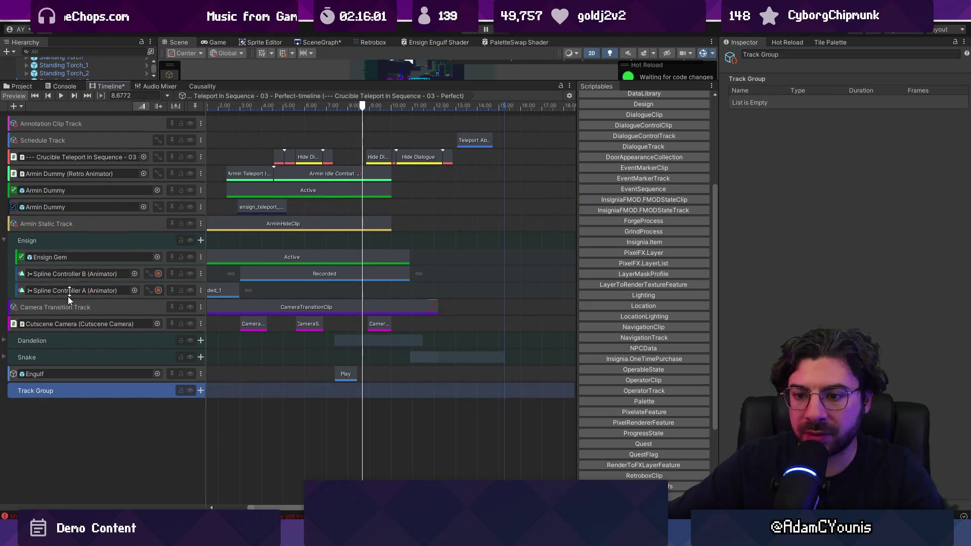
double_click(32, 392)
text(ARMIN)
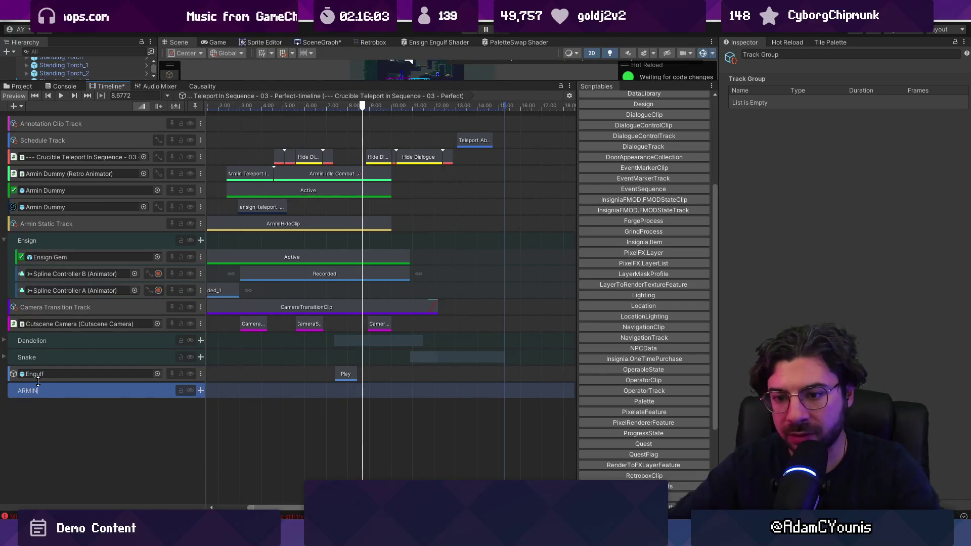
key(Return)
double_click(32, 391)
text(Armin)
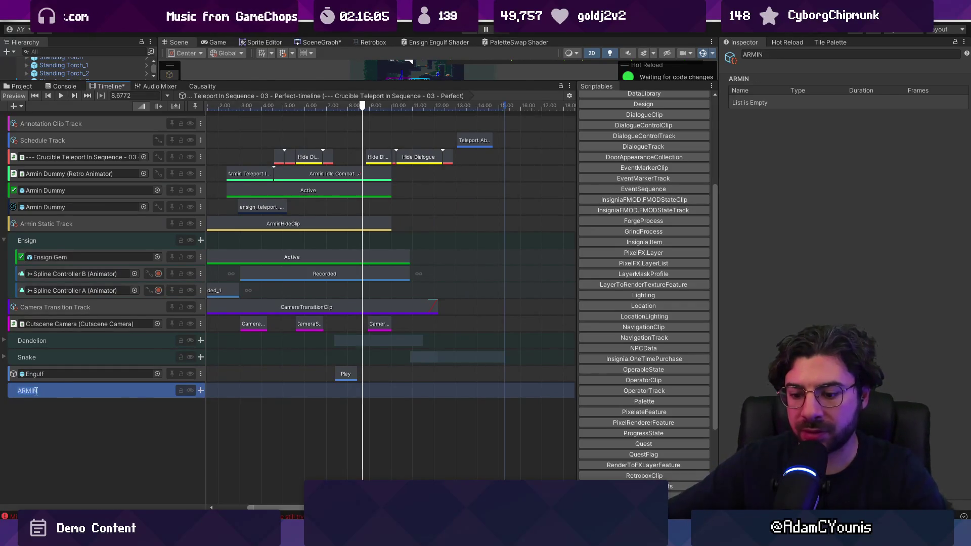
key(Return)
Place the Armin group under Crucible and move the three Armin Dummy tracks into it
drag(77, 344, 77, 168)
click(150, 190)
shift+click(161, 205)
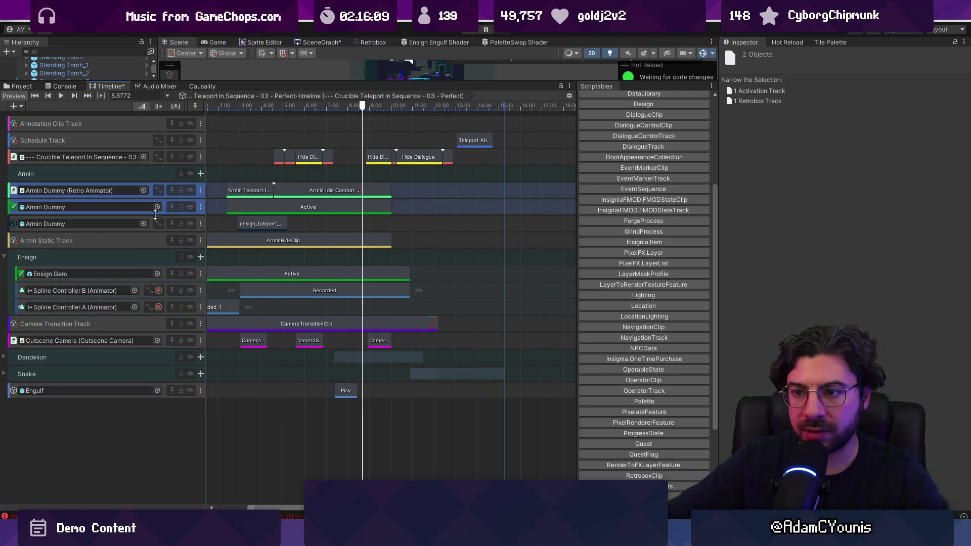
shift+click(152, 221)
drag(152, 222, 151, 174)
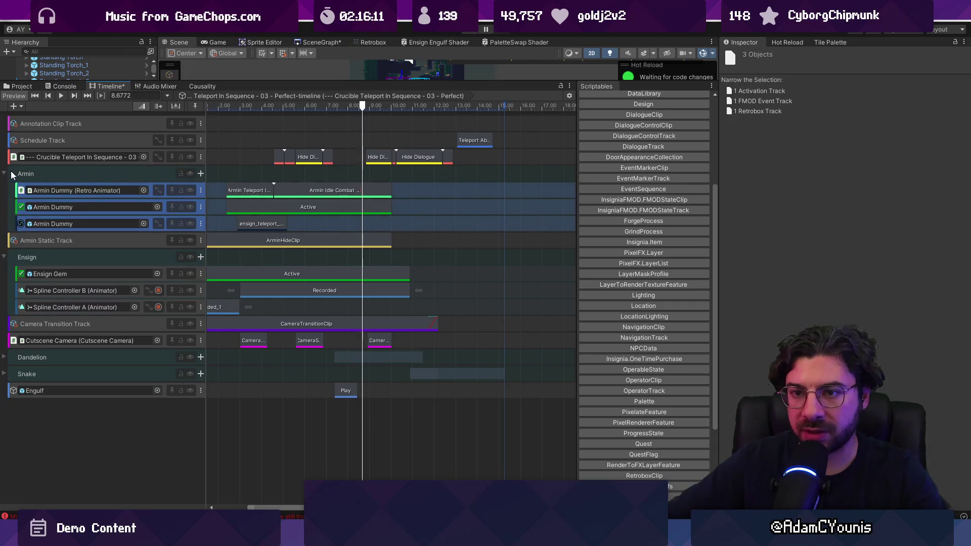
click(4, 173)
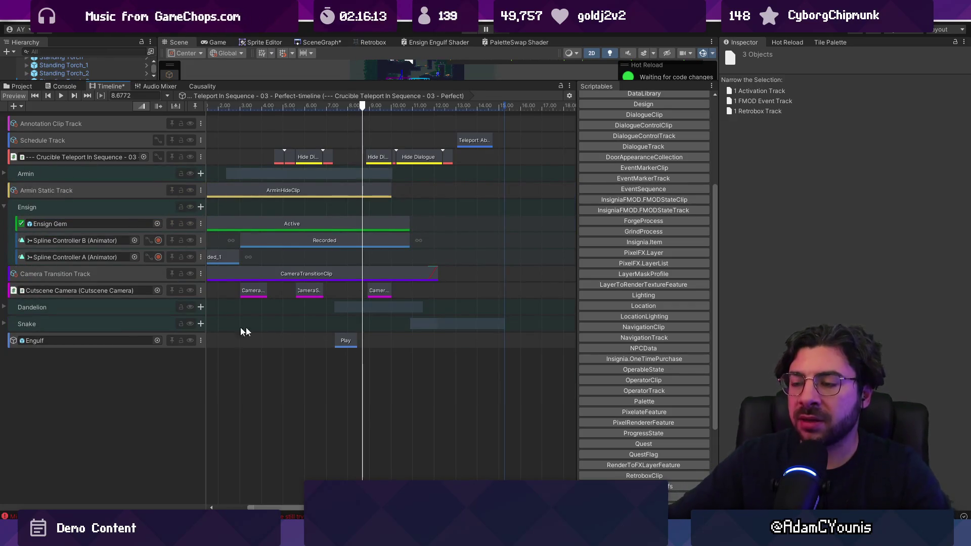
click(66, 191)
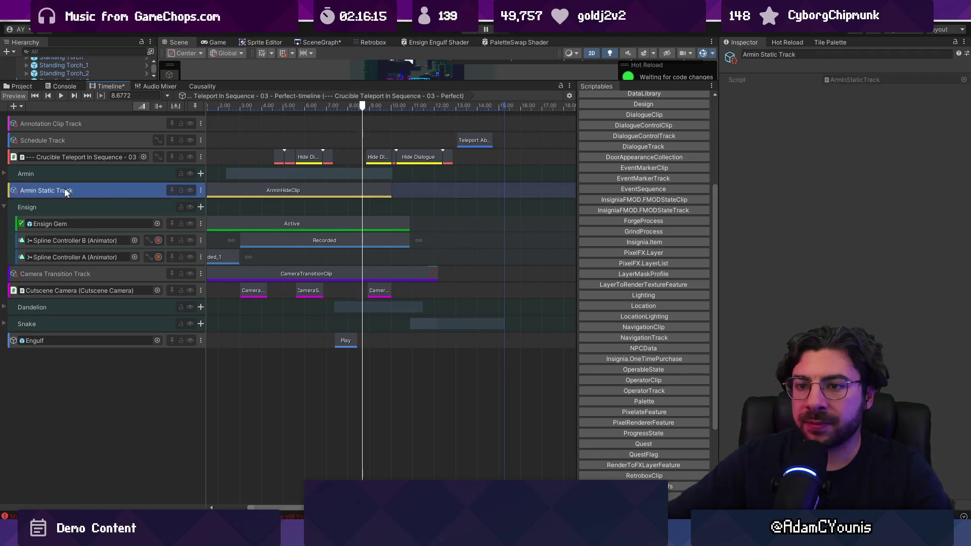
Move Armin Static Track into the Armin group, then fold the Armin and Ensign groups
click(79, 190)
mouse_move(28, 189)
mouse_down()
mouse_move(10, 179)
mouse_move(20, 184)
mouse_up()
drag(20, 228, 23, 249)
click(5, 174)
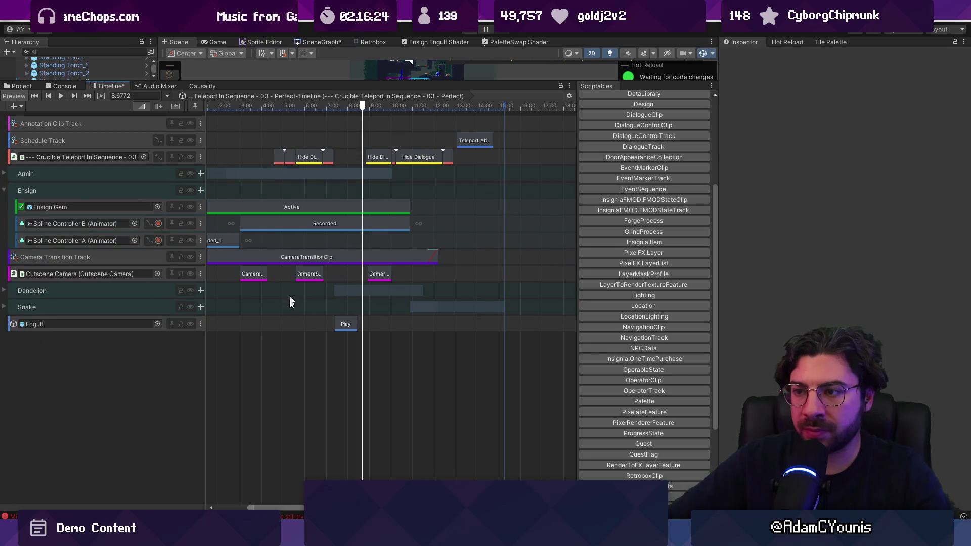
click(5, 191)
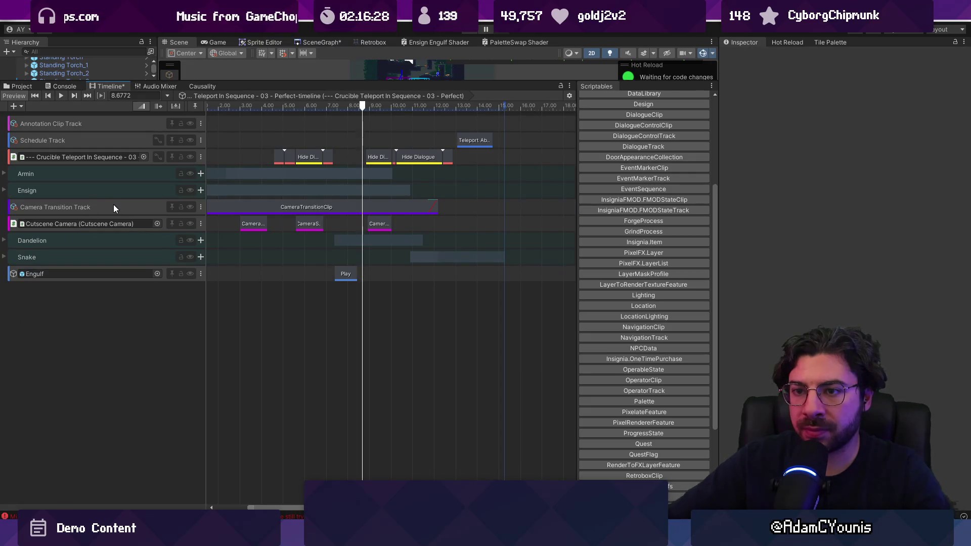
Move Camera Transition Track and the Cutscene Camera track above the Armin group
drag(114, 204, 112, 165)
click(165, 223)
drag(165, 224, 167, 186)
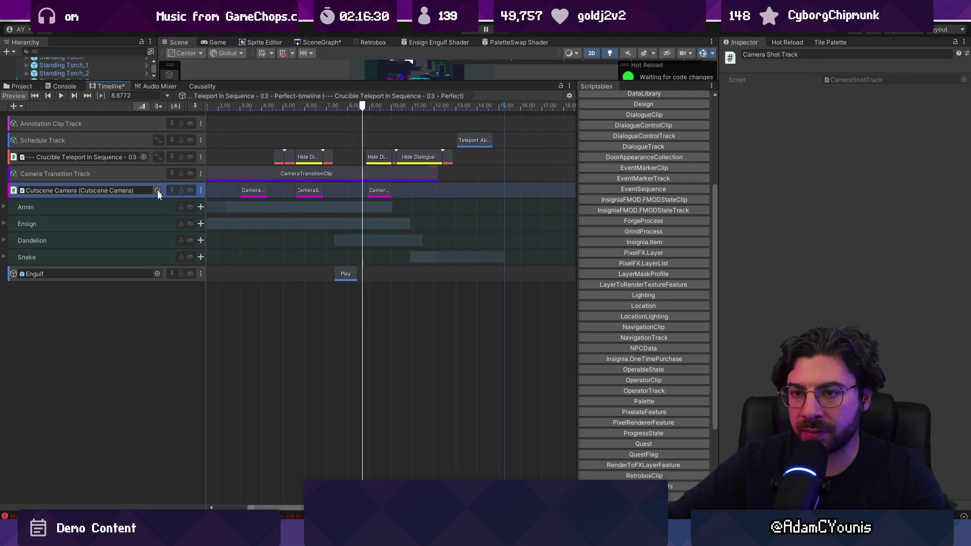
scroll(347, 207, up, 2)
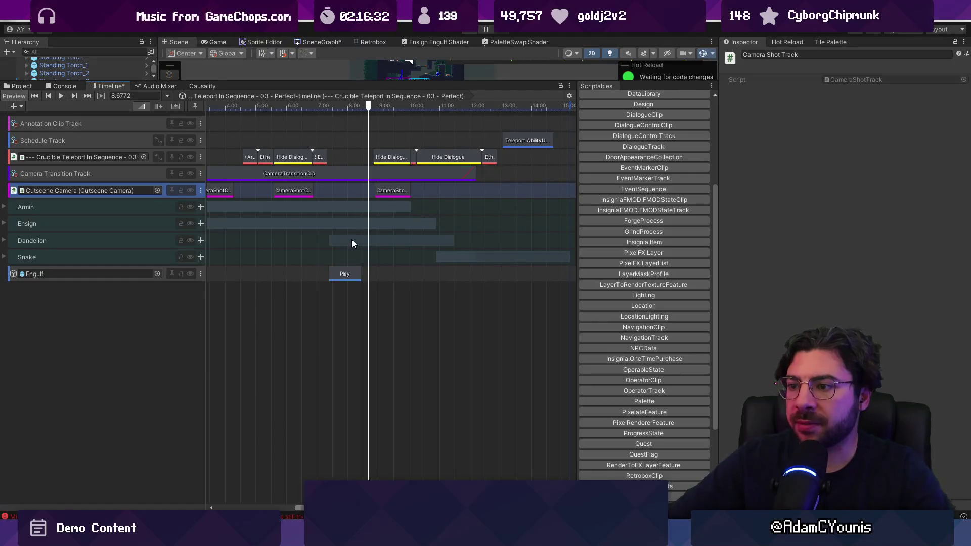
Check the Dandelion and Snake groups, then enlarge the scene preview above the timeline
click(399, 244)
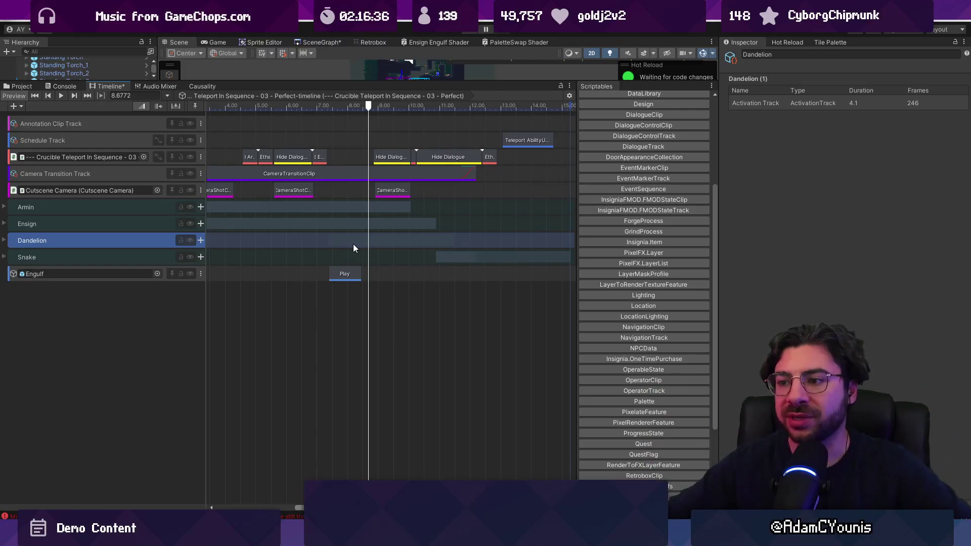
click(366, 258)
click(334, 246)
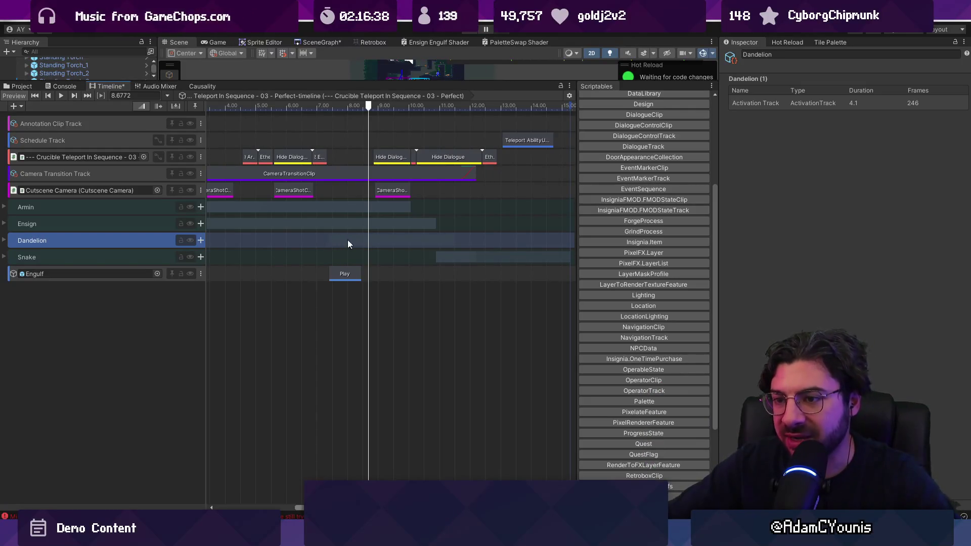
click(5, 241)
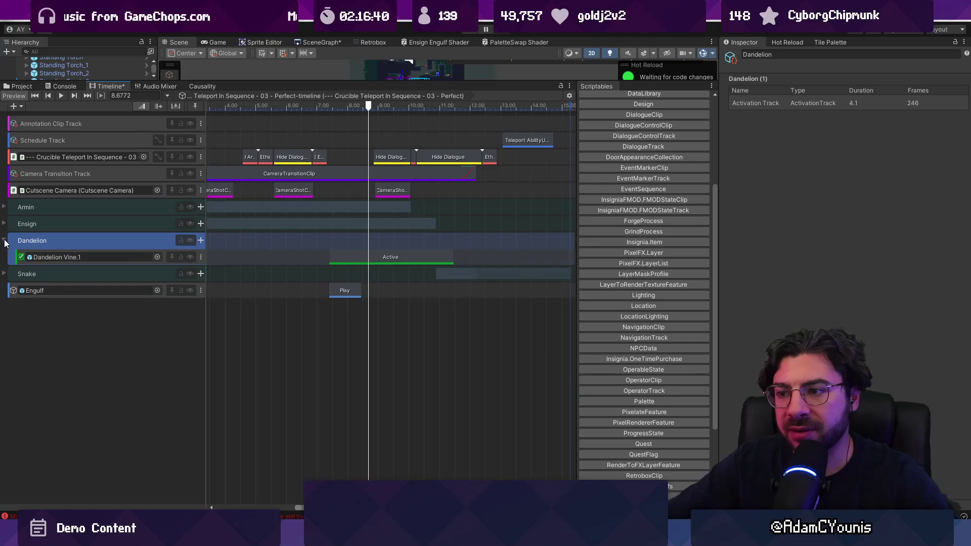
click(4, 241)
click(400, 309)
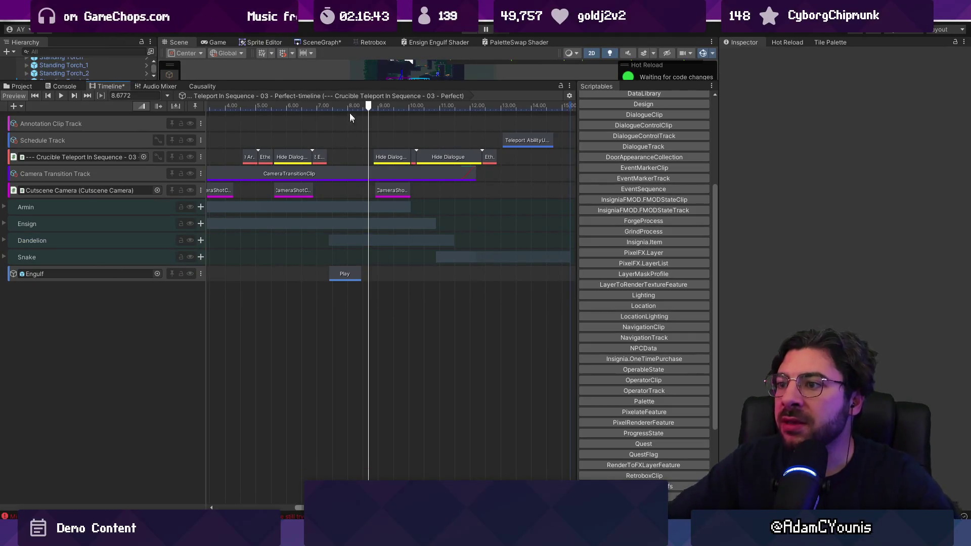
mouse_move(367, 82)
mouse_down()
mouse_move(367, 236)
mouse_move(309, 268)
mouse_move(336, 270)
mouse_up()
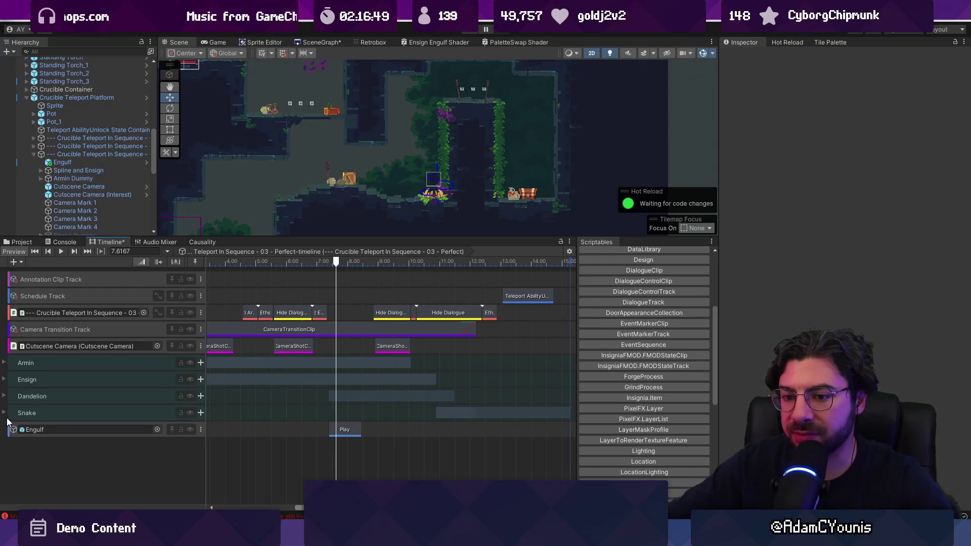
Move the Engulf track into the Dandelion group
click(6, 413)
click(5, 413)
click(4, 396)
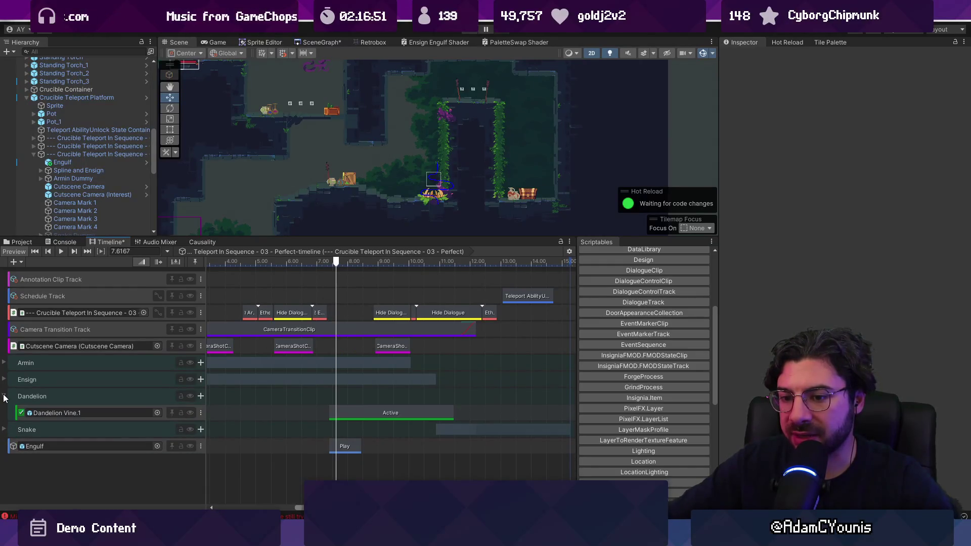
click(164, 445)
mouse_move(161, 444)
mouse_down()
mouse_move(163, 403)
mouse_move(169, 428)
mouse_move(277, 423)
mouse_up()
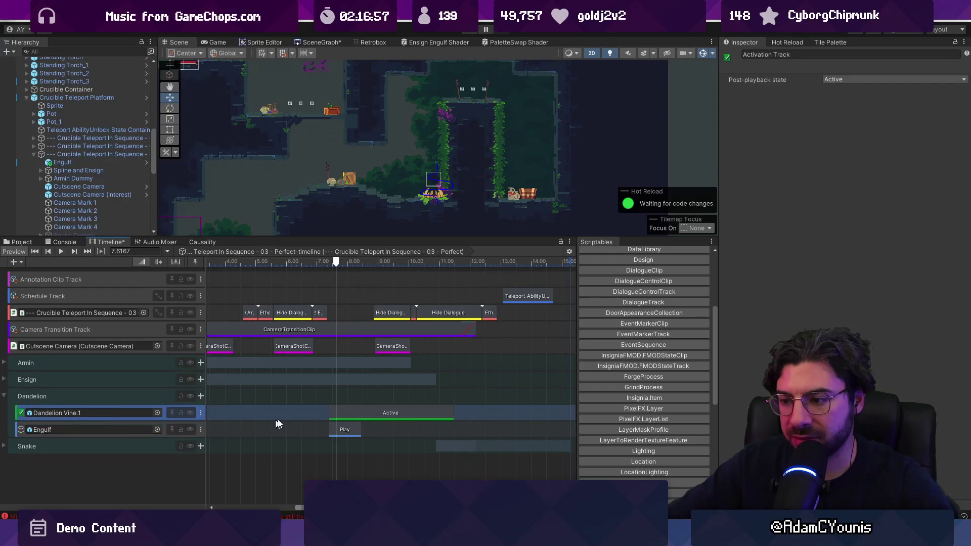
Shift the vine's Active clip and Engulf Play clip to start at 8.1167 and preview
drag(327, 269, 321, 269)
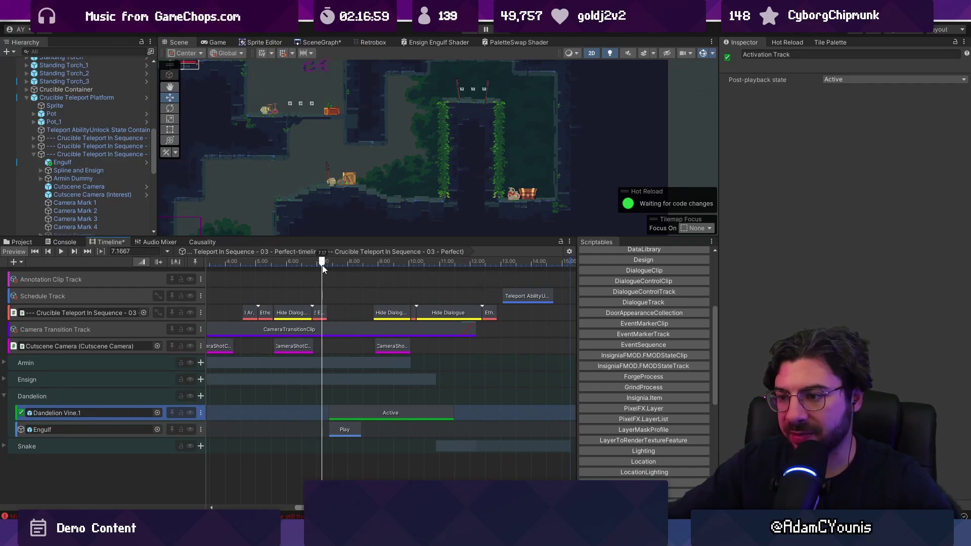
key(f)
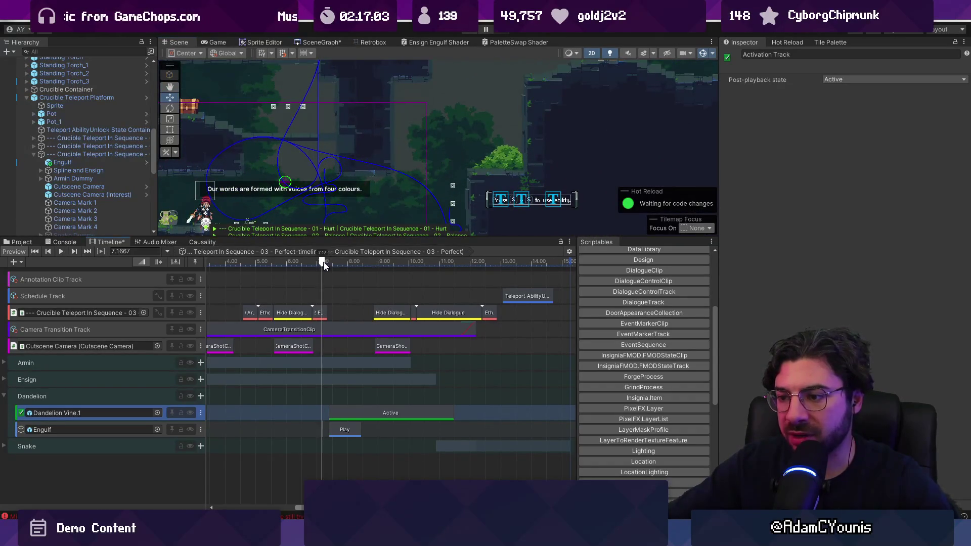
drag(323, 262, 351, 263)
click(358, 412)
shift+click(338, 430)
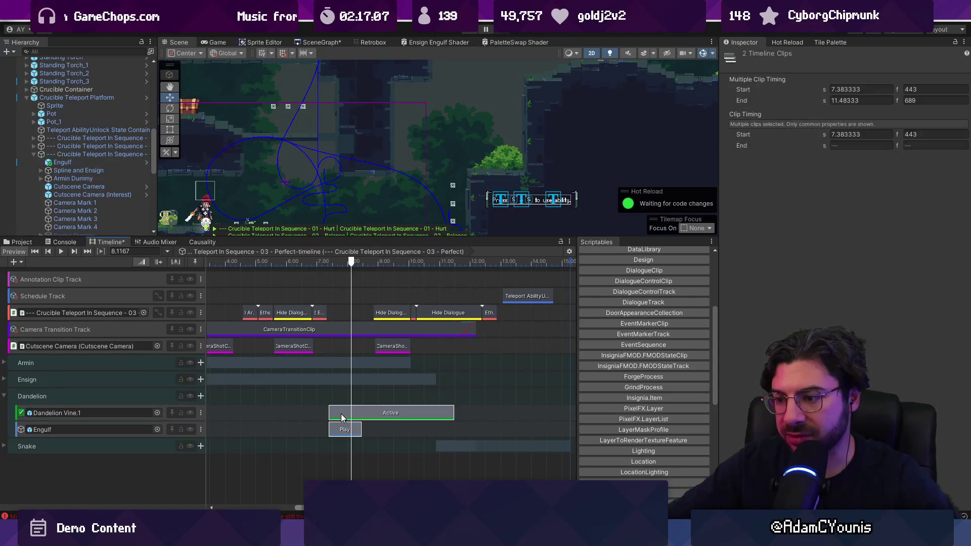
drag(343, 413, 365, 414)
click(326, 263)
key(space)
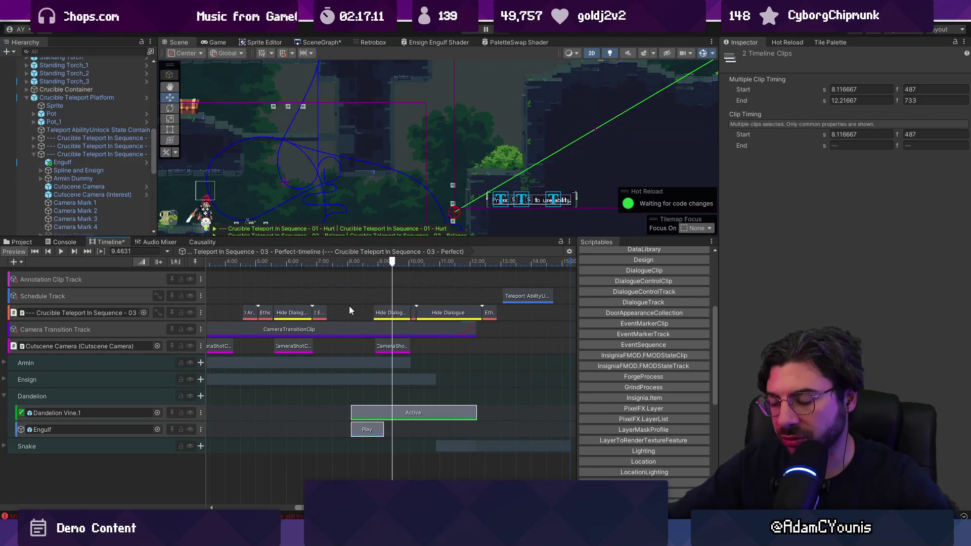
Nudge the Active and Engulf Play clips earlier to about 8.1 and preview again
scroll(374, 328, down, 4)
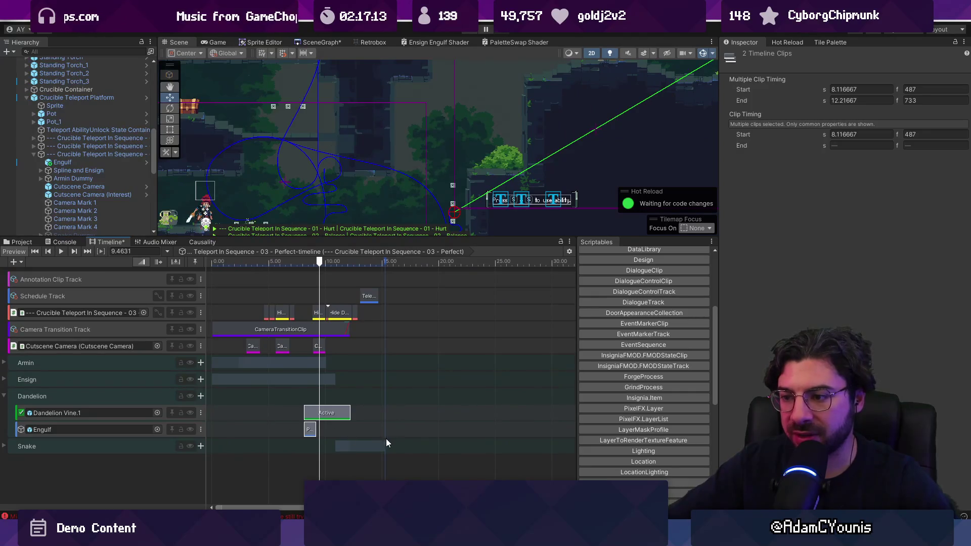
click(4, 380)
click(4, 379)
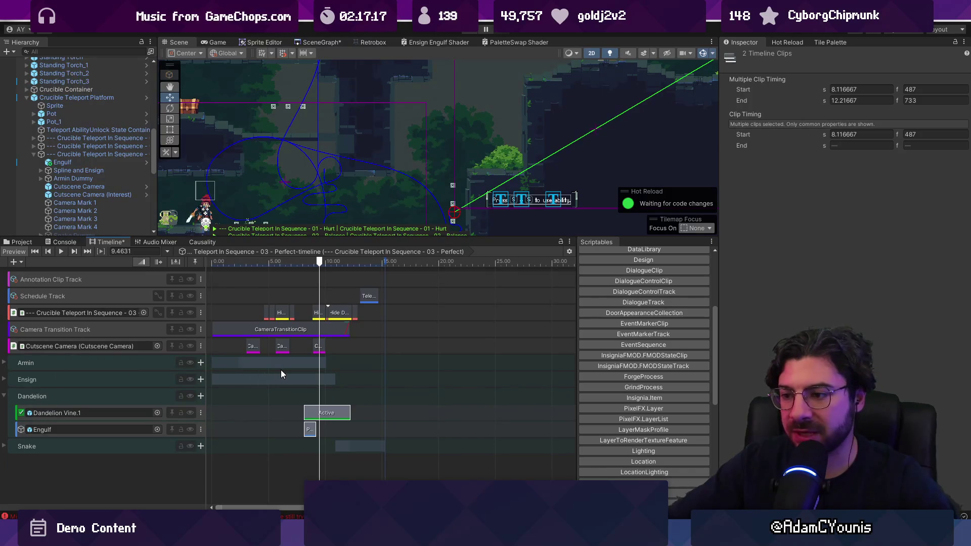
scroll(299, 372, up, 3)
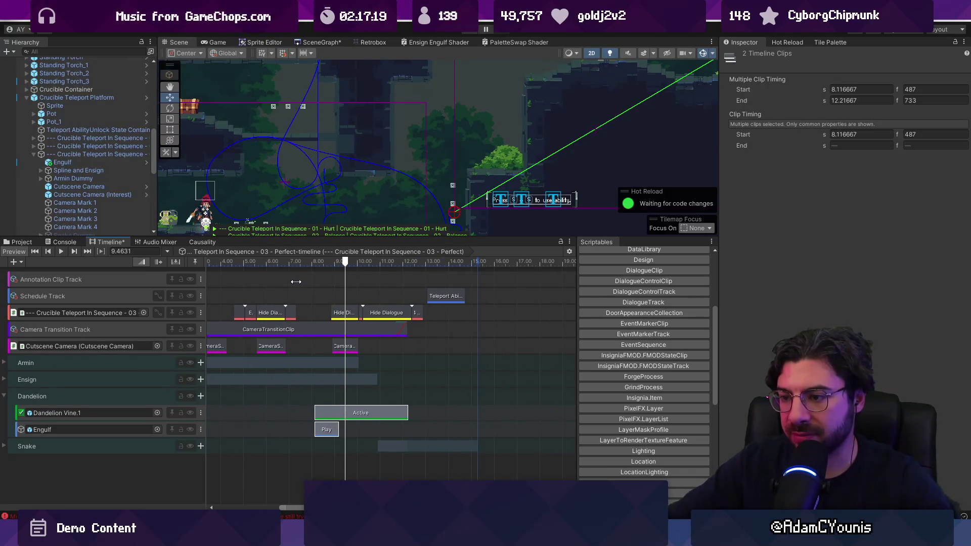
scroll(296, 281, up, 2)
drag(296, 262, 312, 262)
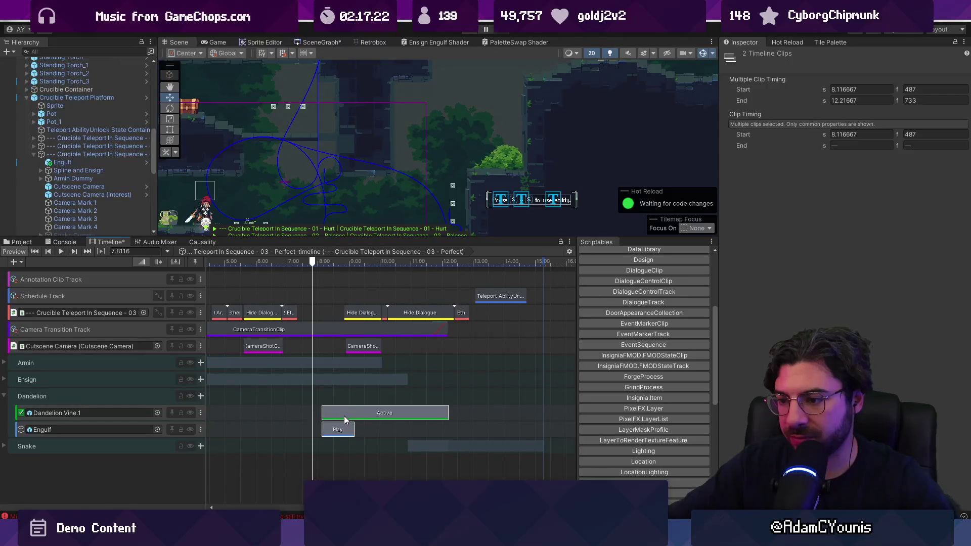
drag(343, 416, 338, 415)
click(300, 261)
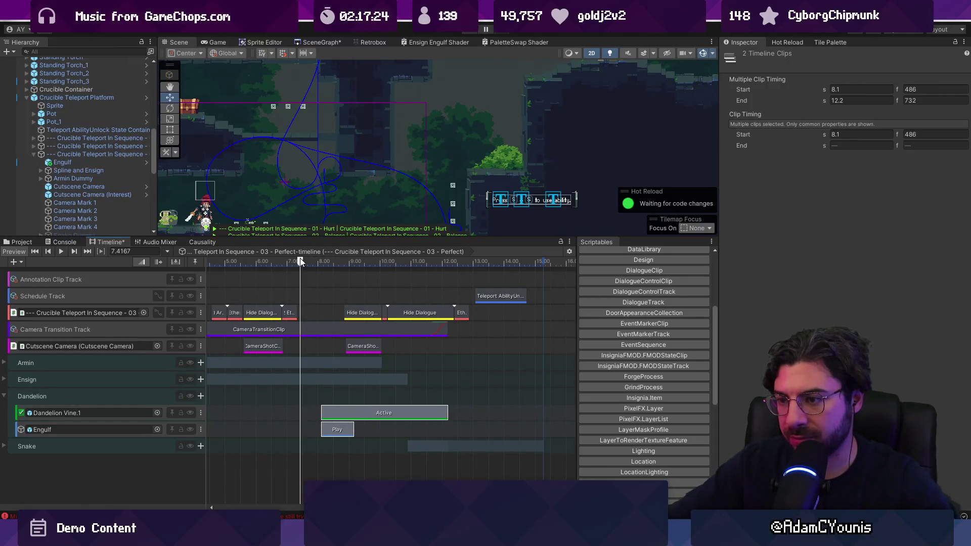
key(space)
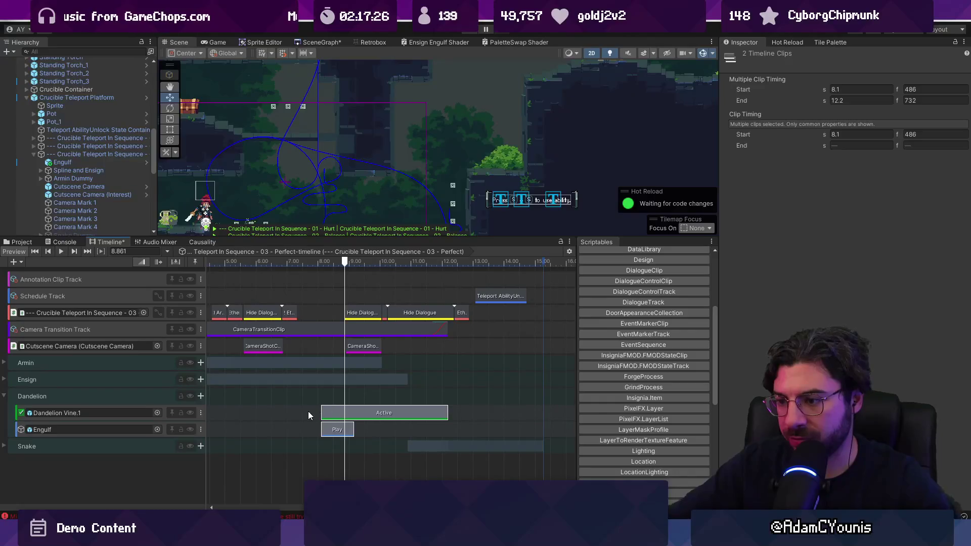
scroll(323, 412, up, 3)
drag(329, 410, 315, 411)
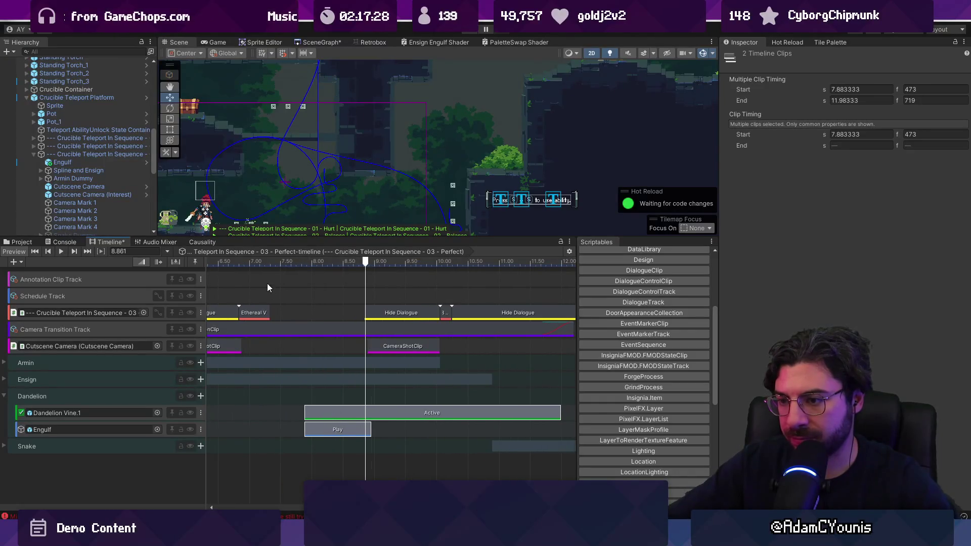
click(267, 262)
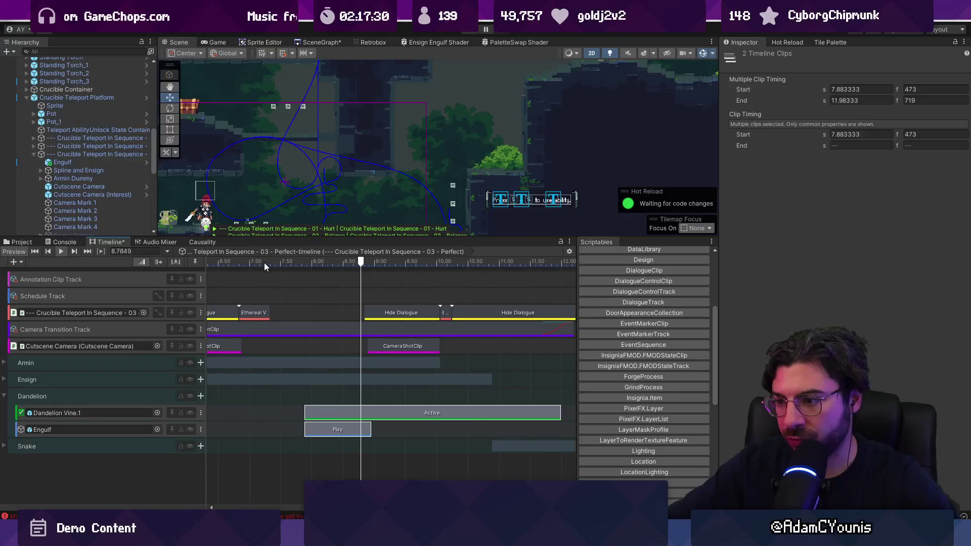
Shift the six later dialogue and teleport clips slightly later
scroll(363, 358, down, 3)
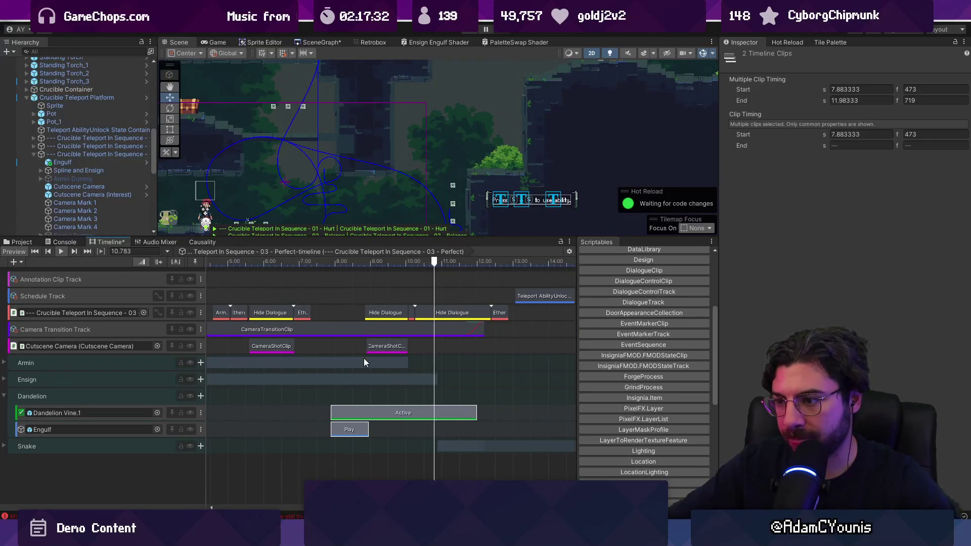
scroll(362, 357, down, 1)
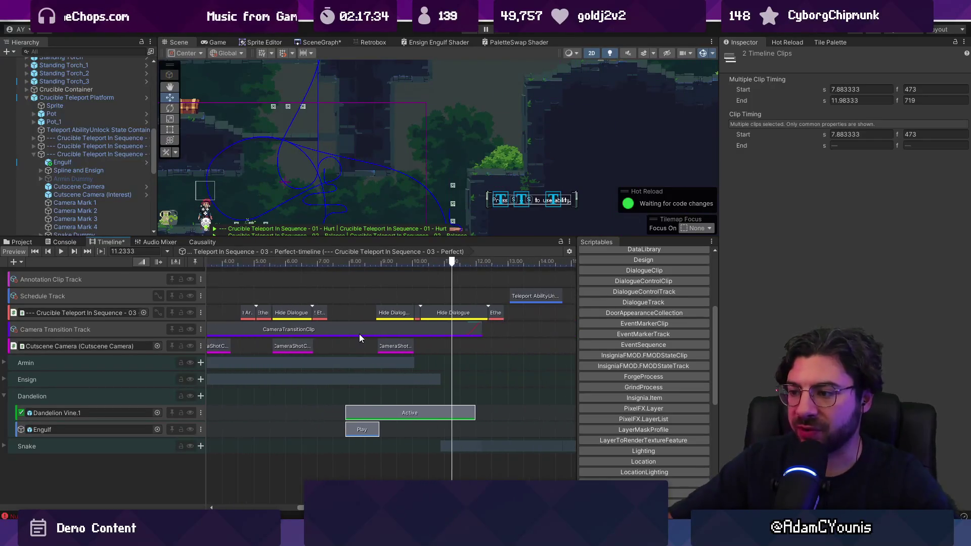
drag(507, 299, 375, 353)
scroll(377, 339, down, 2)
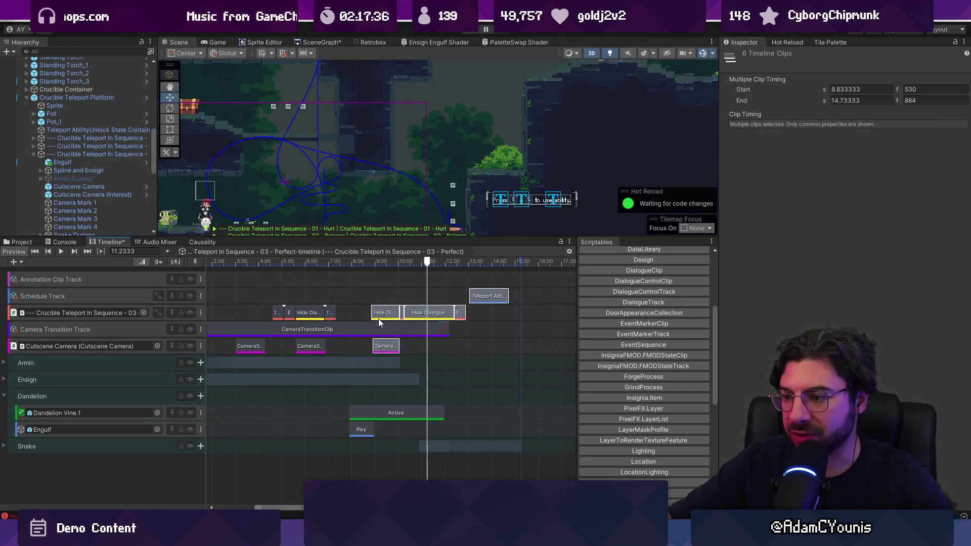
drag(380, 317, 389, 316)
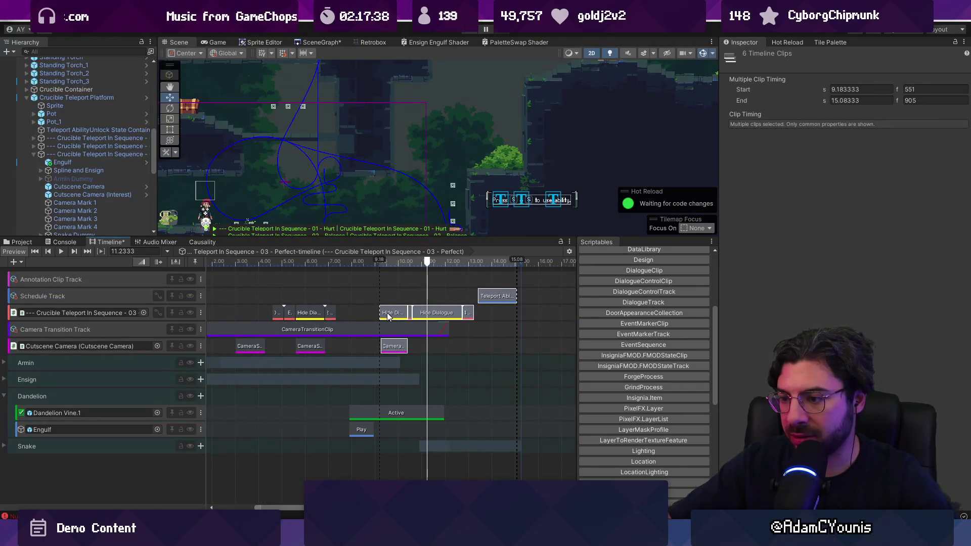
Extend CameraTransitionClip to end at 13.7833 s
click(448, 329)
mouse_move(446, 329)
mouse_down()
mouse_move(490, 329)
mouse_move(478, 328)
mouse_move(493, 298)
mouse_up()
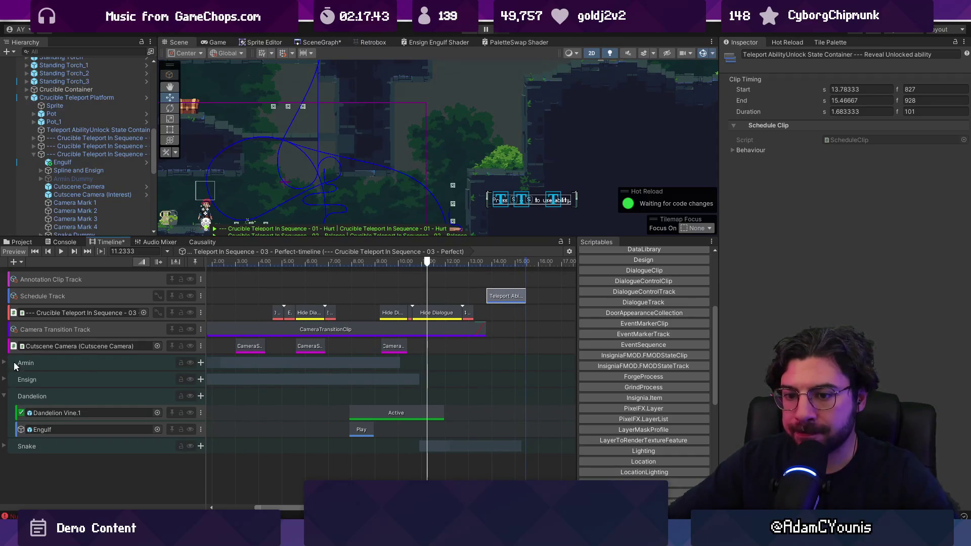
click(130, 365)
Expand the Armin and Ensign groups, scrub to about 10.35 s, and select the Perfect sequence object
click(4, 362)
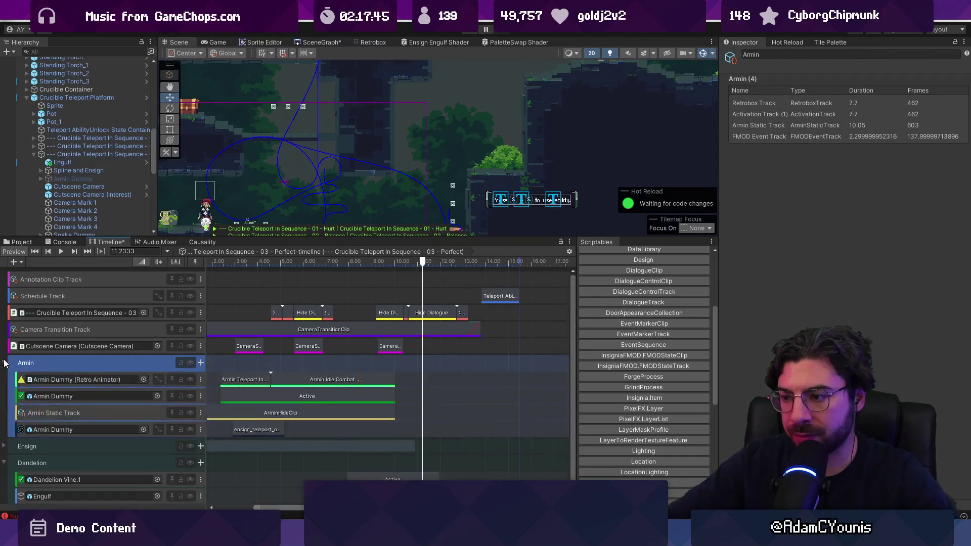
mouse_move(372, 262)
mouse_down()
mouse_move(403, 264)
mouse_move(388, 264)
mouse_up()
scroll(354, 425, down, 1)
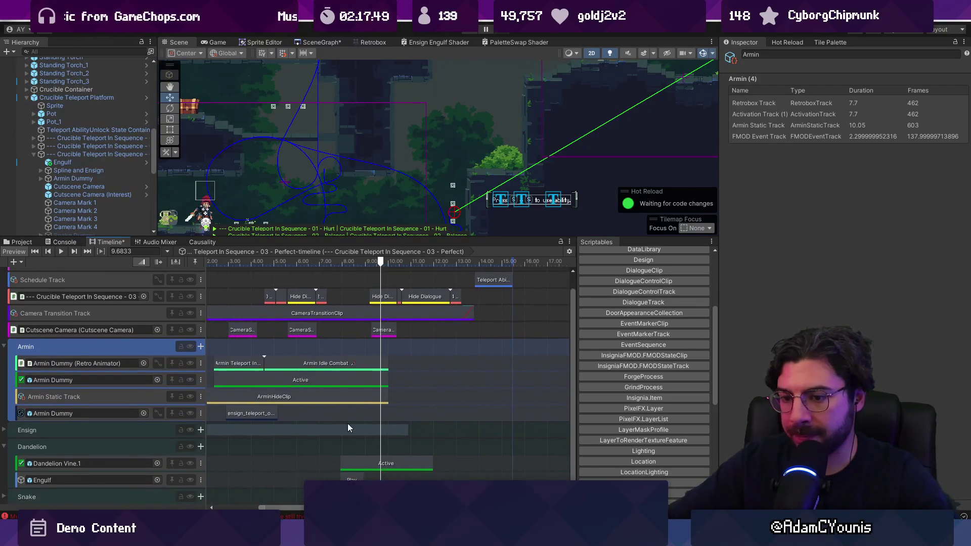
click(4, 429)
scroll(323, 450, down, 2)
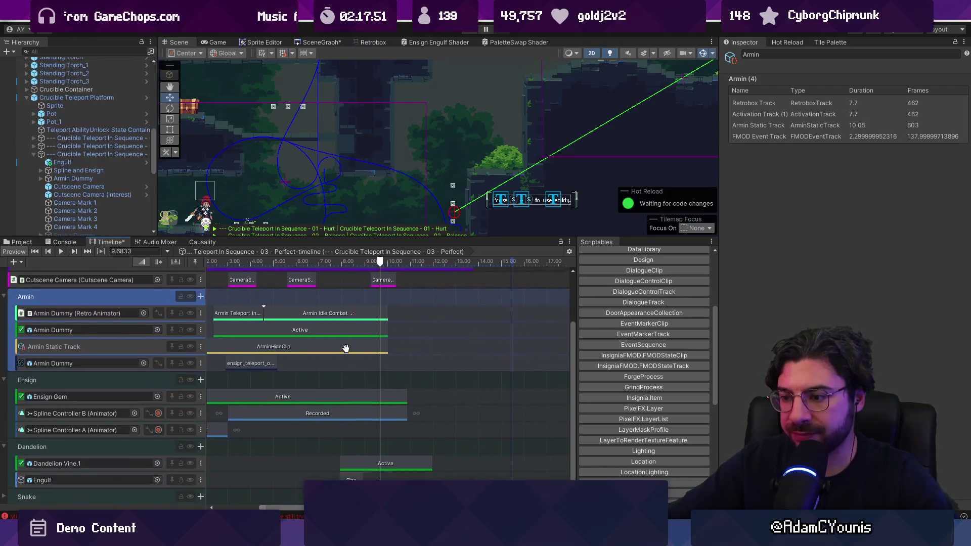
mouse_move(353, 261)
mouse_down()
mouse_move(379, 261)
mouse_move(362, 262)
mouse_move(368, 144)
mouse_up()
click(99, 154)
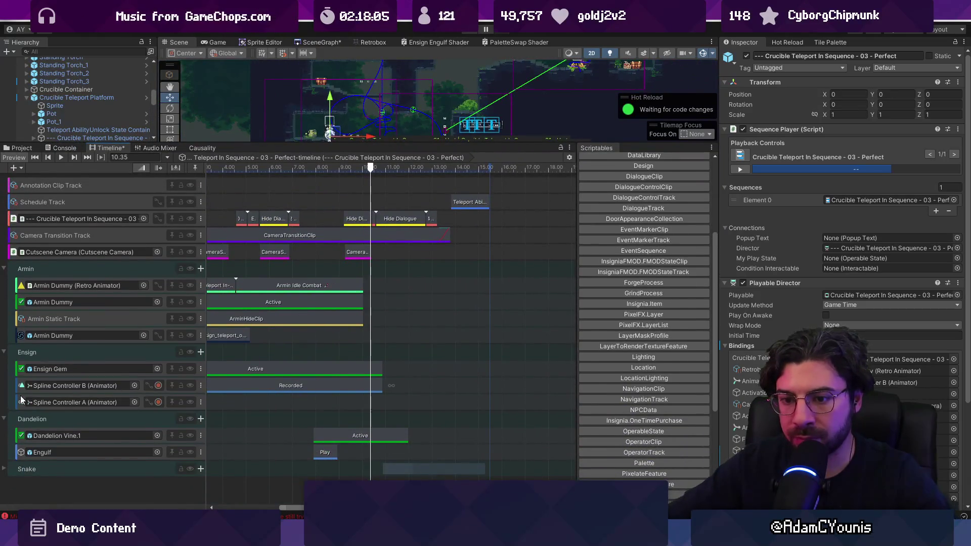
Move the last Animation Time key of Spline Controller B's curve later
click(150, 386)
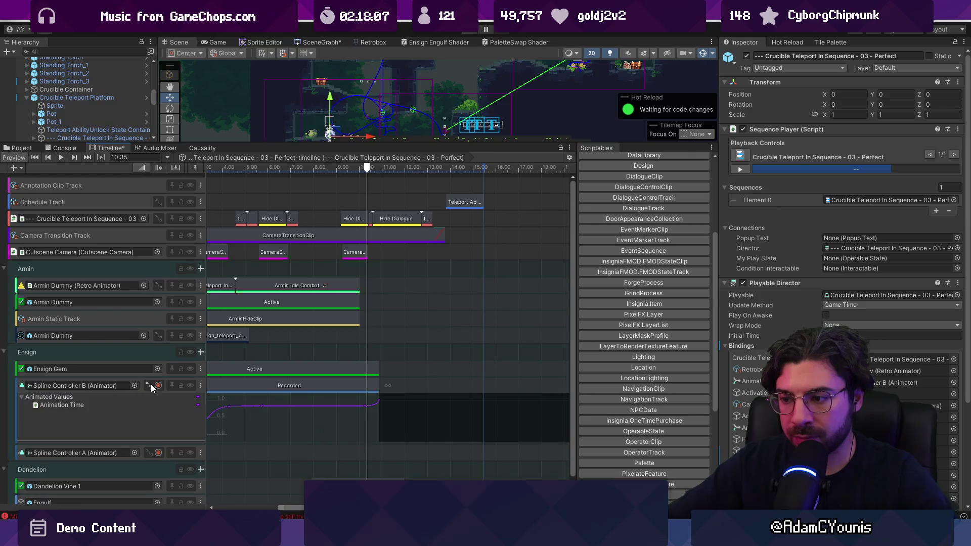
click(353, 420)
scroll(372, 410, down, 1)
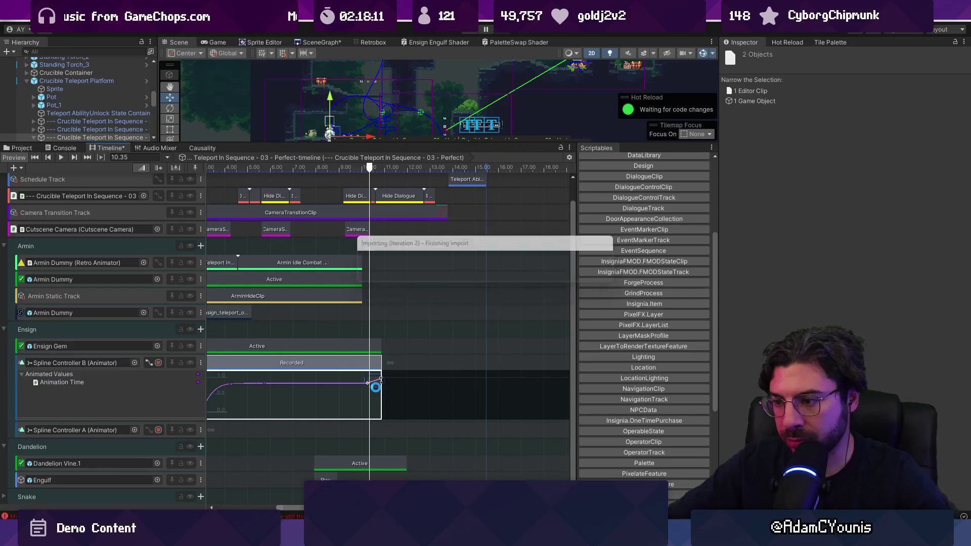
scroll(376, 387, up, 4)
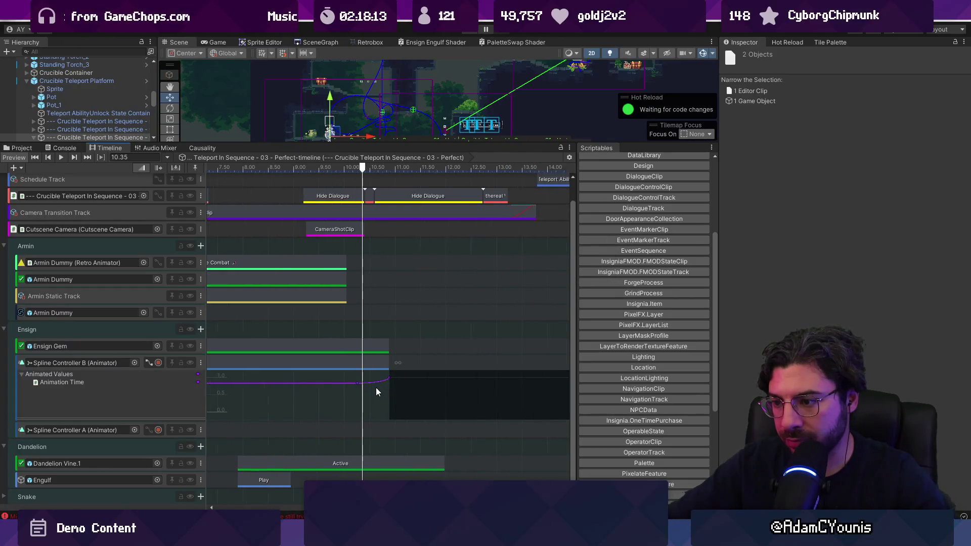
drag(377, 382, 416, 378)
drag(365, 165, 375, 168)
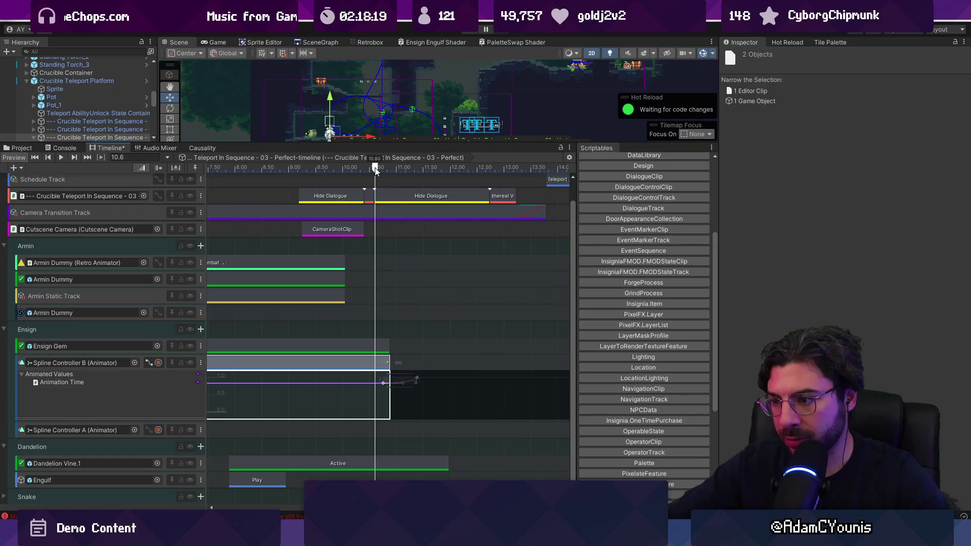
Start the Snake clips at 11.4 and lengthen the Spline Controller B clip by 0.5 s
scroll(400, 425, right, 2)
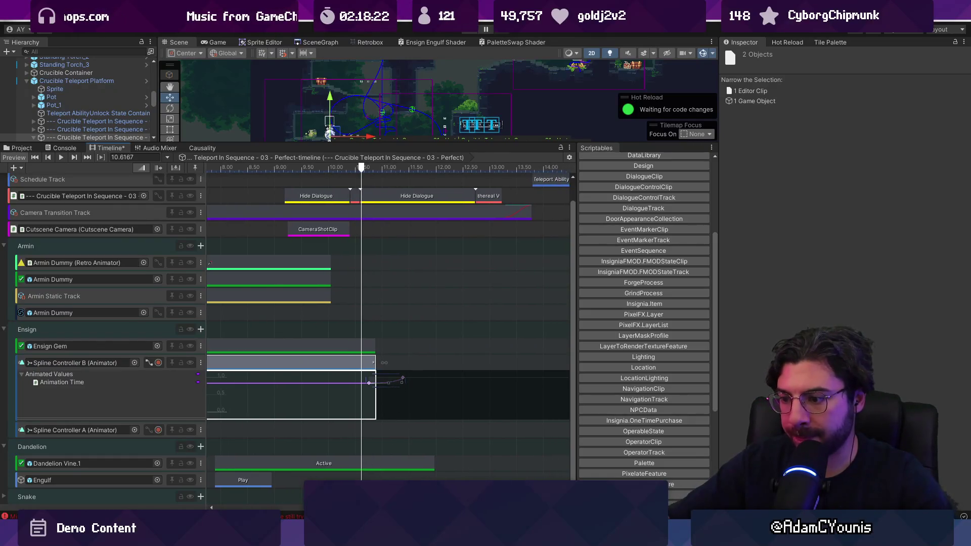
drag(284, 424, 288, 357)
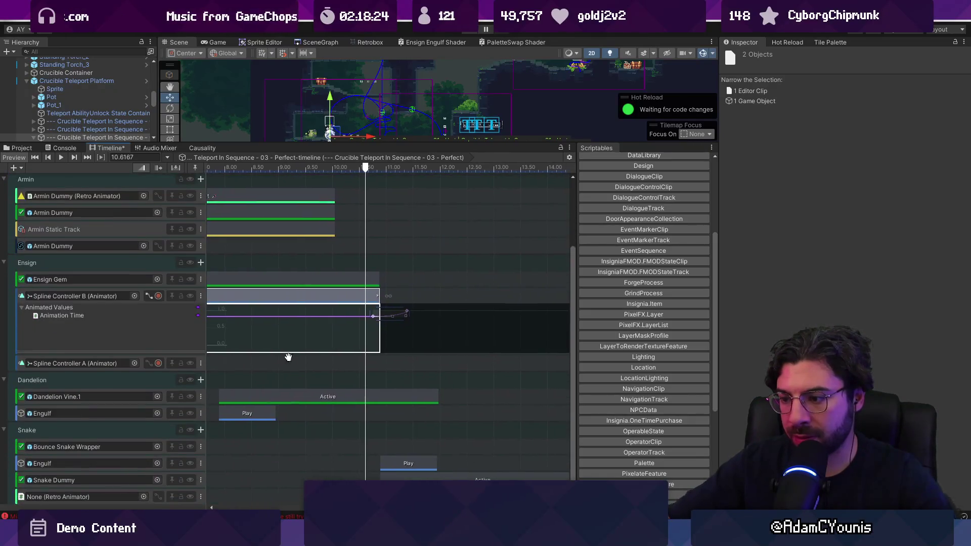
mouse_move(391, 438)
mouse_down()
mouse_move(404, 477)
mouse_move(428, 456)
mouse_up()
drag(378, 296, 403, 296)
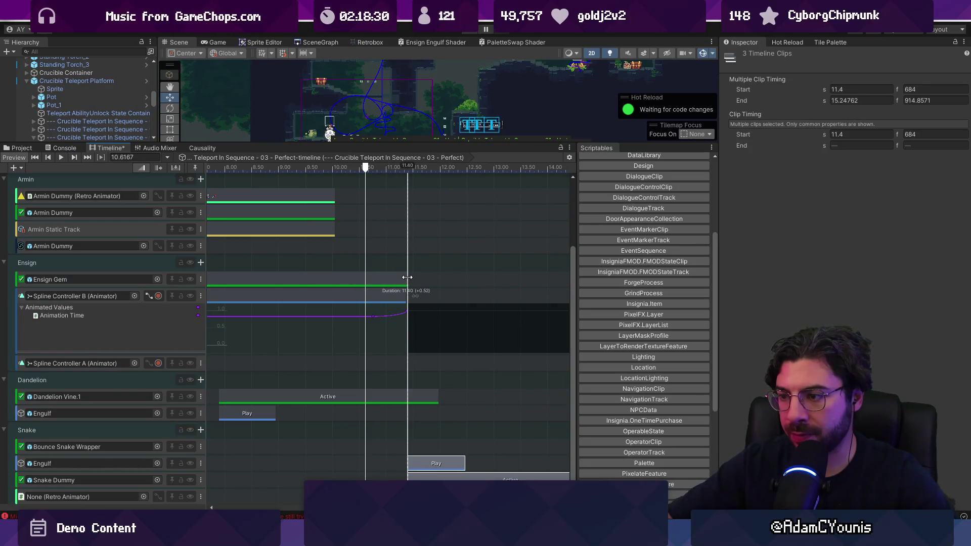
scroll(357, 439, down, 3)
scroll(358, 437, down, 3)
click(5, 263)
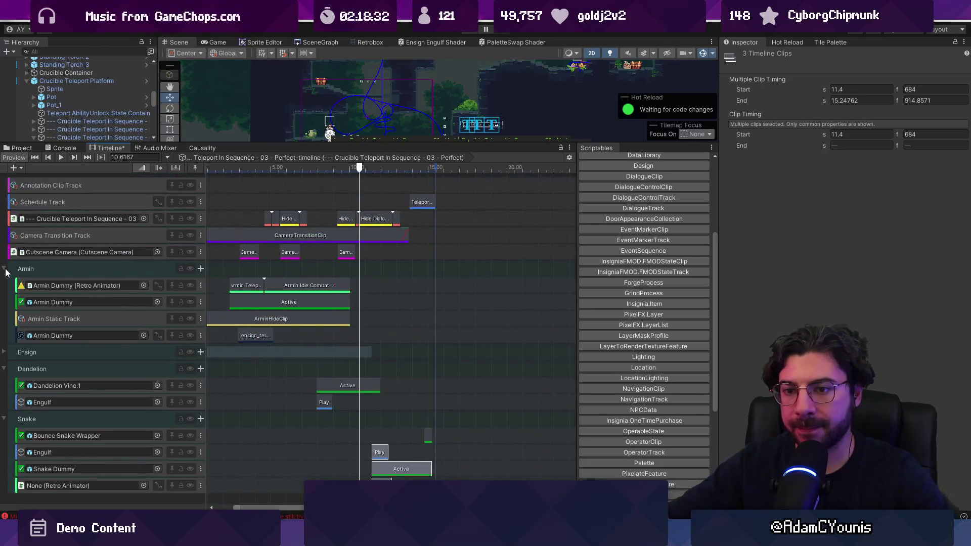
Collapse the Dandelion and Snake groups and scrub the cutscene back to about 7.6 s
click(4, 370)
click(4, 386)
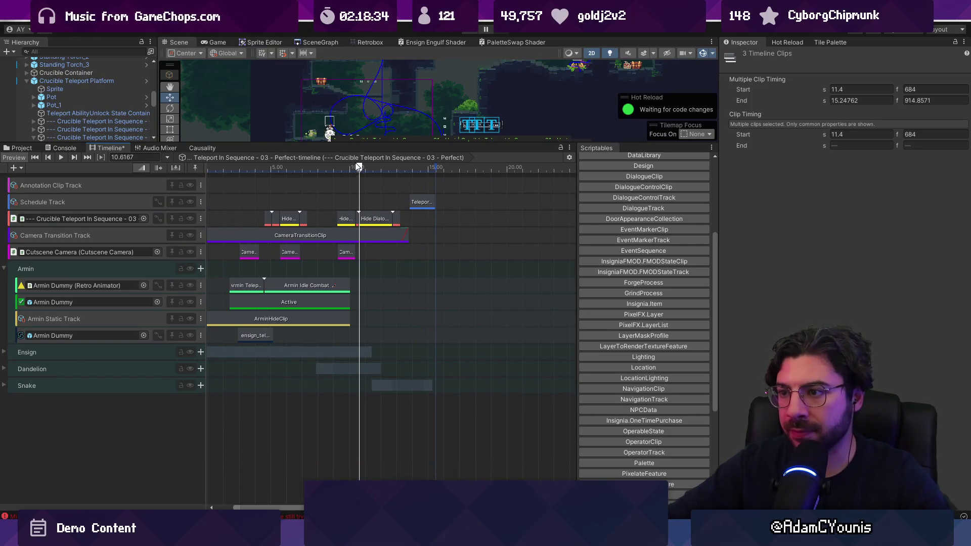
mouse_move(358, 167)
mouse_down()
mouse_move(348, 168)
mouse_move(404, 168)
mouse_move(379, 177)
mouse_up()
click(99, 135)
scroll(386, 305, up, 5)
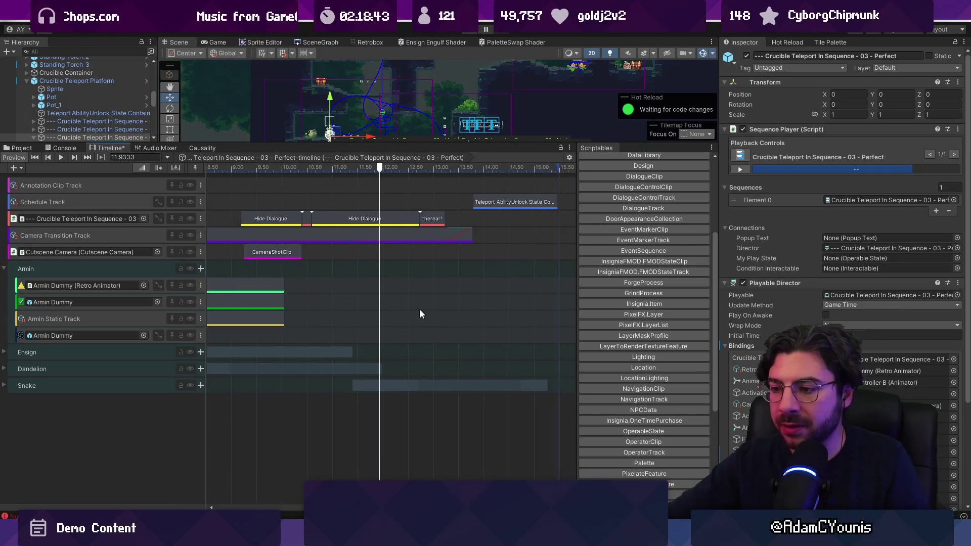
scroll(415, 317, down, 3)
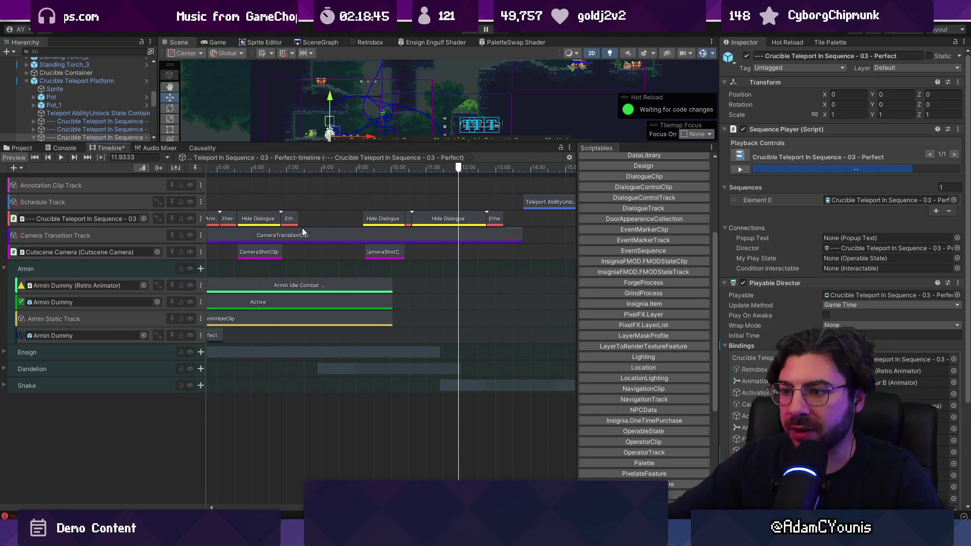
scroll(329, 226, left, 3)
mouse_move(353, 170)
mouse_down()
mouse_move(343, 171)
mouse_move(397, 170)
mouse_move(352, 171)
mouse_up()
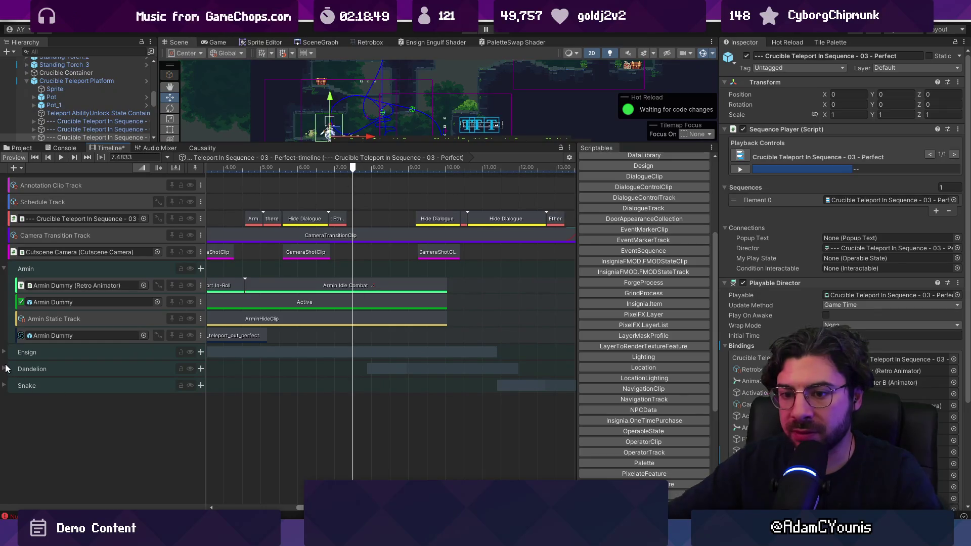
Expand the Dandelion and Ensign groups with the playhead at 7.85
click(7, 368)
click(4, 369)
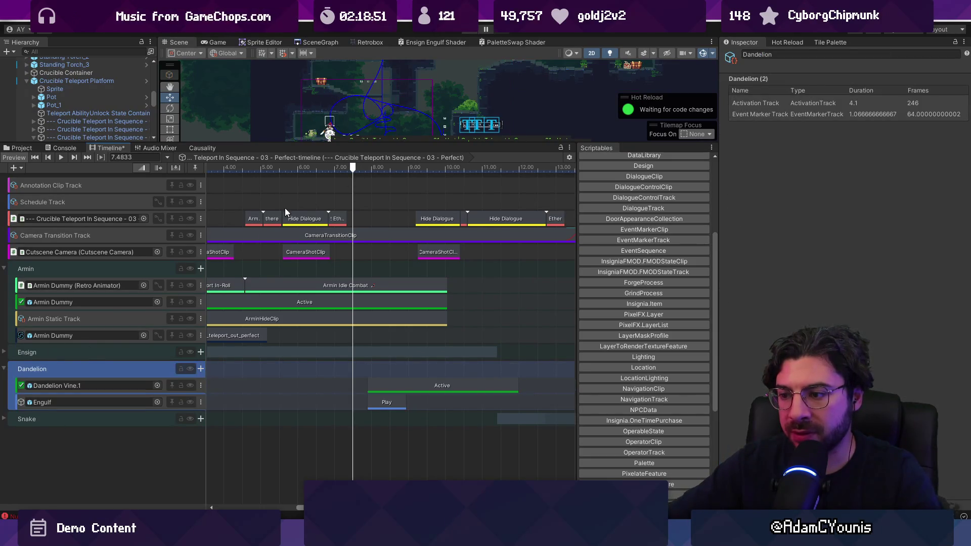
drag(349, 167, 365, 167)
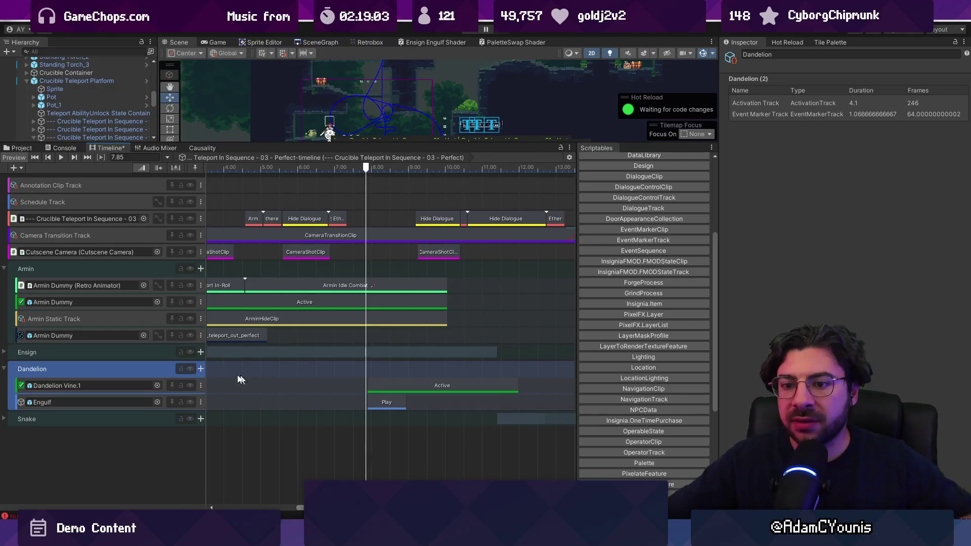
click(3, 352)
click(81, 368)
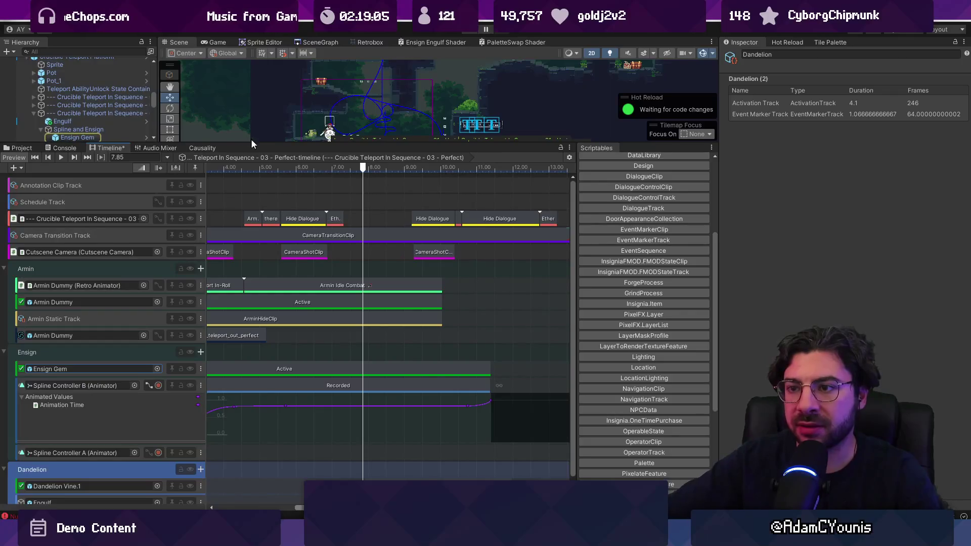
Duplicate the Spline and Ensign object as Spline and Ensign 2
drag(251, 144, 251, 217)
click(40, 130)
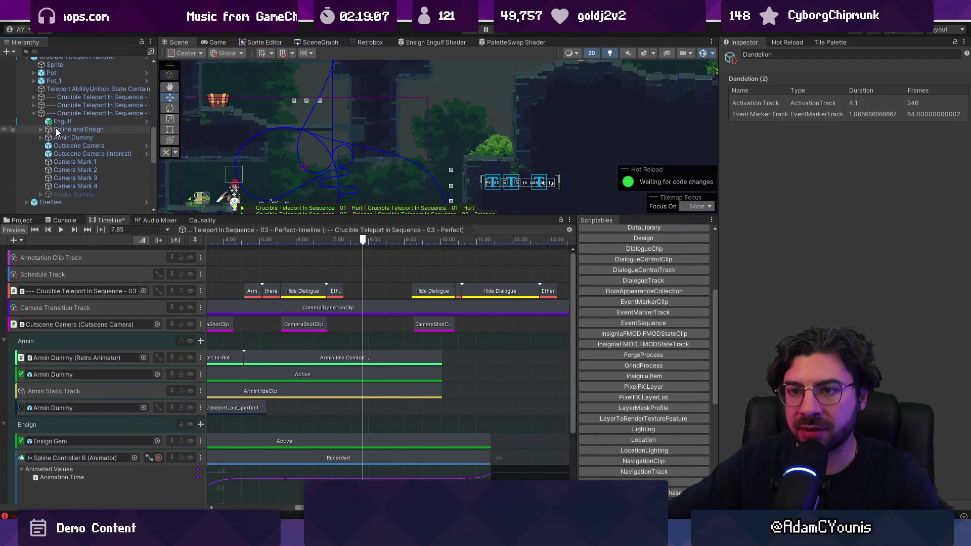
click(55, 129)
key(ctrl+d)
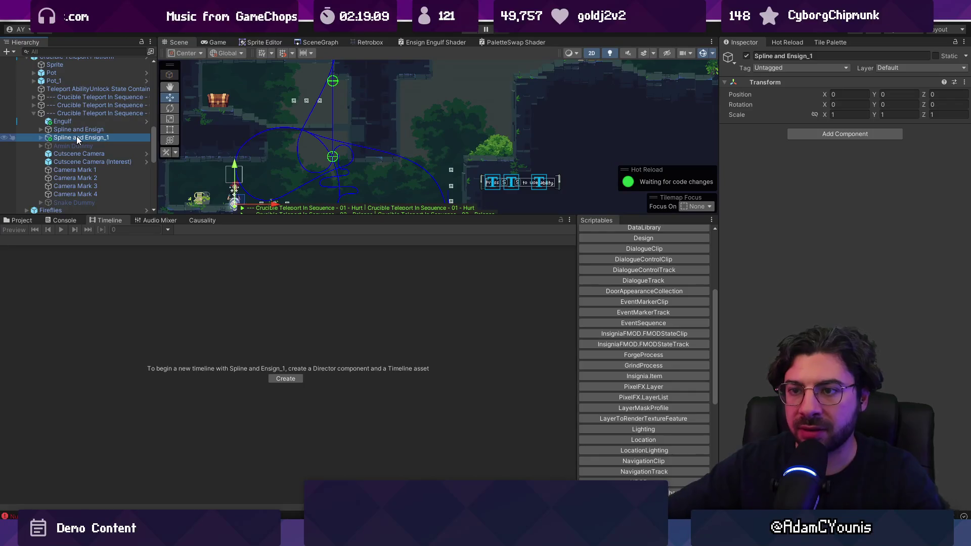
key(Right)
key(F2)
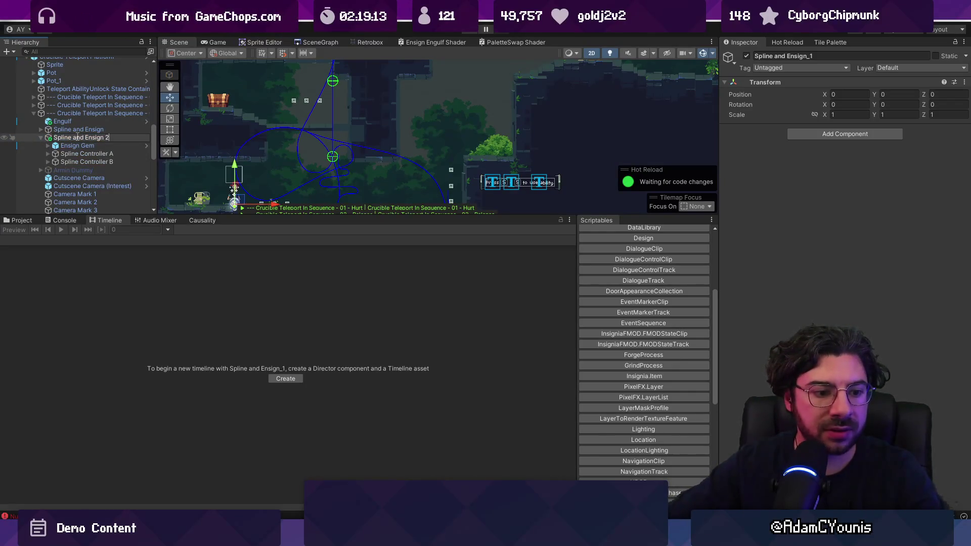
key(Return)
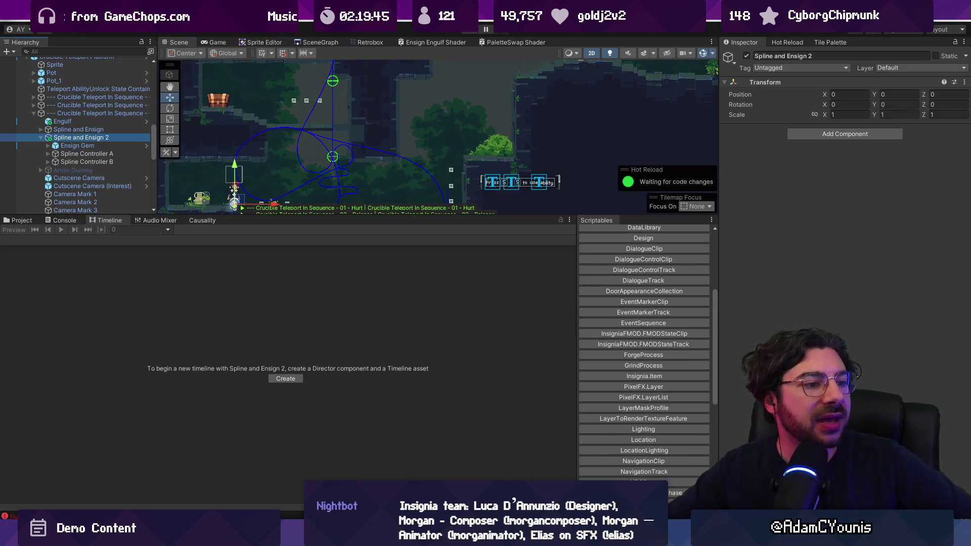
Delete Spline Controller B from Spline and Ensign 2
click(96, 145)
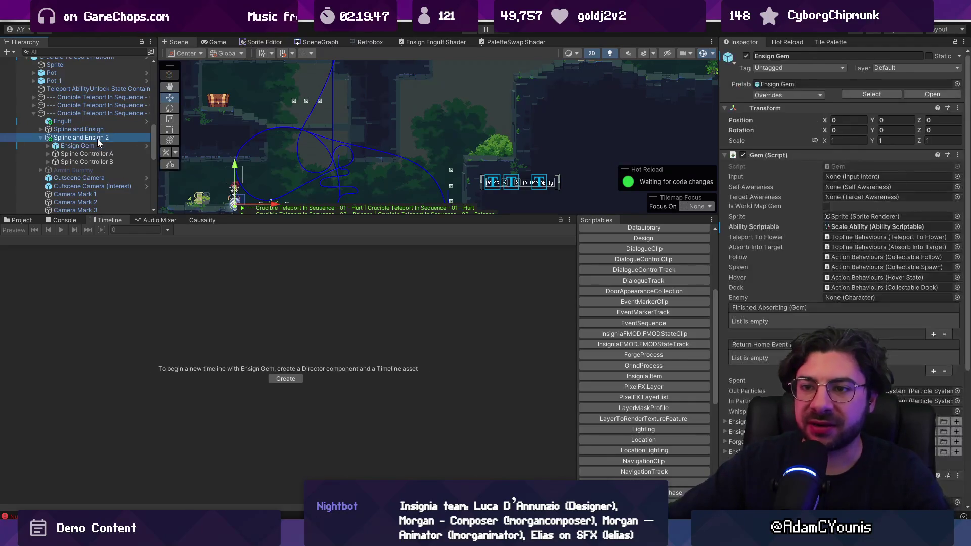
click(97, 139)
key(f)
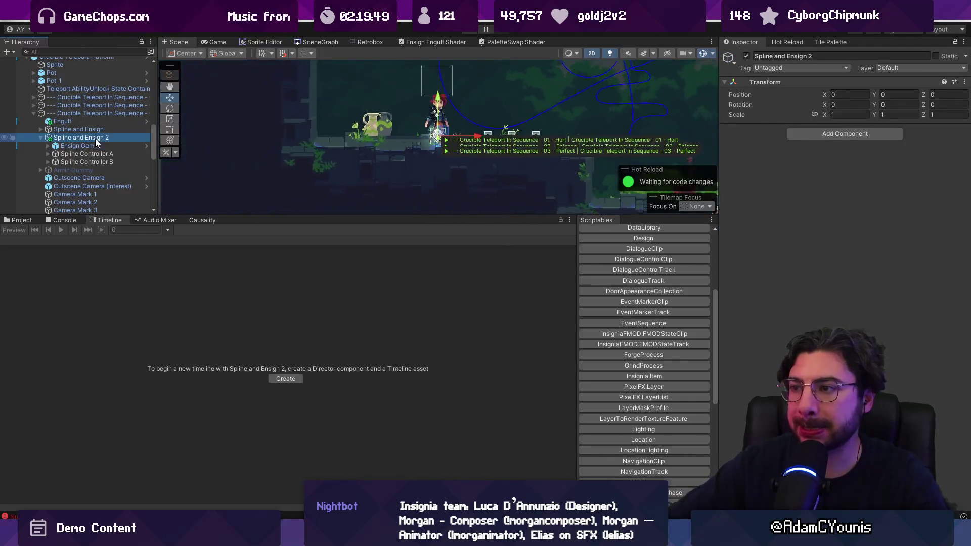
click(43, 139)
click(41, 138)
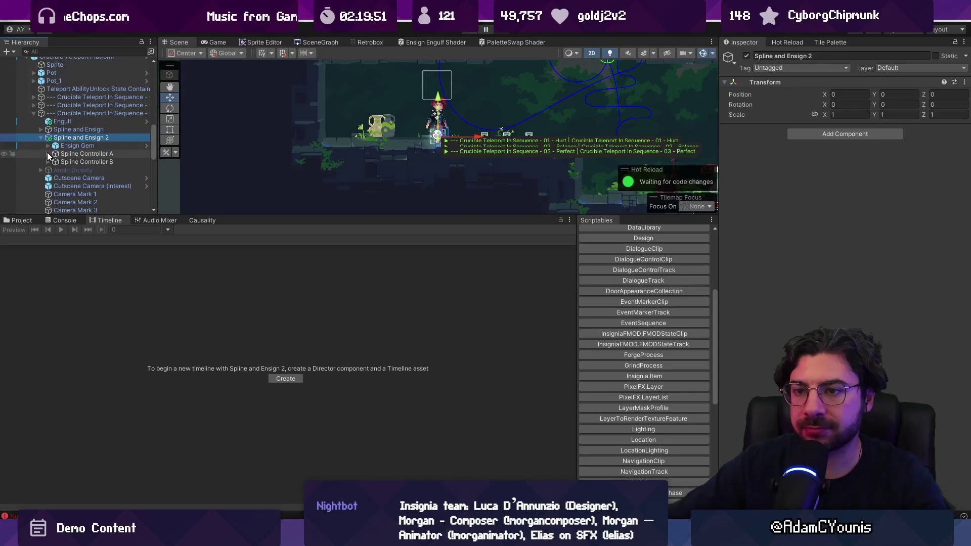
click(127, 171)
key(Delete)
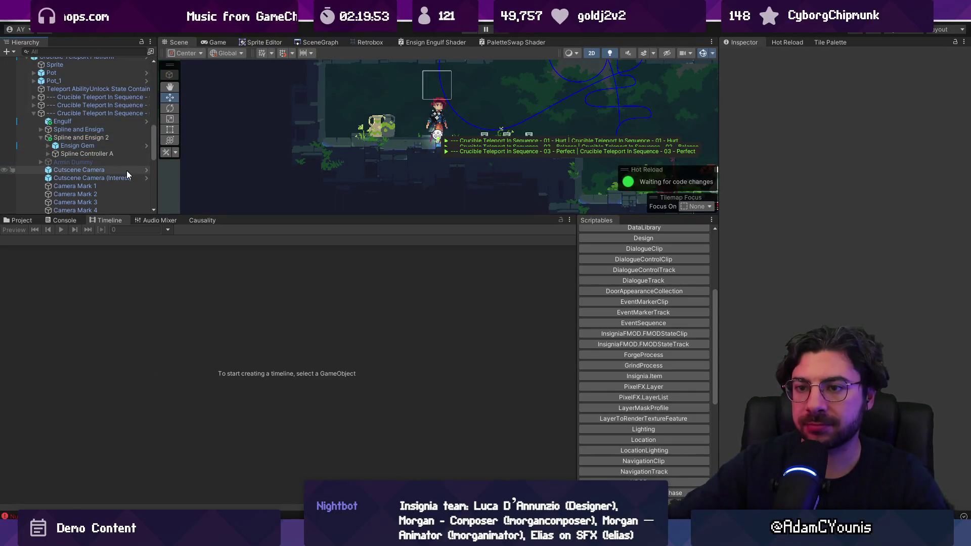
click(71, 146)
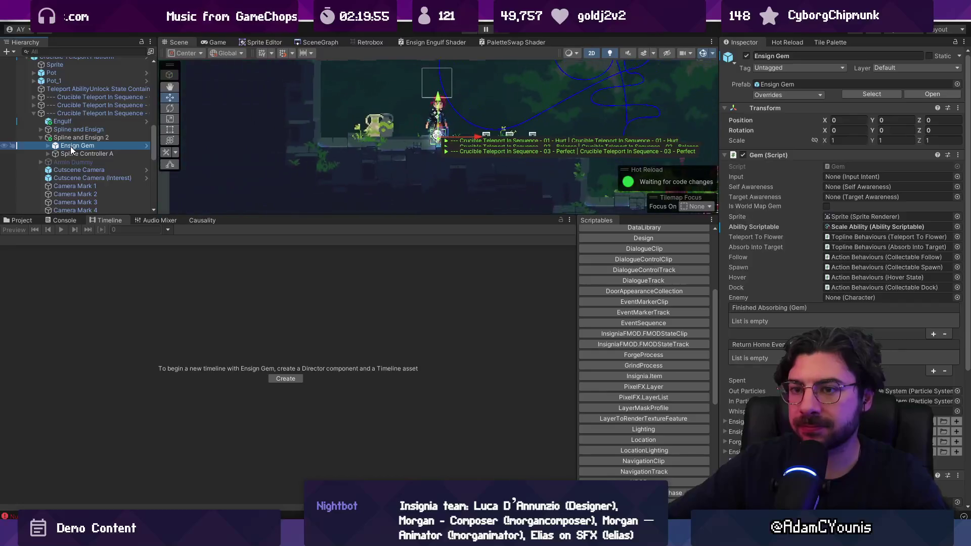
click(467, 116)
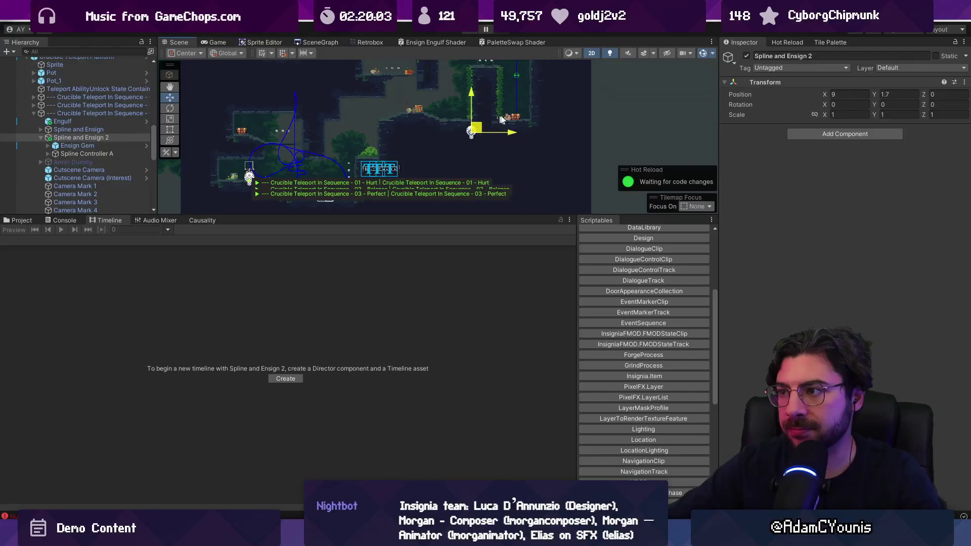
Move Spline and Ensign 2 to X 8.83, Y 2.51 and edit Spline Controller A's spline
drag(468, 116, 388, 175)
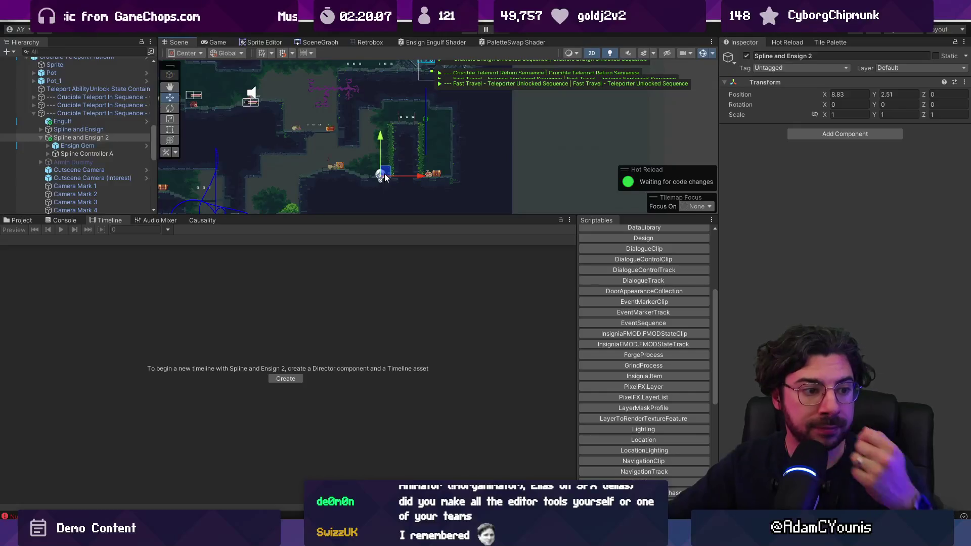
drag(352, 217, 328, 346)
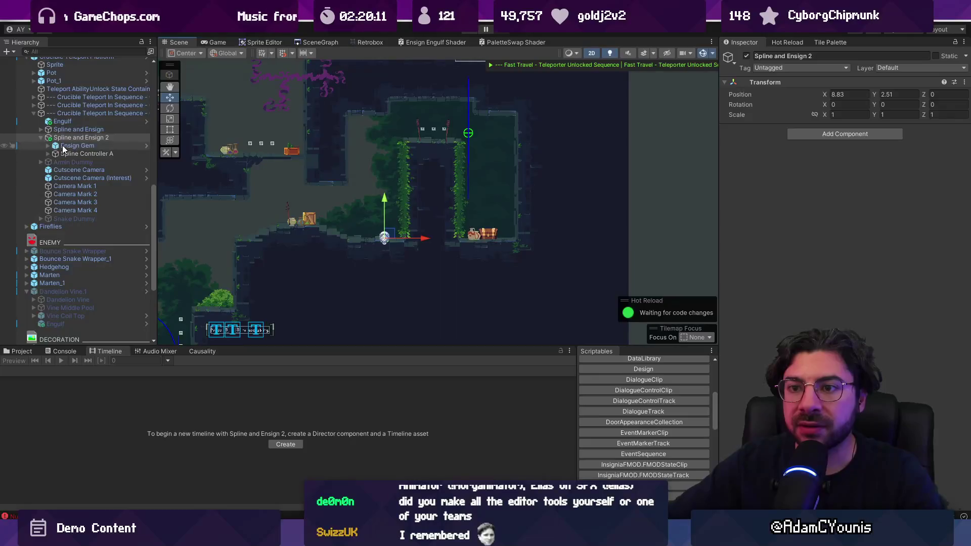
click(69, 146)
click(71, 154)
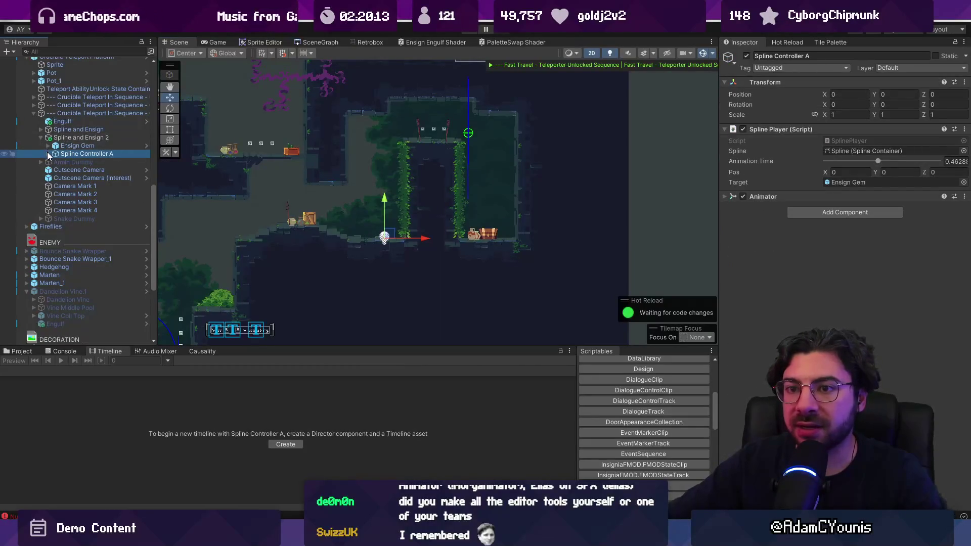
key(Right)
click(77, 162)
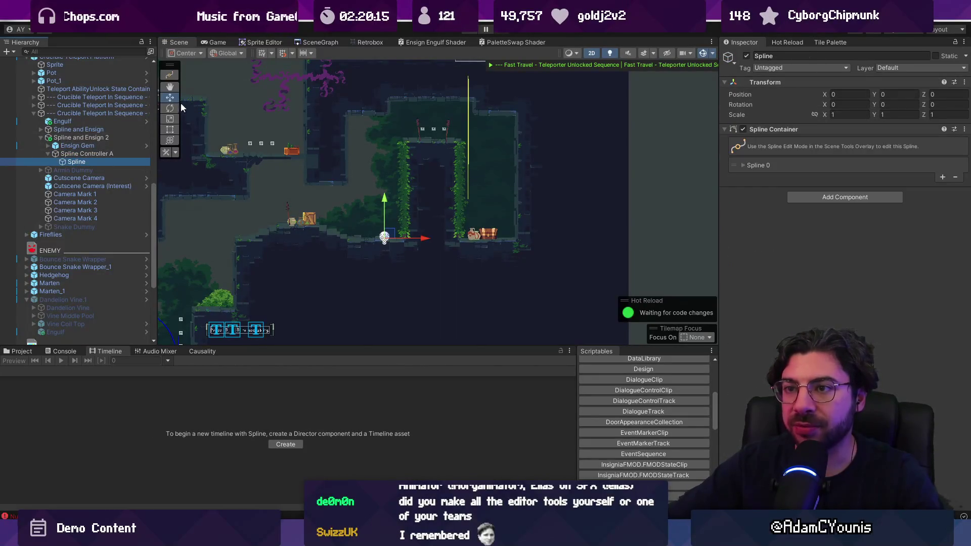
click(170, 77)
drag(394, 166, 376, 208)
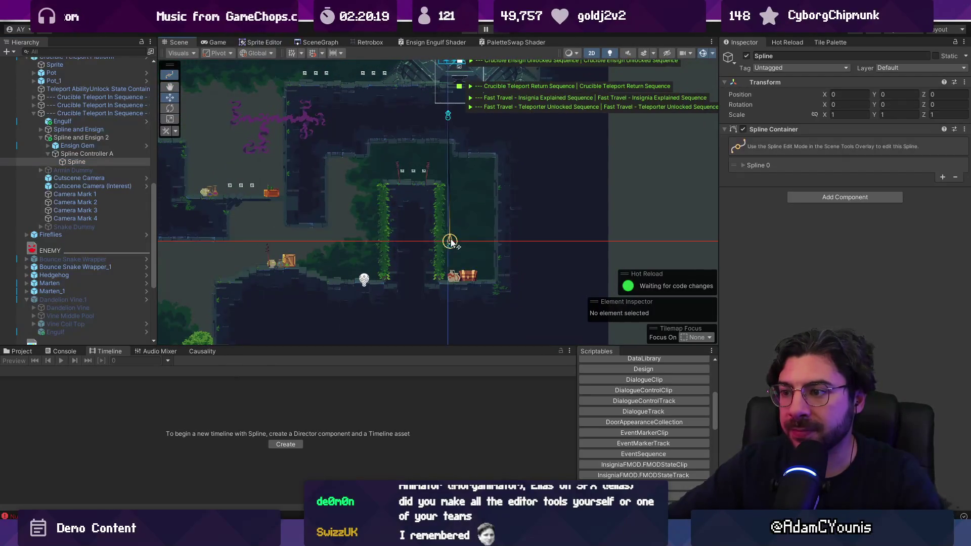
Draw a two-knot spline from the ground figure toward the vine, Knot 0 at X 0.06, Y 3.37
click(359, 123)
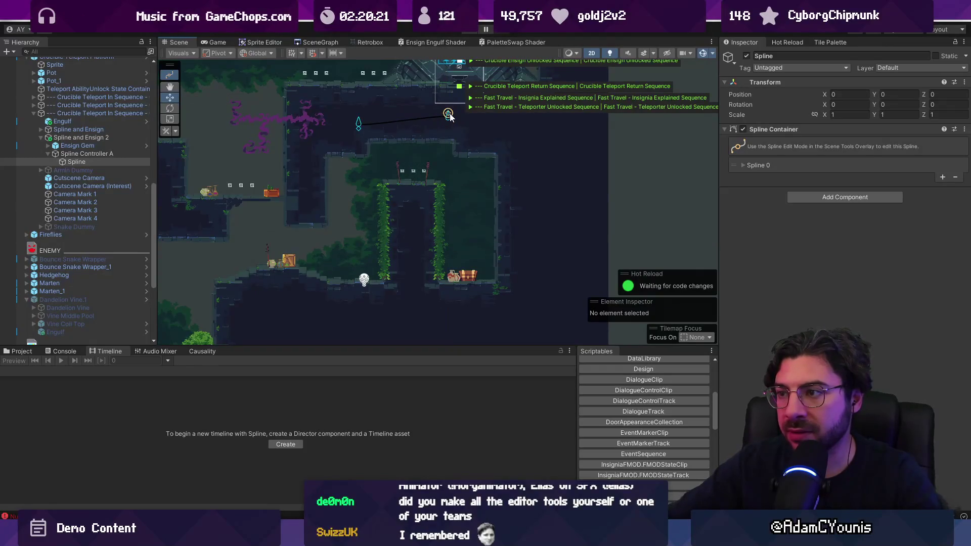
click(350, 232)
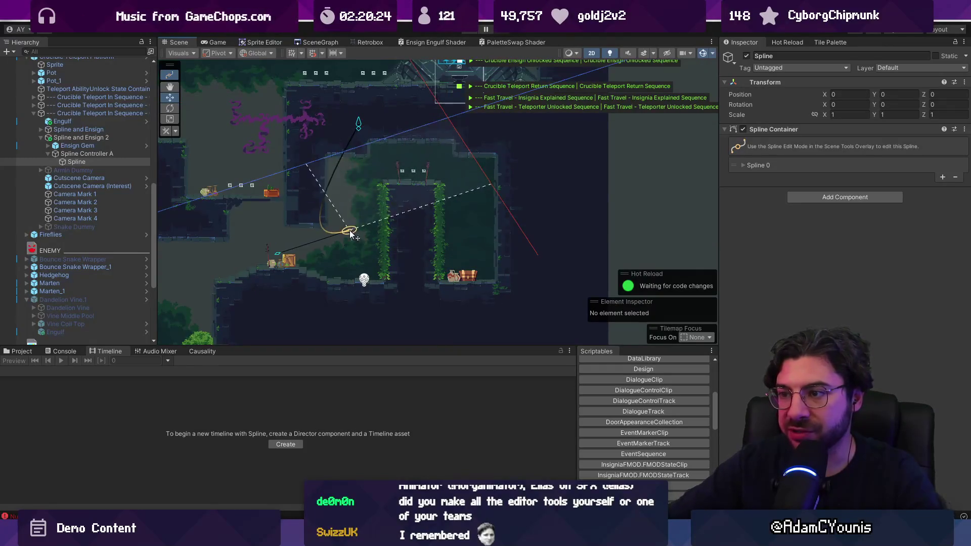
key(Escape)
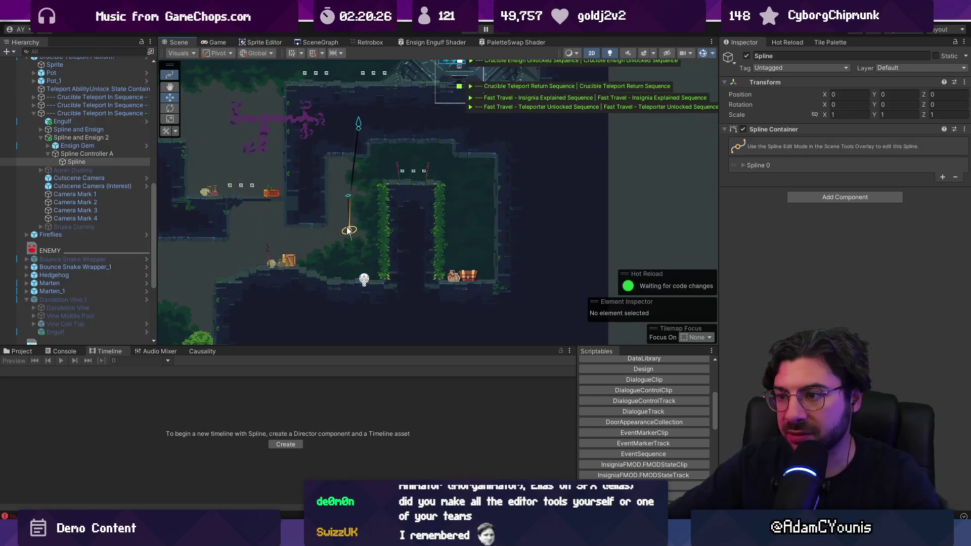
drag(348, 231, 313, 150)
mouse_move(359, 123)
mouse_down()
mouse_move(372, 143)
mouse_move(362, 245)
mouse_up()
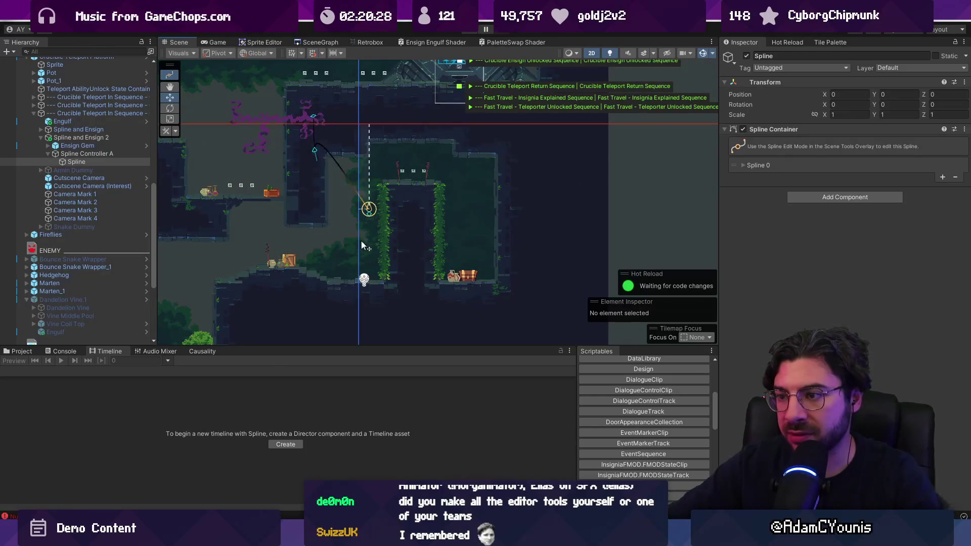
mouse_move(369, 208)
mouse_down()
mouse_move(355, 225)
mouse_move(362, 274)
mouse_up()
click(319, 151)
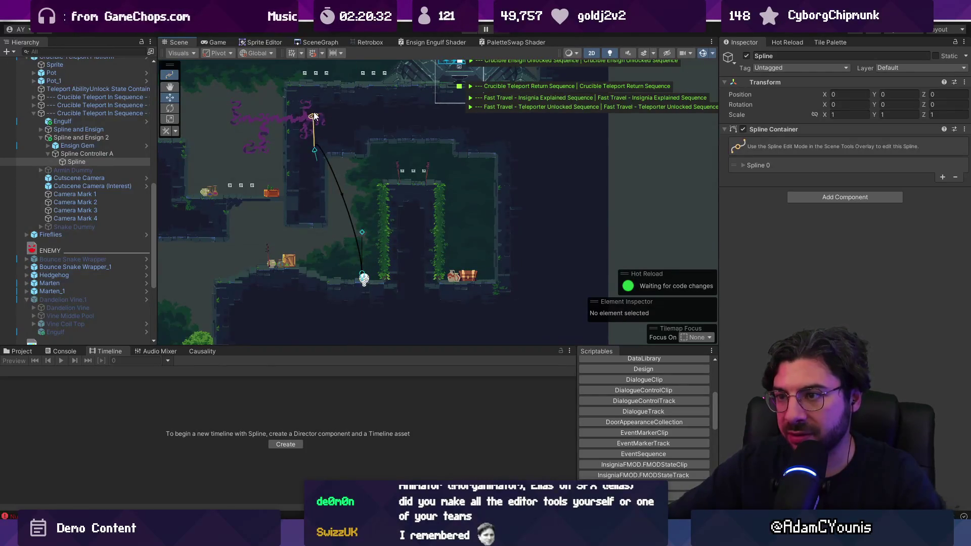
mouse_move(313, 116)
mouse_down()
mouse_move(303, 192)
mouse_move(320, 152)
mouse_move(368, 135)
mouse_up()
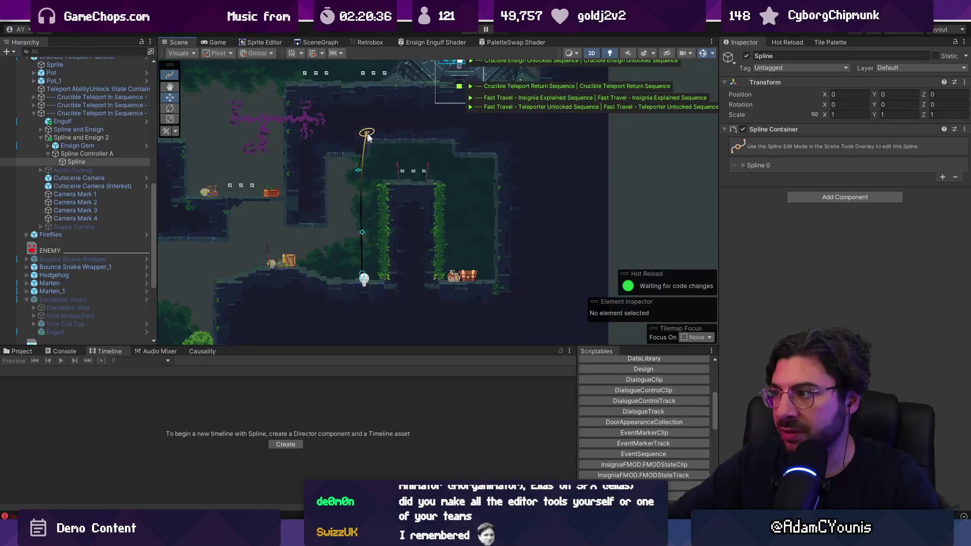
click(741, 164)
click(939, 208)
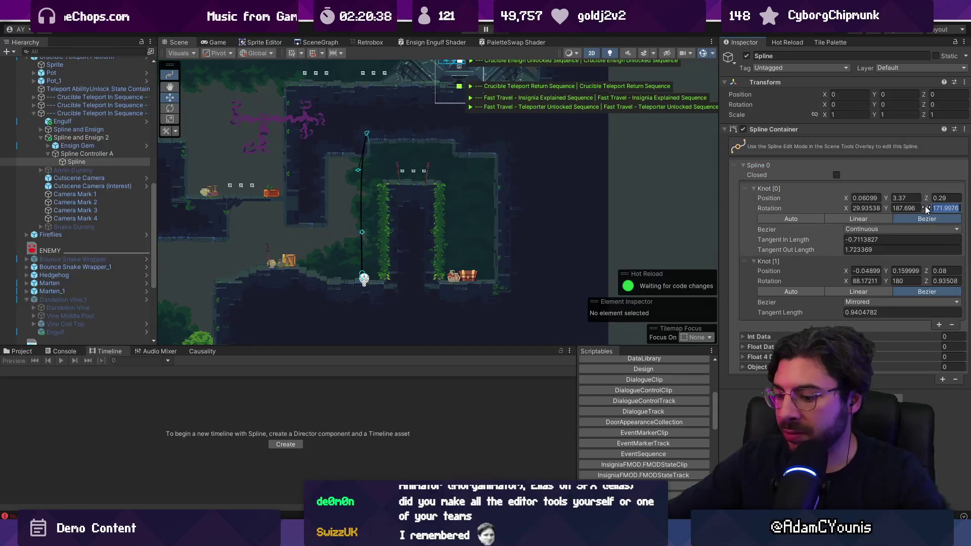
Set Knot [0]'s rotation to X 90, Y 0, Z 0 in the Inspector
text(90)
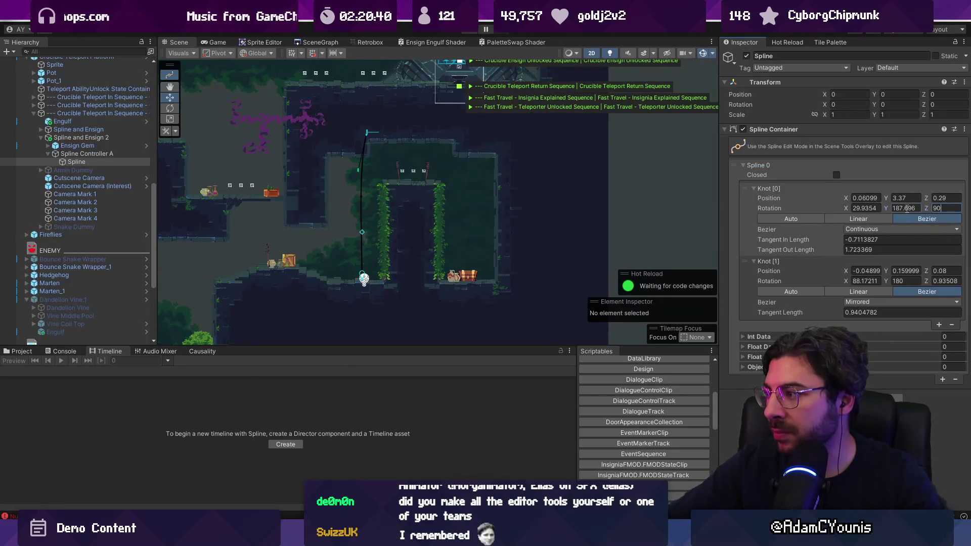
click(876, 210)
text(0)
key(Tab)
text(0)
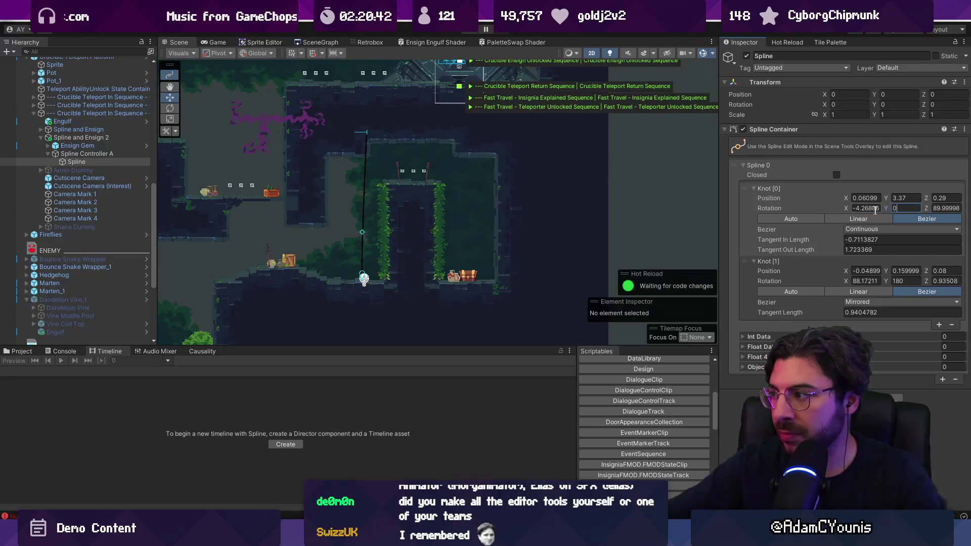
key(Tab)
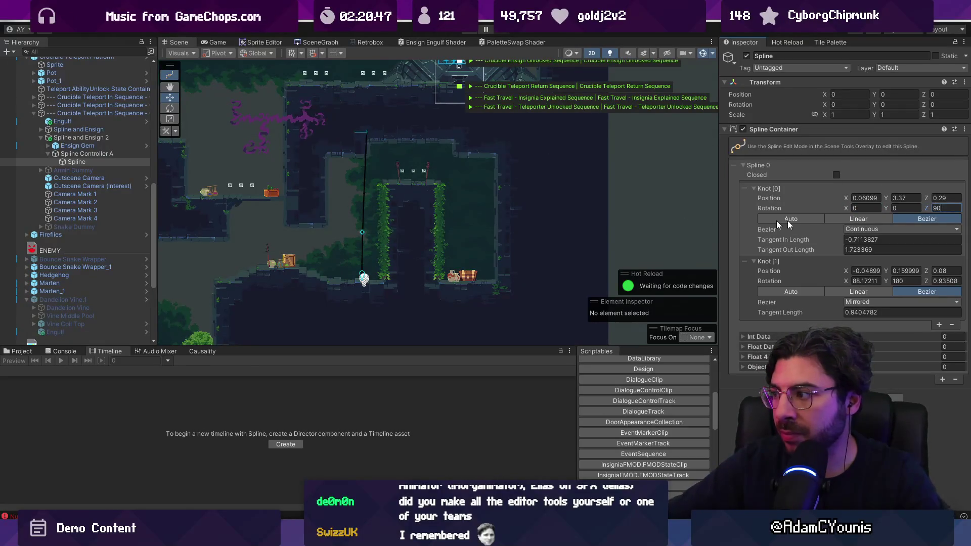
text(90)
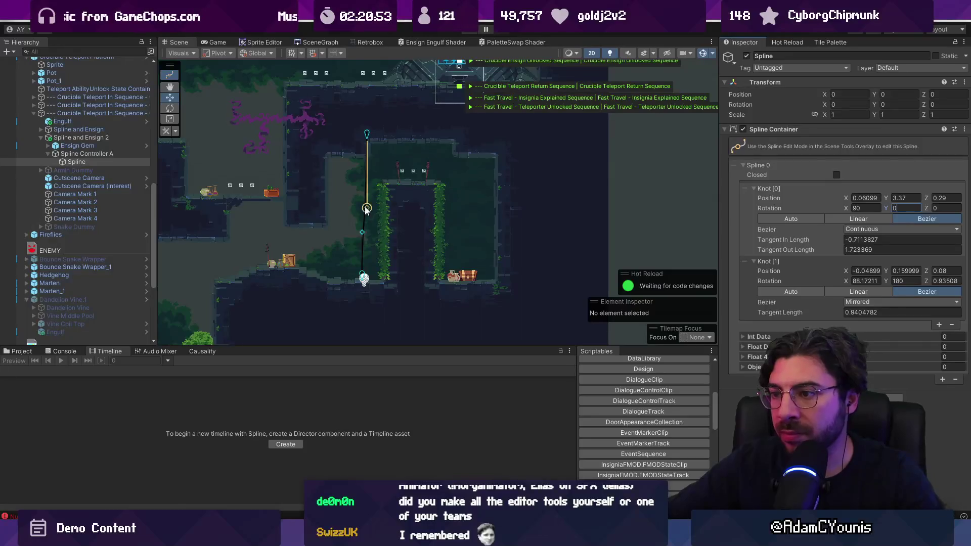
Shorten the top knot's out tangent to about 0.68 and nudge the bottom knot right
drag(366, 209, 367, 162)
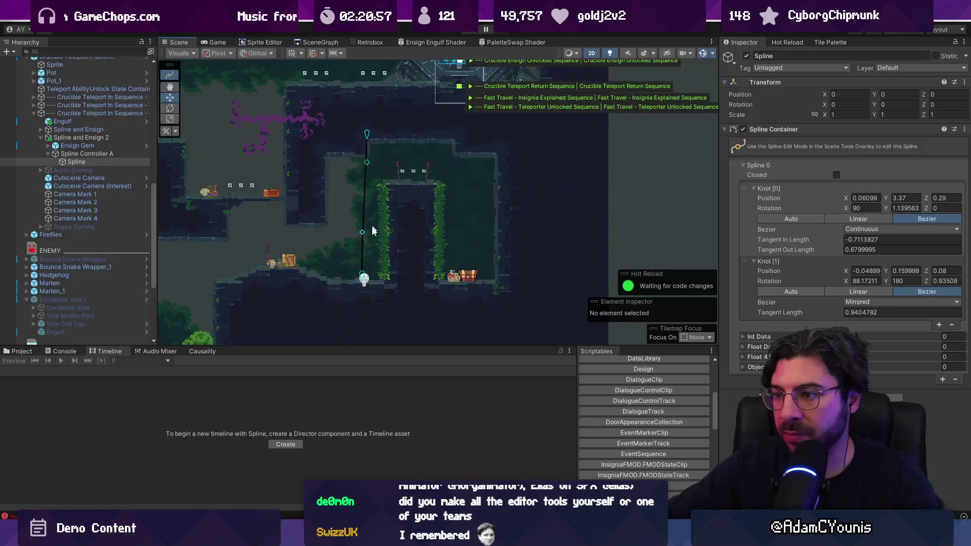
drag(366, 277, 368, 282)
scroll(373, 267, up, 2)
scroll(373, 268, up, 1)
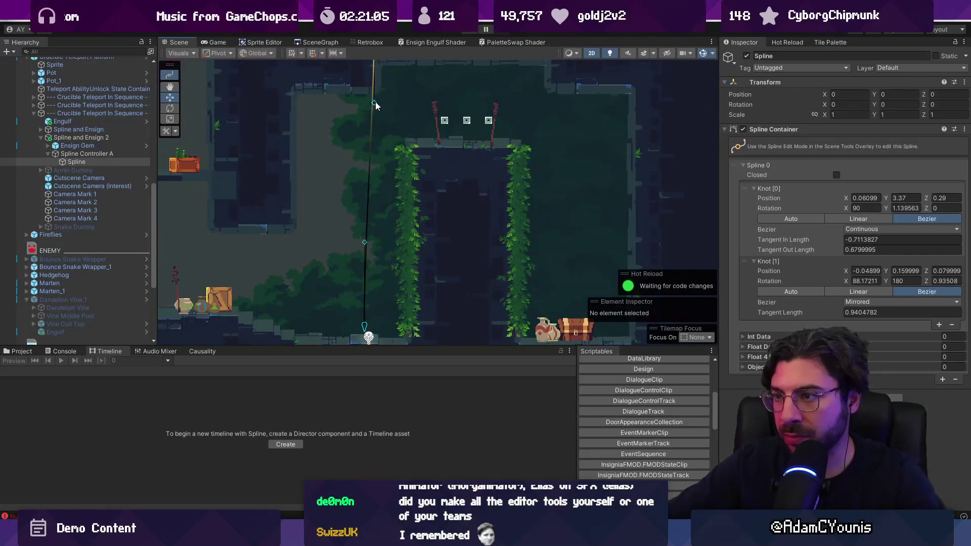
Move the top knot left so the spline runs straight up
click(373, 104)
key(f)
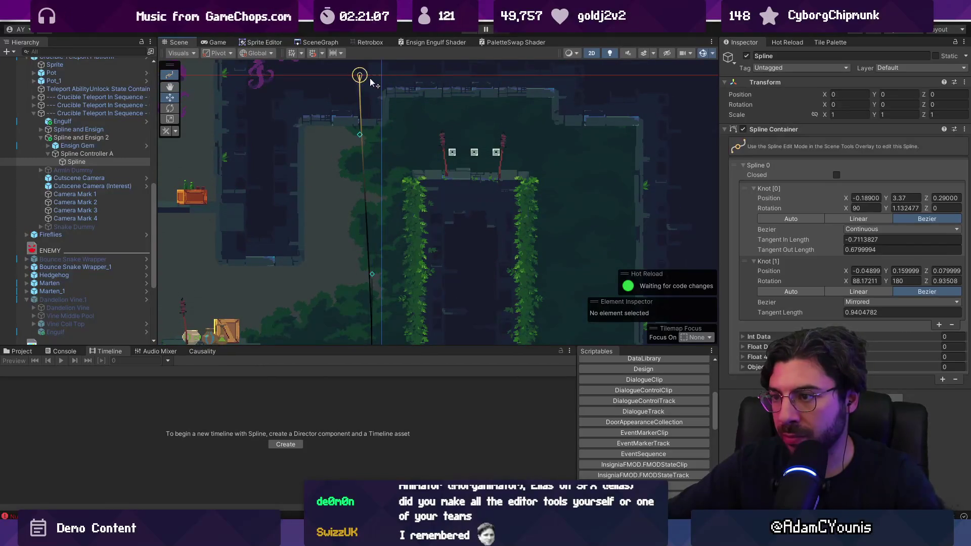
drag(375, 81, 368, 80)
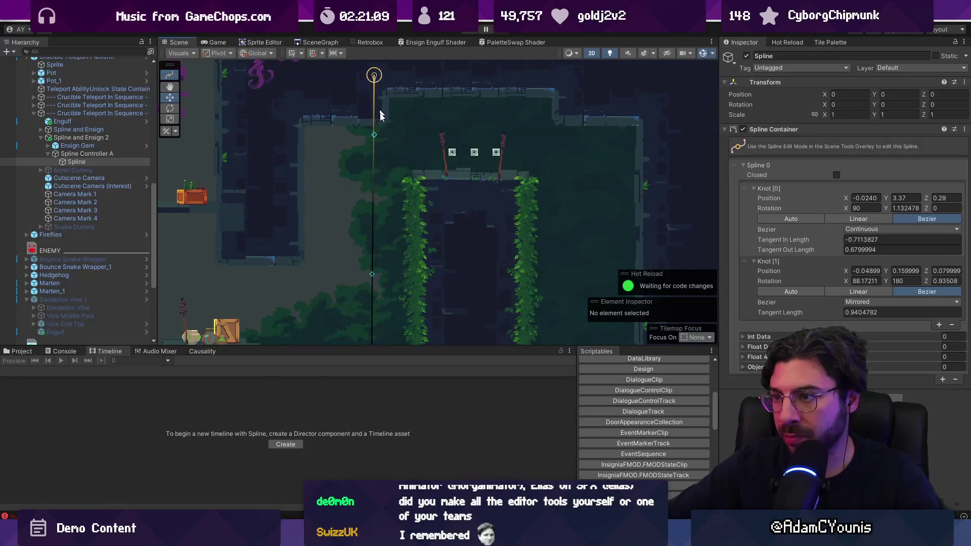
scroll(379, 265, down, 2)
Shift Spline Controller A to X 0.09 and lower the bottom knot slightly
click(85, 154)
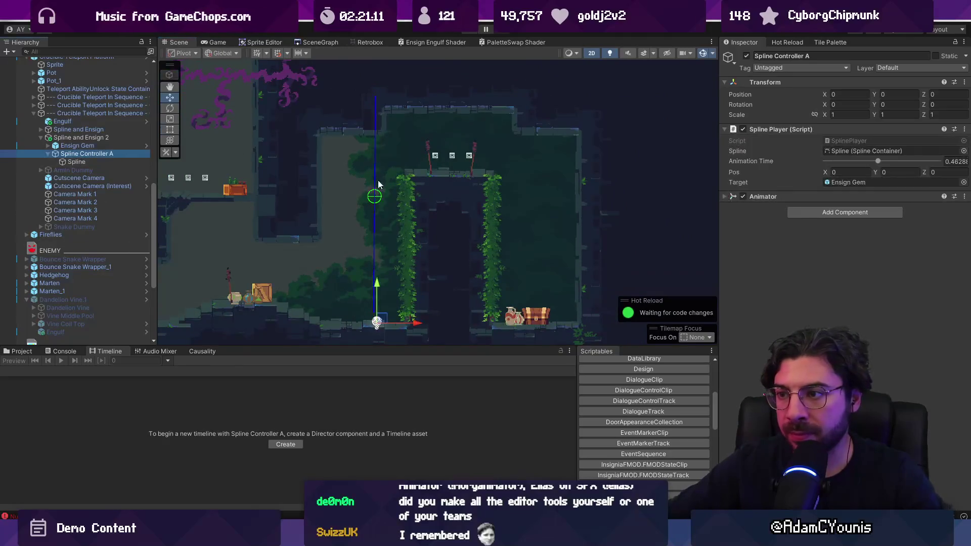
drag(415, 325, 421, 321)
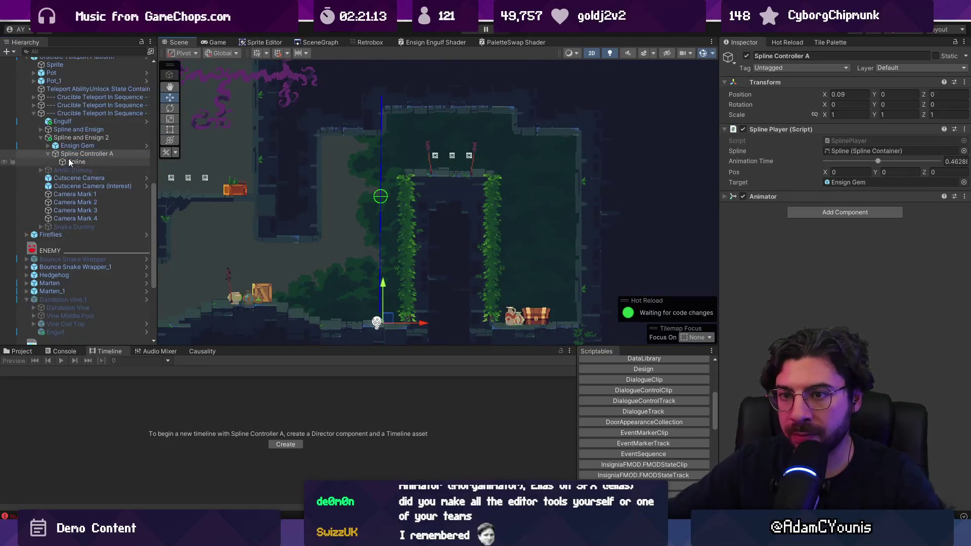
click(80, 159)
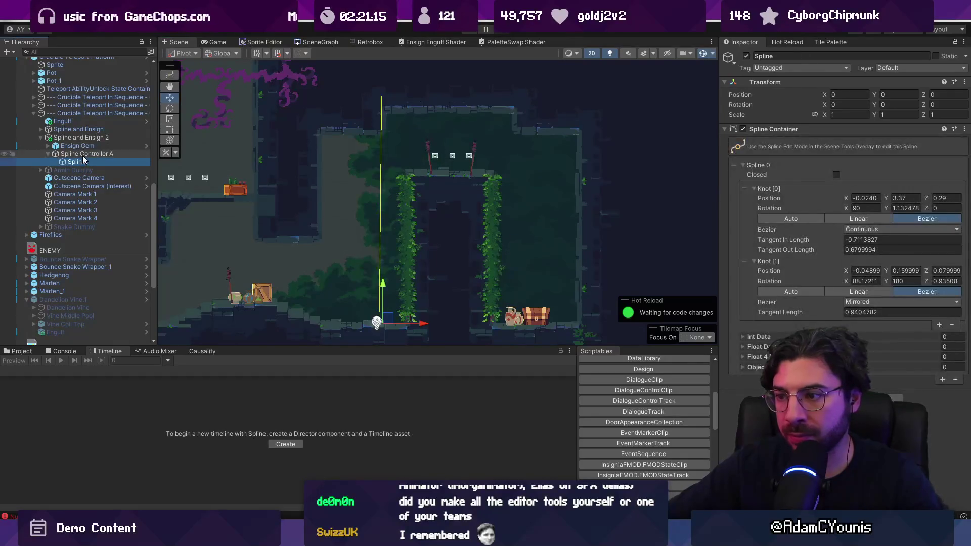
click(167, 75)
drag(381, 288, 381, 299)
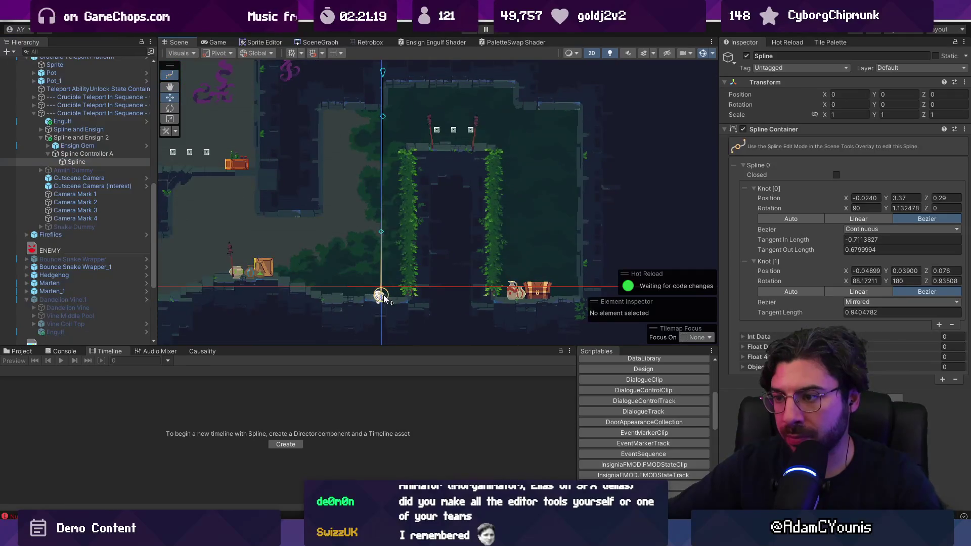
Scrub Spline Controller A's Animation Time to preview the gem travelling along the spline
click(82, 151)
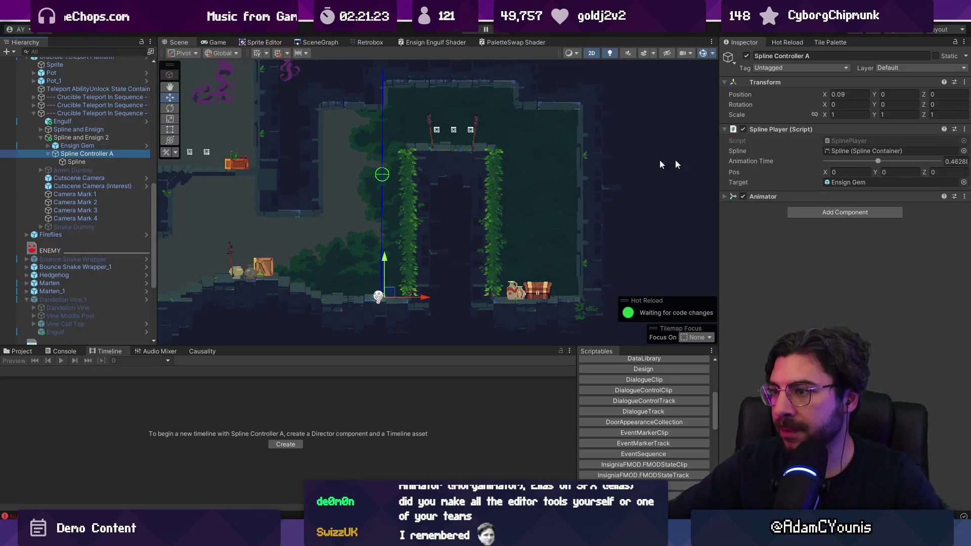
mouse_move(877, 161)
mouse_down()
mouse_move(850, 161)
mouse_move(941, 174)
mouse_up()
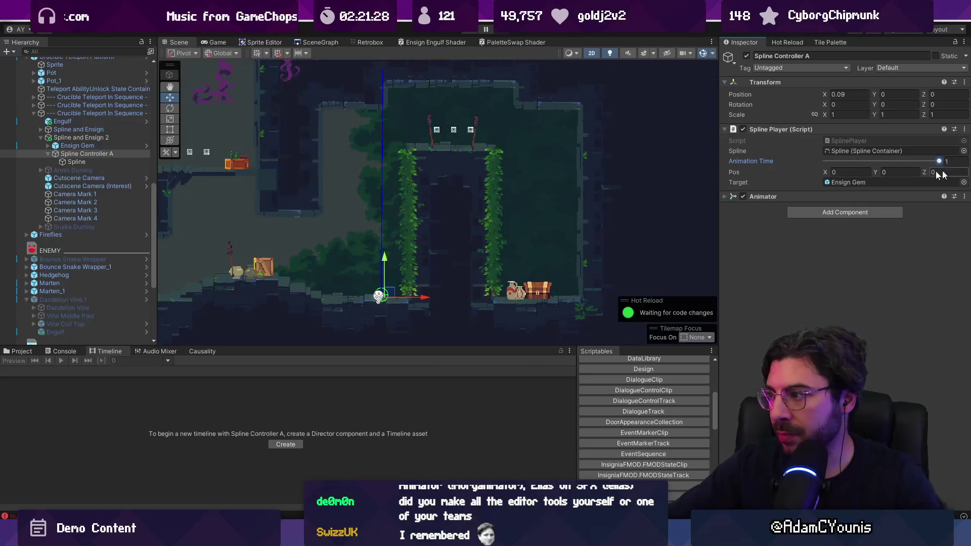
click(96, 145)
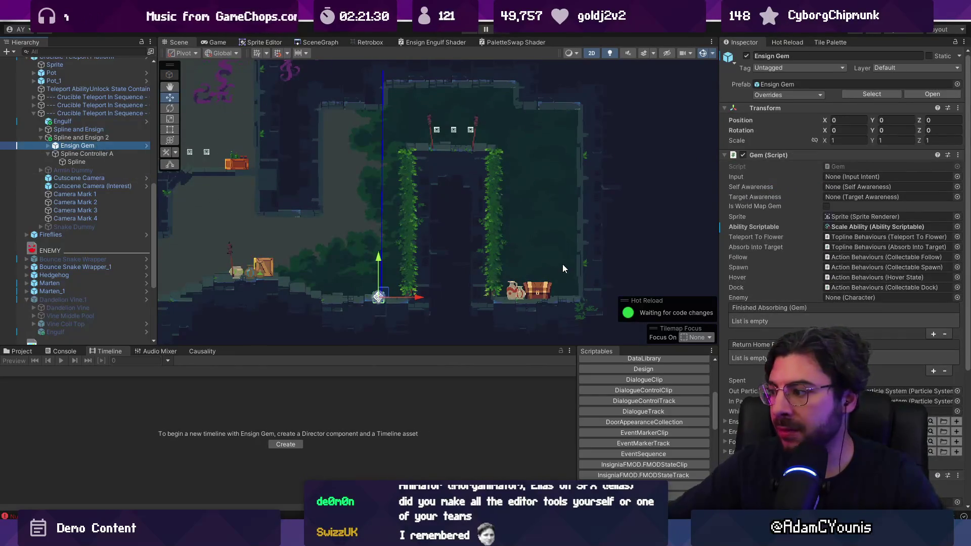
click(66, 114)
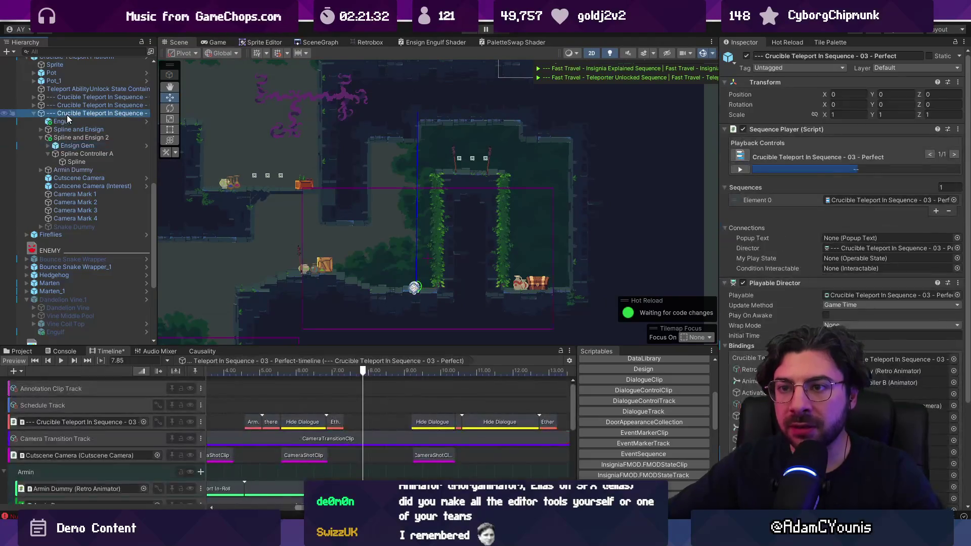
Enlarge the Timeline panel and duplicate the collapsed Ensign track group
drag(334, 347, 334, 161)
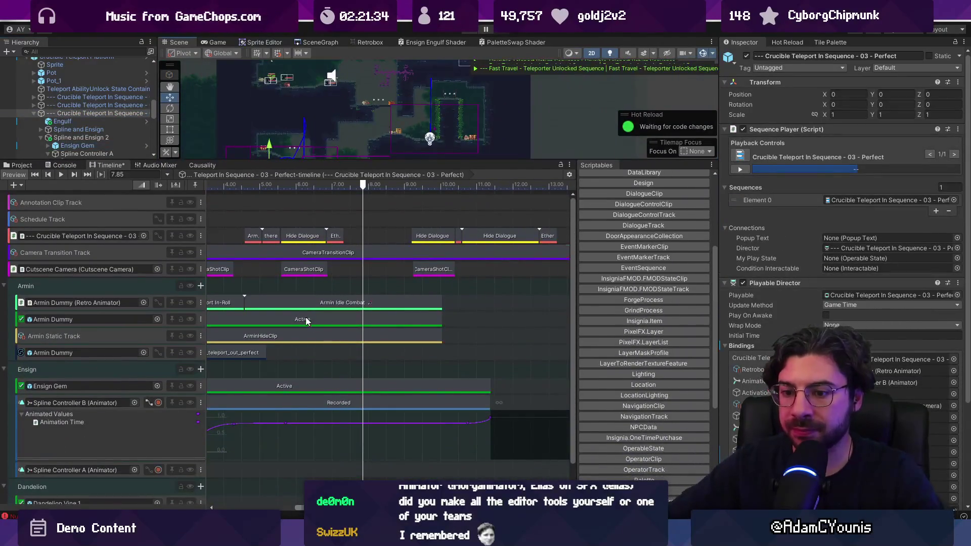
click(5, 370)
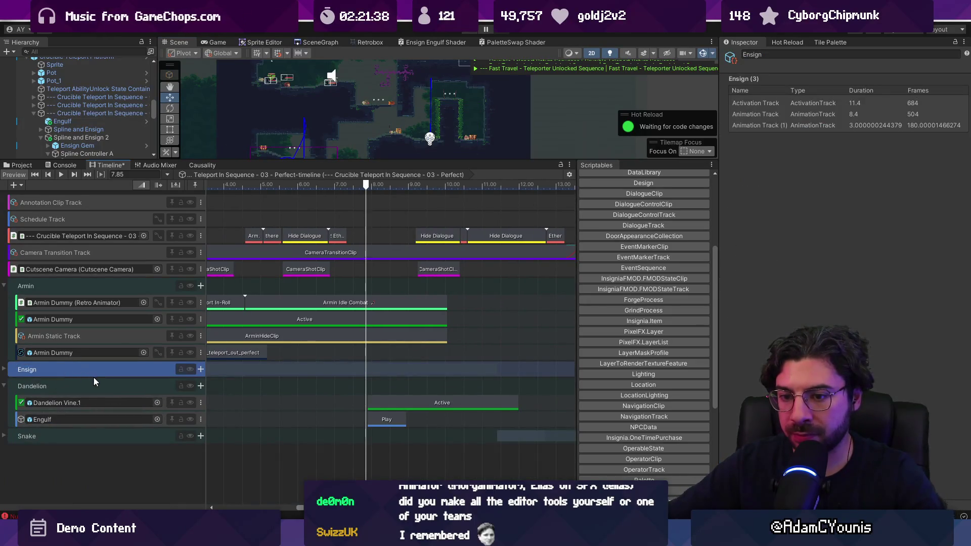
key(ctrl+d)
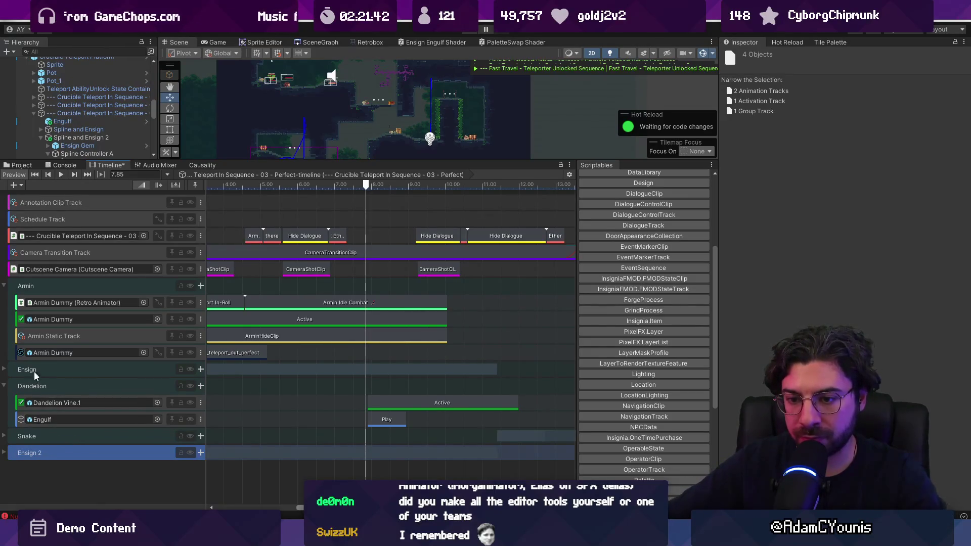
Nest the original Ensign group inside Snake and move Ensign 2 beside Dandelion
mouse_move(36, 369)
mouse_down()
mouse_move(66, 369)
mouse_move(70, 441)
mouse_up()
click(69, 452)
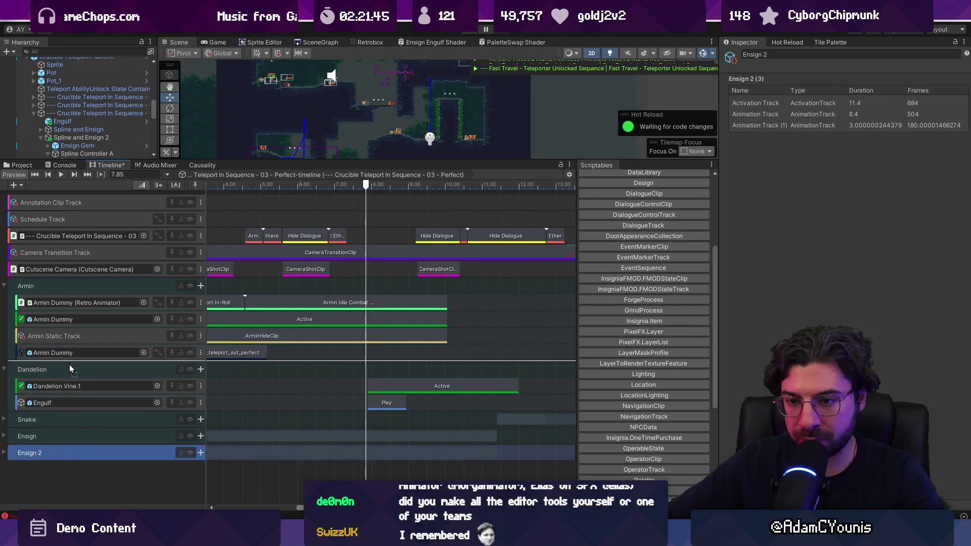
drag(68, 362, 54, 368)
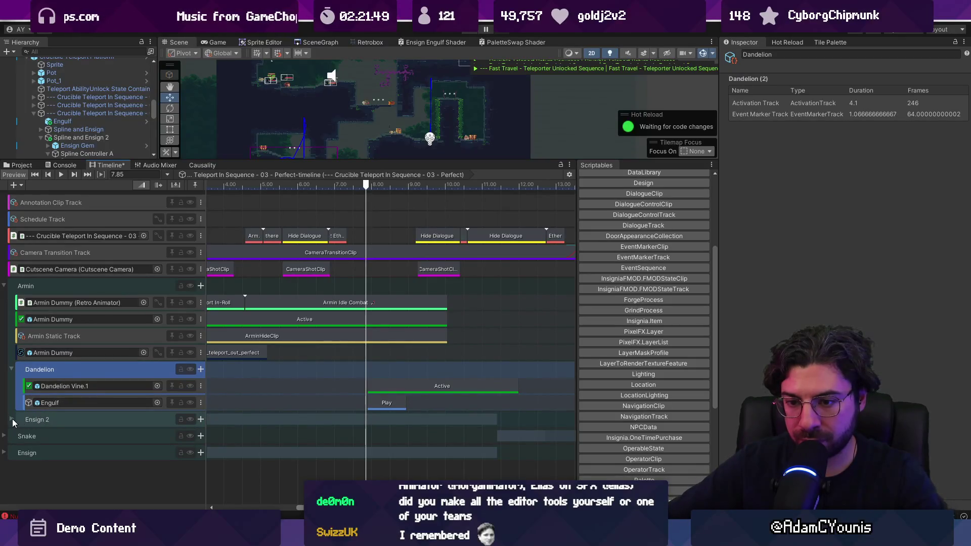
drag(48, 451, 63, 439)
click(5, 435)
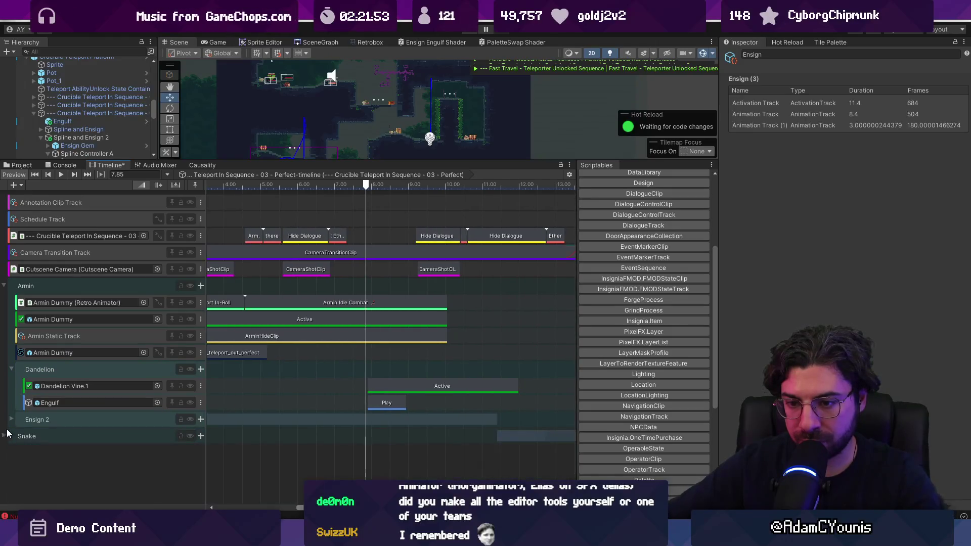
Nest Ensign 2 inside the Dandelion group alongside its activation and Engulf tracks
click(11, 369)
click(20, 383)
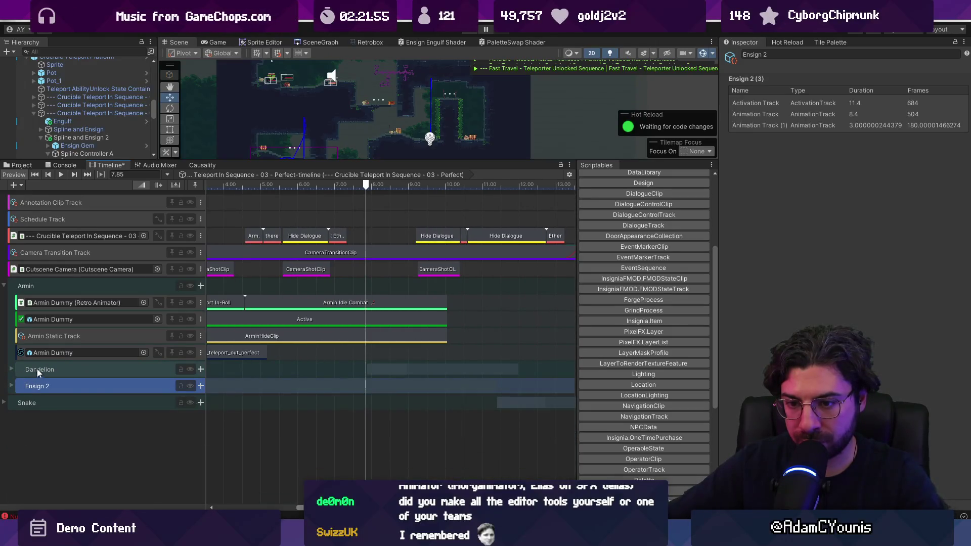
mouse_move(18, 368)
mouse_down()
mouse_move(38, 394)
mouse_move(74, 406)
mouse_move(62, 410)
mouse_up()
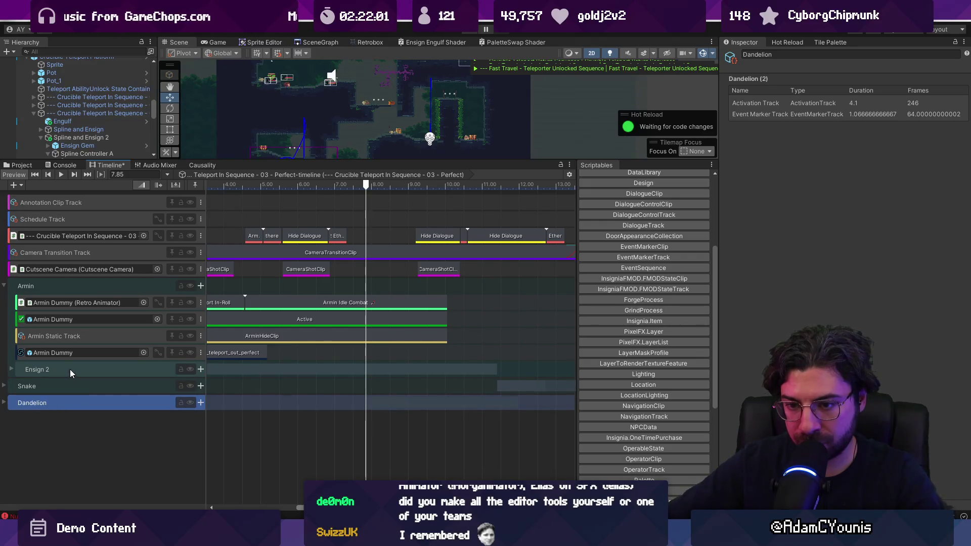
mouse_move(70, 369)
mouse_down()
mouse_move(65, 405)
mouse_move(23, 372)
mouse_up()
click(4, 386)
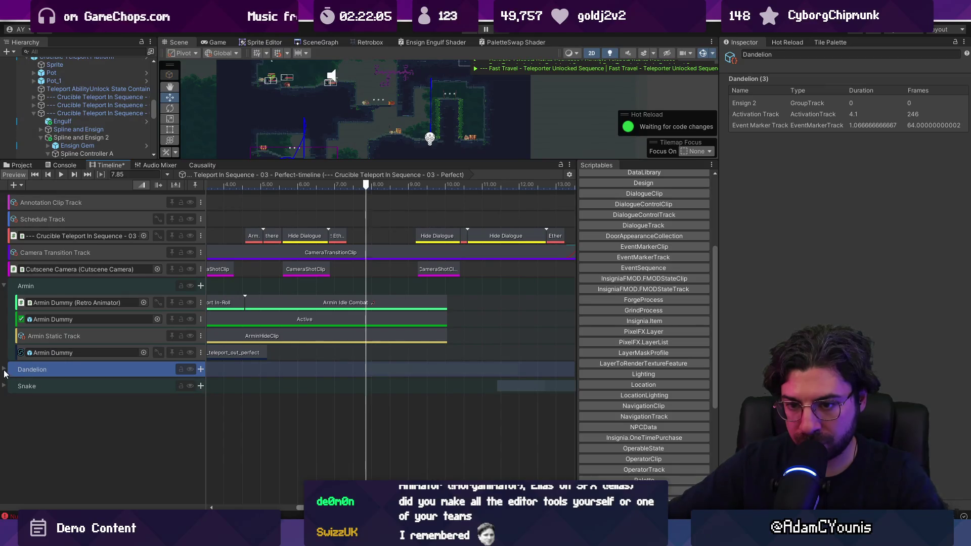
click(3, 369)
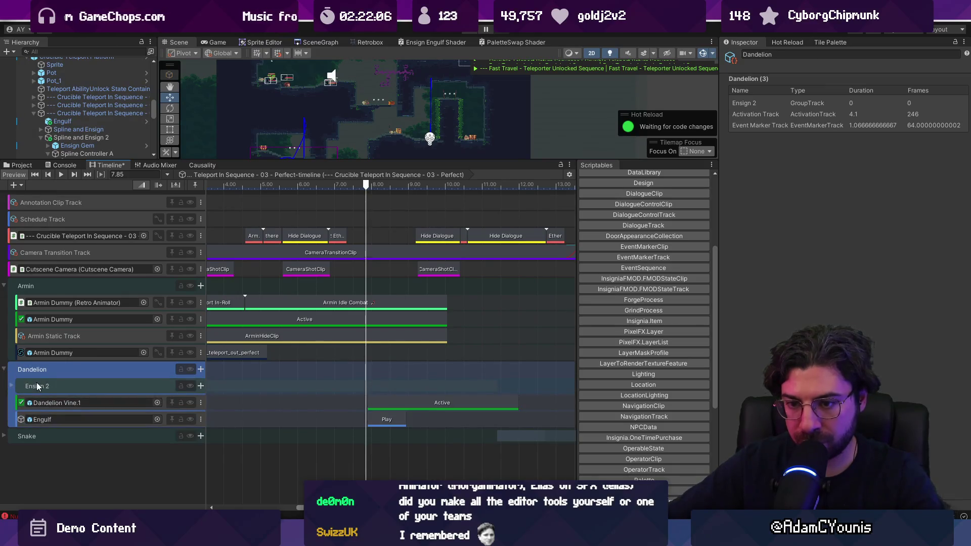
Trim Ensign 2's gem Active clip to end before the vine and delete its Spline Controller B track
click(11, 386)
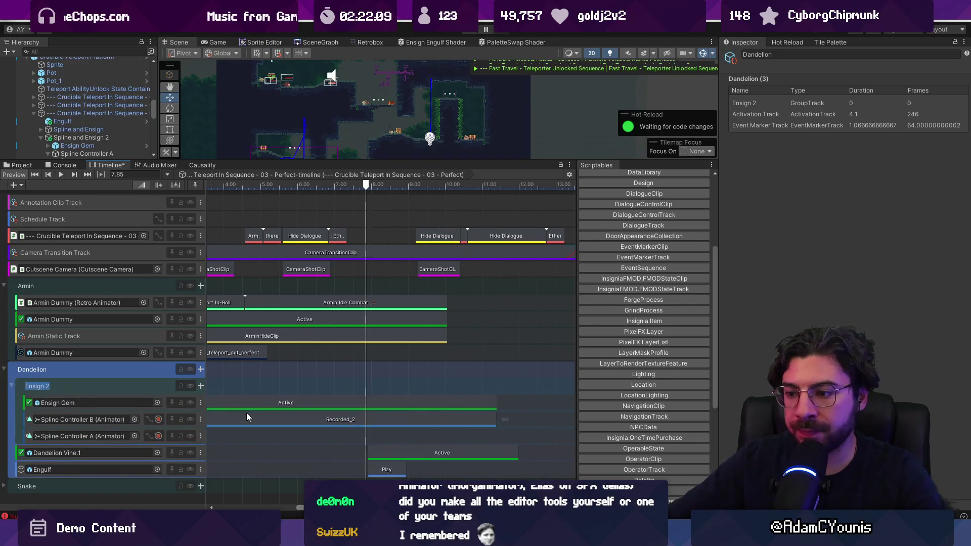
scroll(304, 412, down, 3)
scroll(265, 427, down, 3)
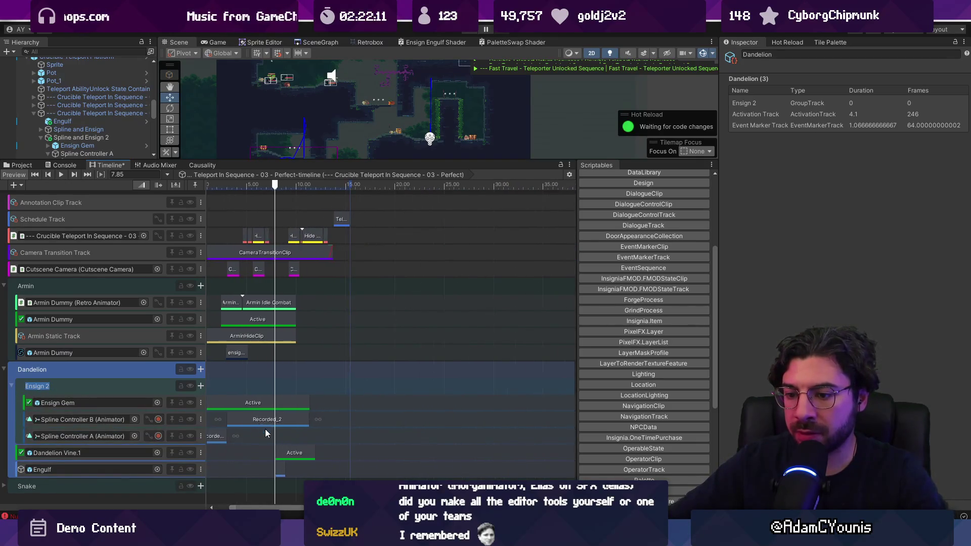
scroll(320, 396, left, 1)
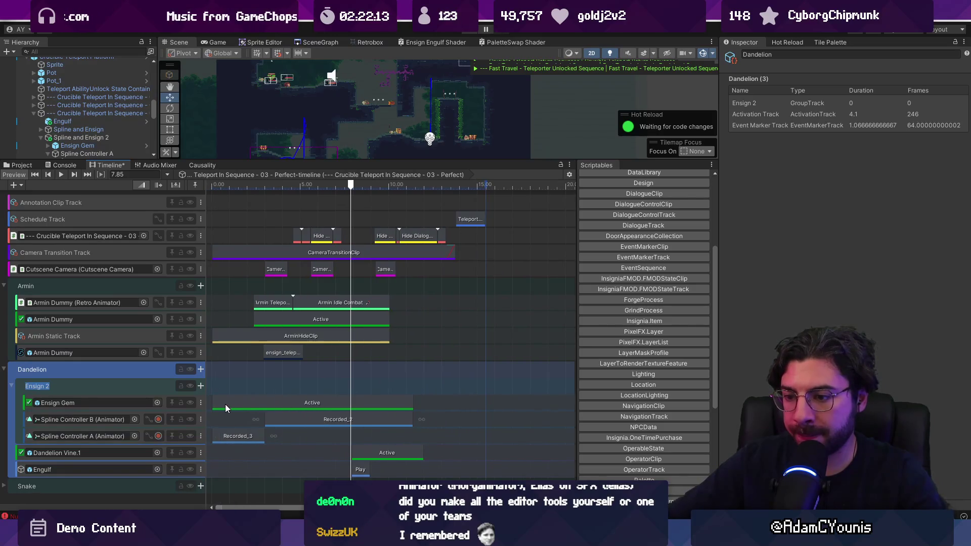
drag(216, 403, 337, 403)
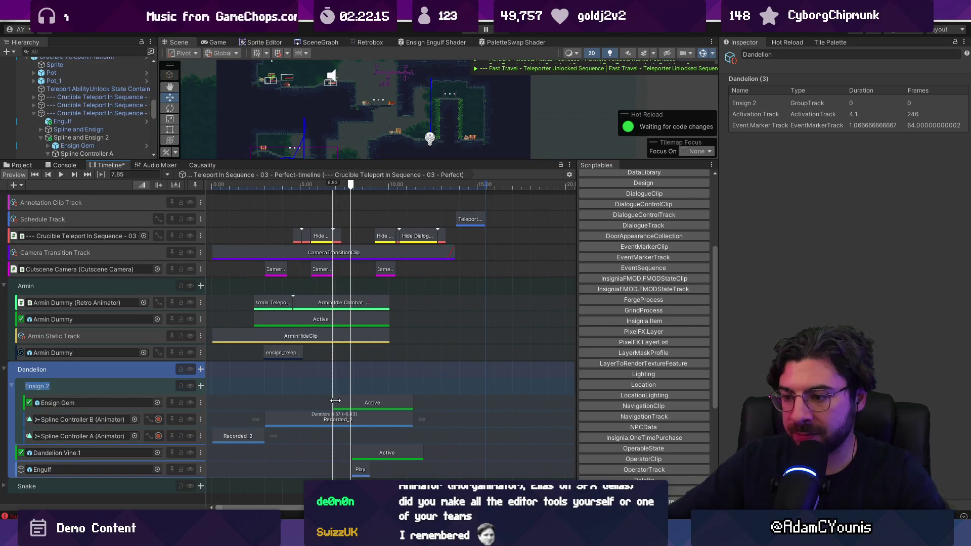
drag(411, 403, 350, 402)
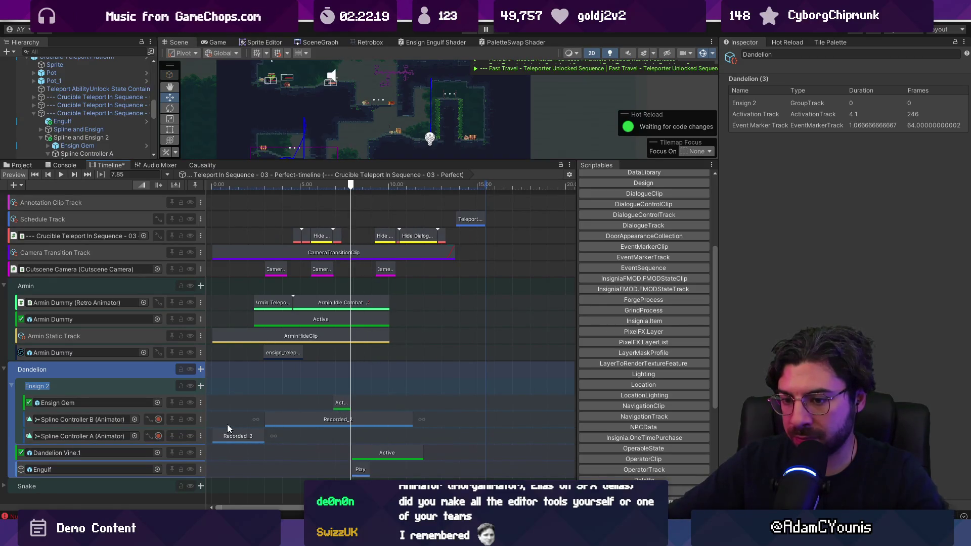
click(214, 419)
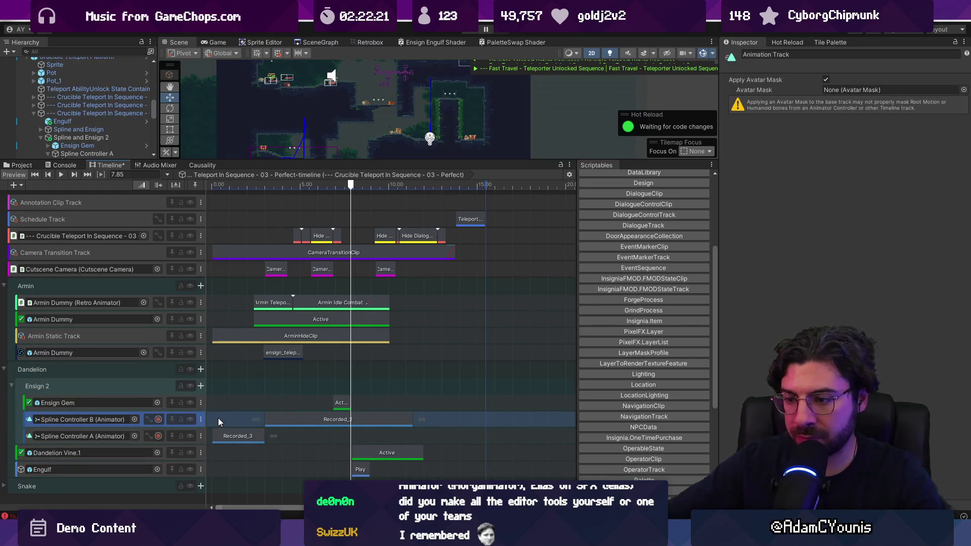
key(Delete)
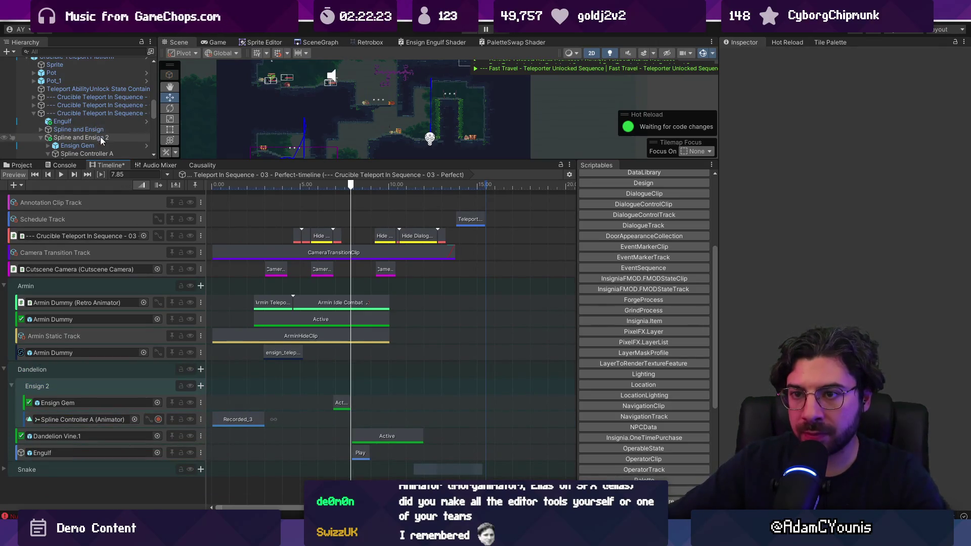
Rename the duplicated objects to Ensign Gem 2 and Spline Controller 2A
scroll(101, 144, down, 3)
click(94, 116)
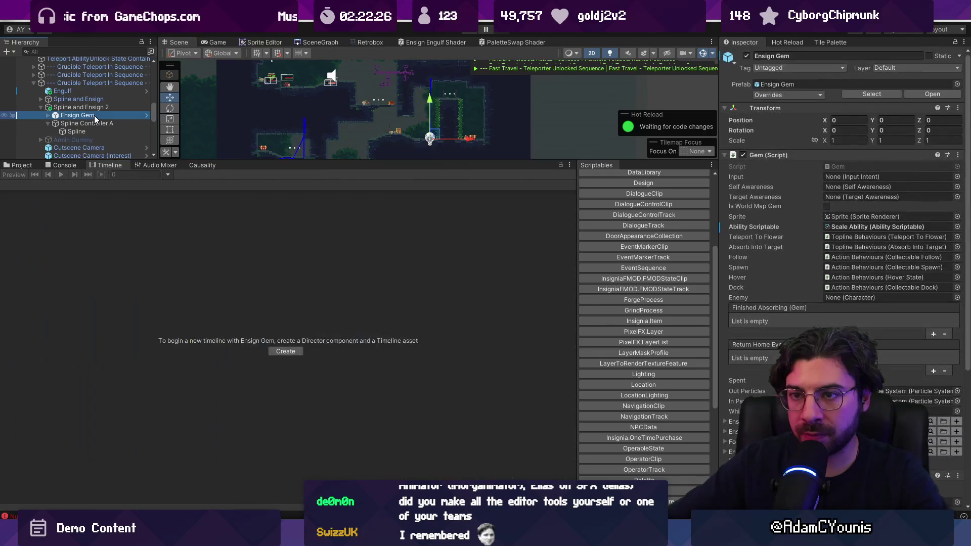
key(F2)
key(End)
text(2)
key(Return)
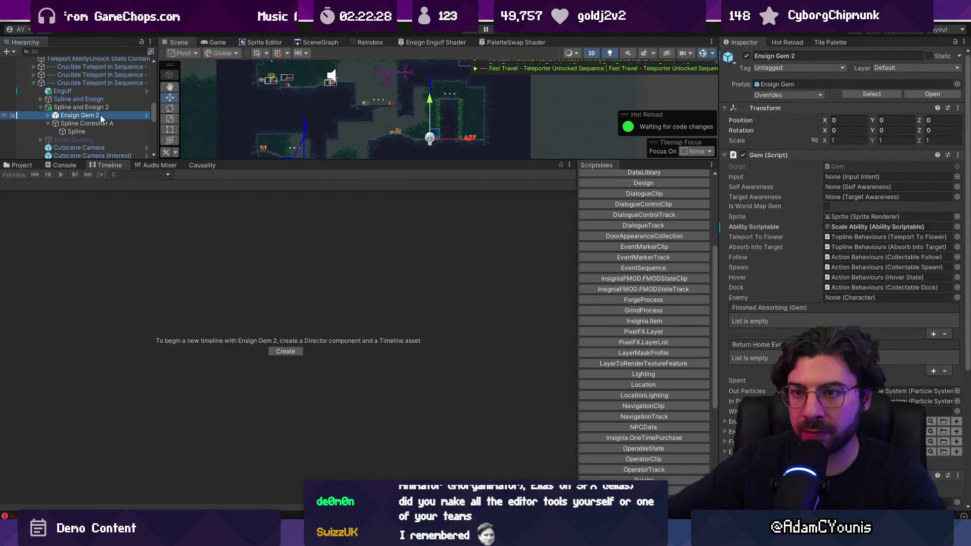
click(111, 123)
key(F2)
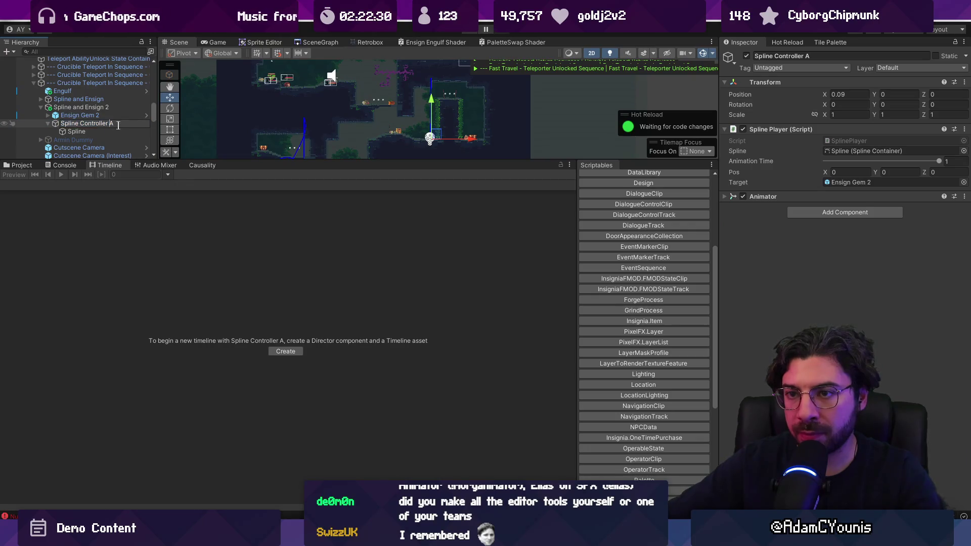
text(2)
Bind Ensign 2's tracks to Ensign Gem 2 and Spline Controller 2A, moving Recorded_3 to the playhead
click(101, 83)
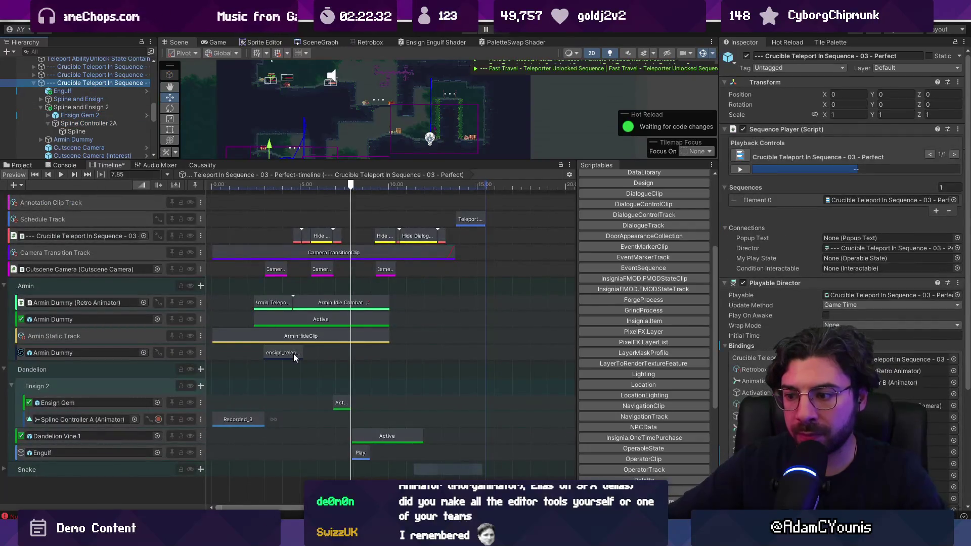
scroll(374, 455, up, 5)
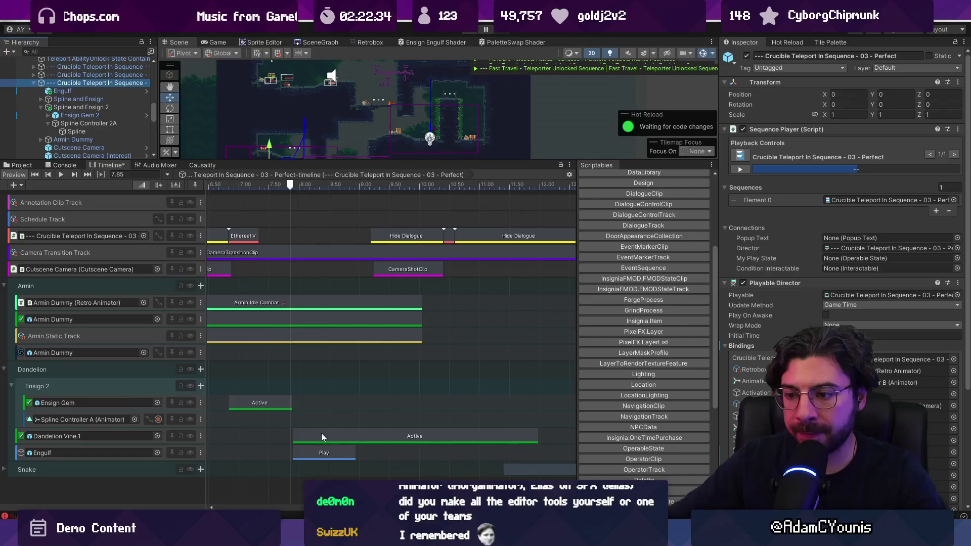
scroll(321, 435, left, 2)
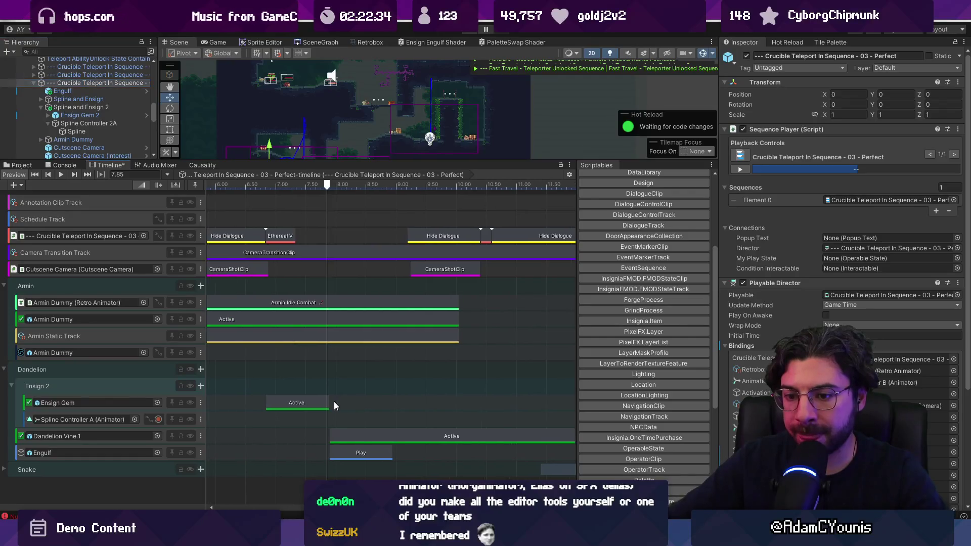
click(98, 116)
drag(99, 119, 77, 401)
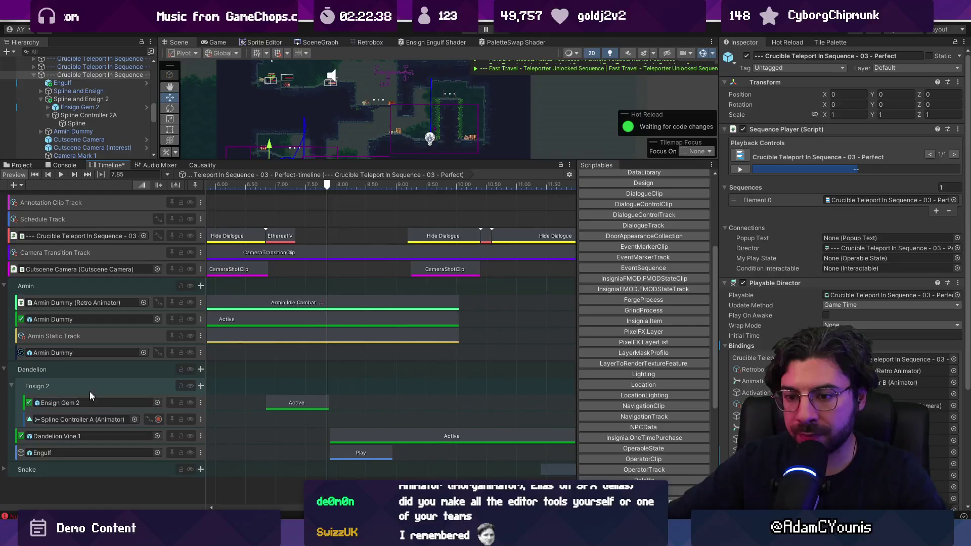
drag(109, 116, 80, 420)
scroll(259, 427, down, 10)
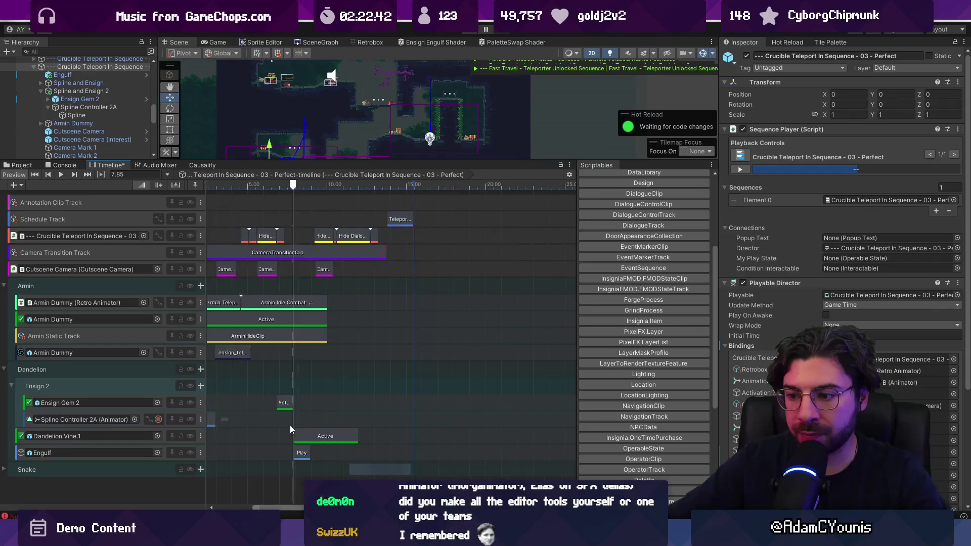
drag(225, 419, 284, 419)
Start the Recorded_3 spline clip earlier at 6.83 s and preview from there
scroll(285, 421, up, 3)
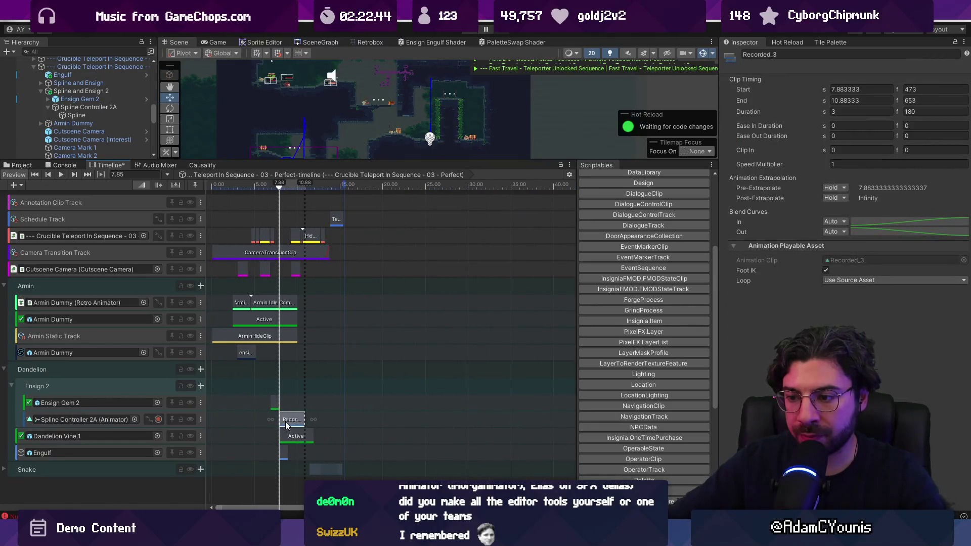
scroll(273, 419, up, 6)
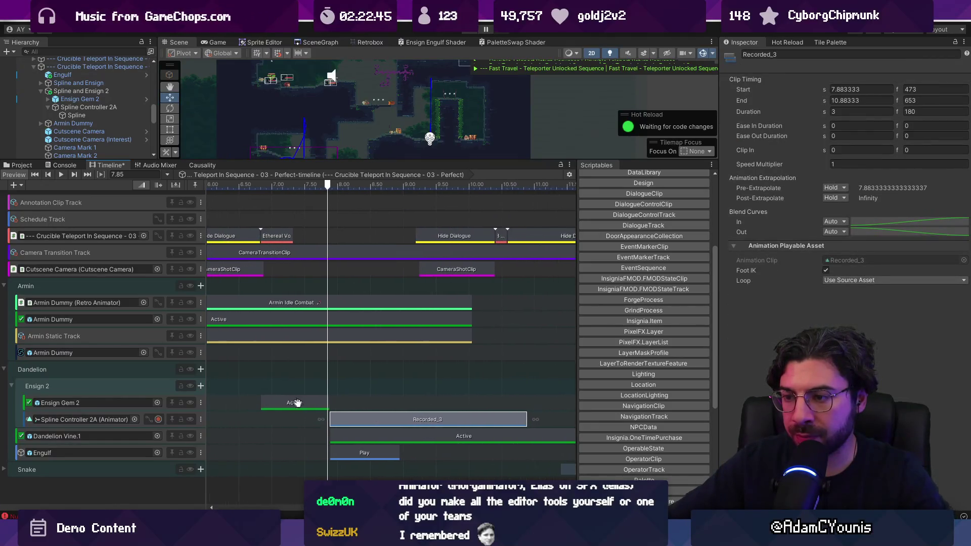
drag(397, 419, 336, 417)
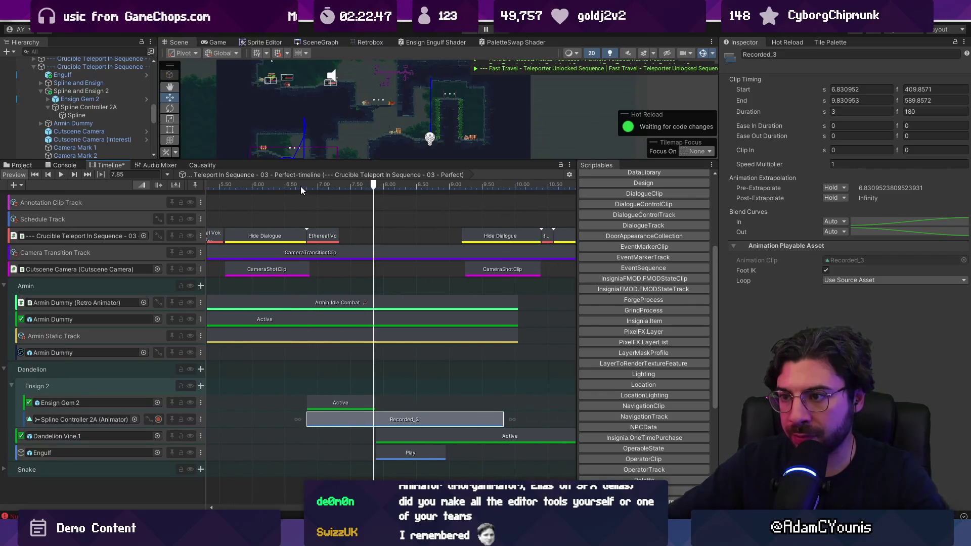
mouse_move(301, 186)
mouse_down()
mouse_move(415, 184)
mouse_move(286, 186)
mouse_up()
click(96, 66)
Make Recorded_3's Animation Time curve finish at 2 s and play the preview
click(355, 420)
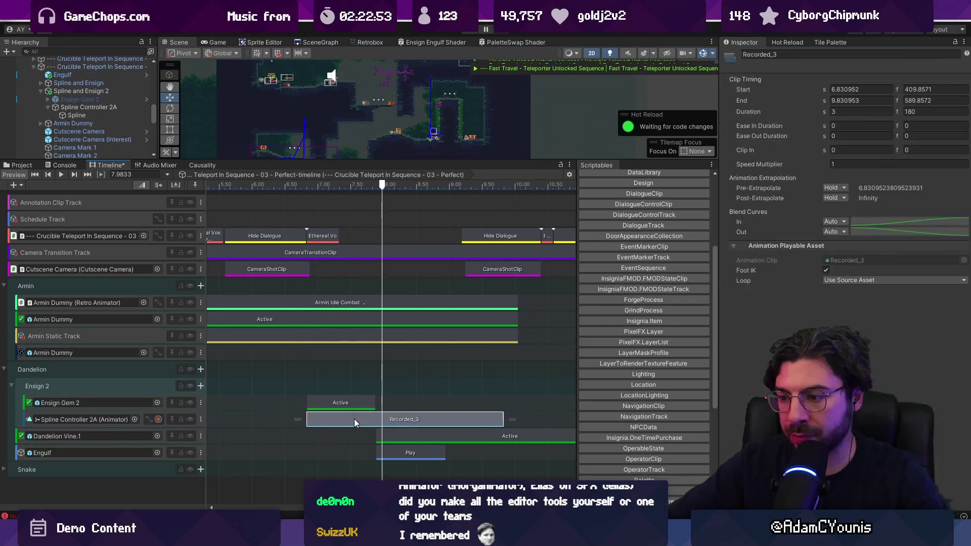
click(149, 420)
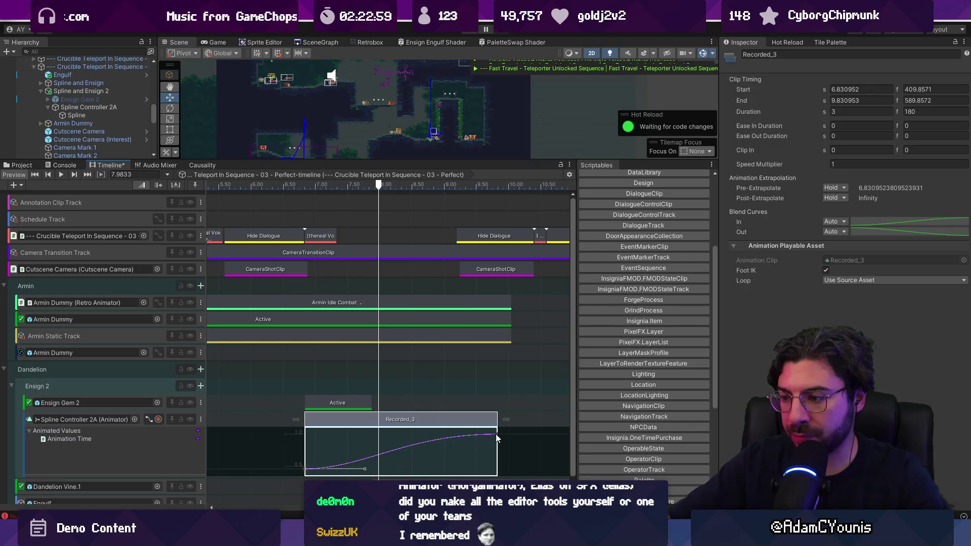
mouse_move(495, 434)
mouse_down()
mouse_move(373, 432)
mouse_move(362, 454)
mouse_up()
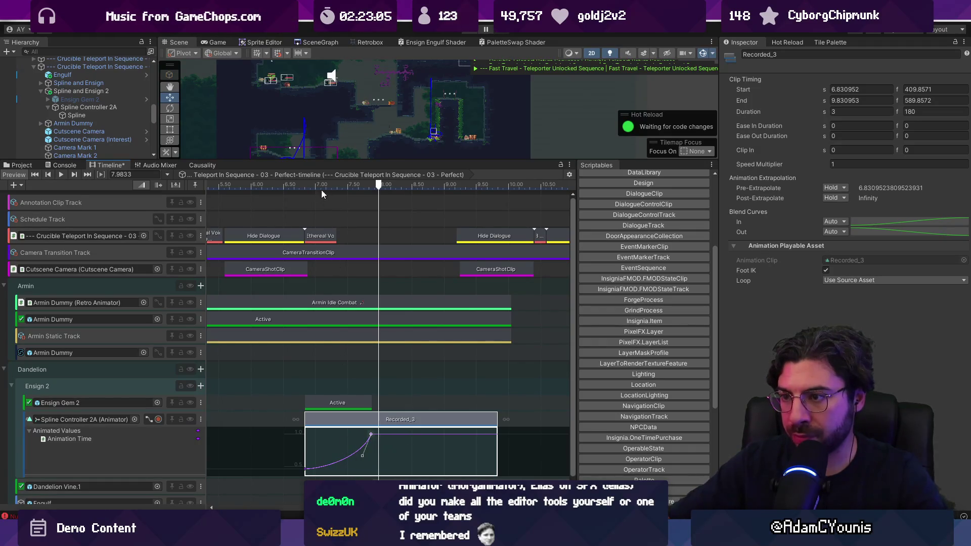
mouse_move(321, 186)
mouse_down()
mouse_move(305, 187)
mouse_move(360, 186)
mouse_up()
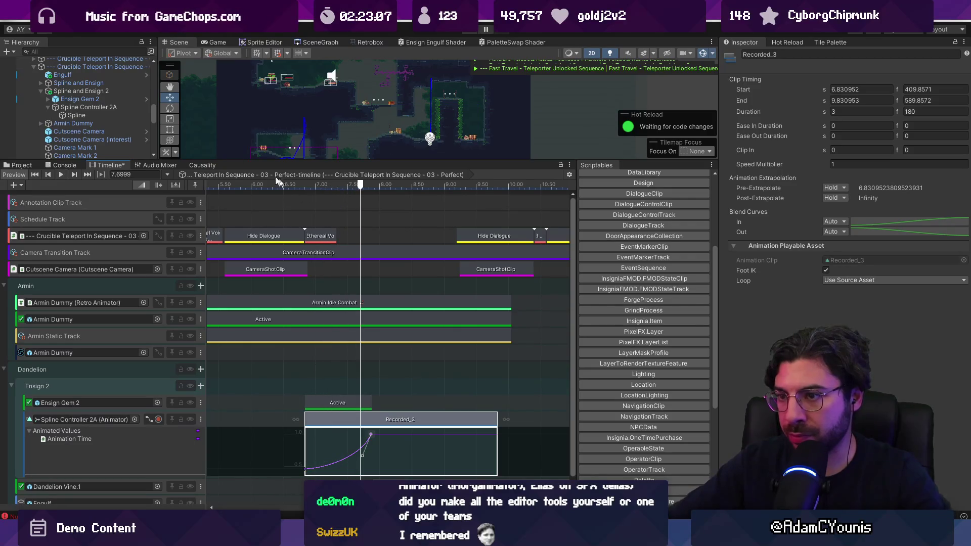
click(198, 127)
click(310, 184)
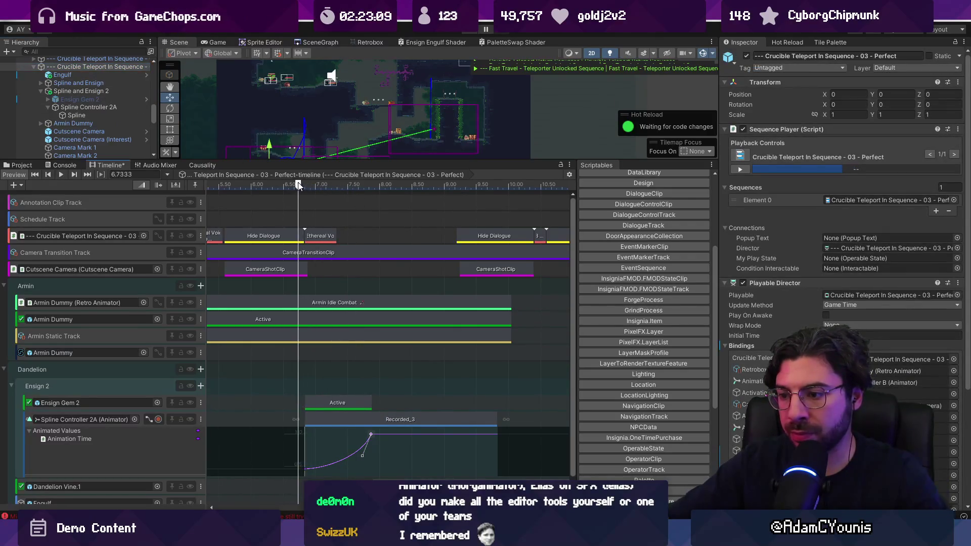
key(space)
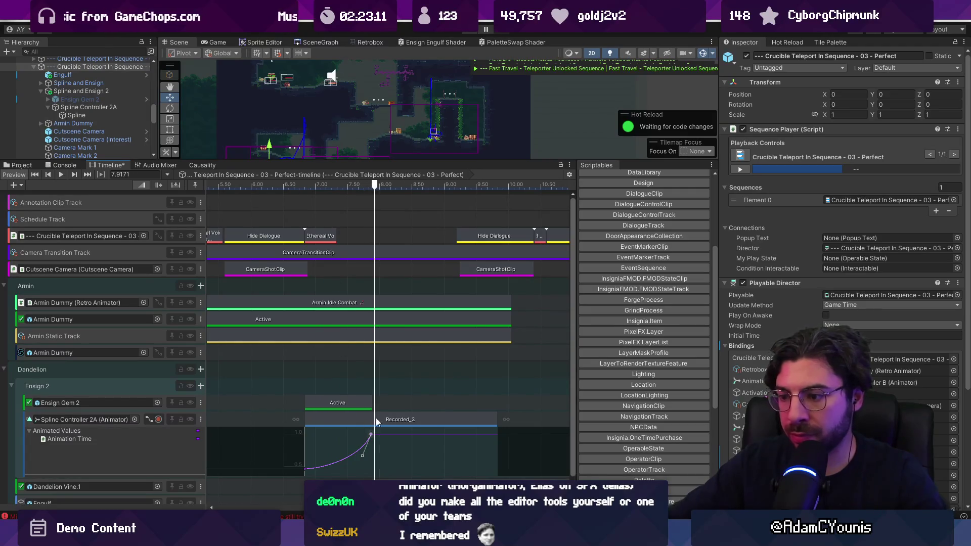
Steepen the curve's start and move the top keyframe earlier, previewing the motion
drag(320, 186, 307, 191)
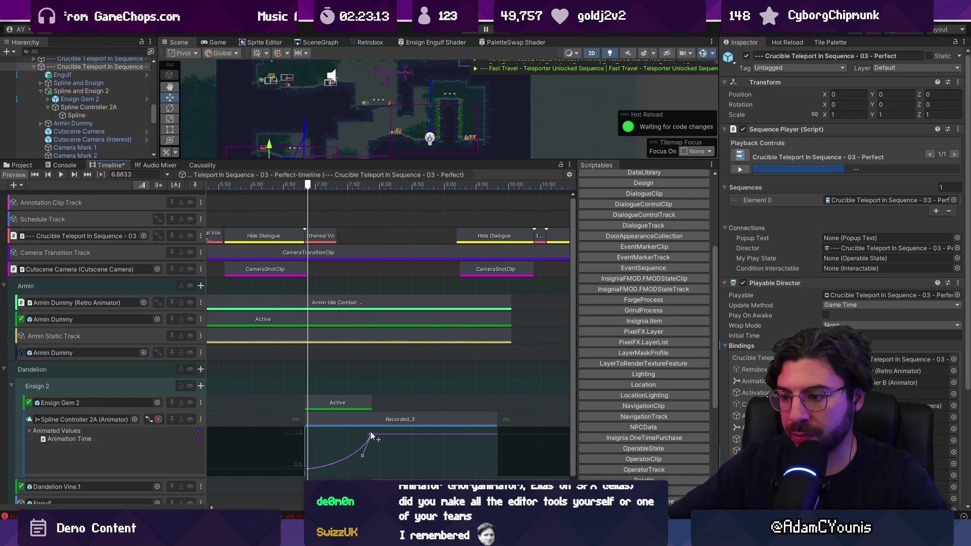
click(325, 433)
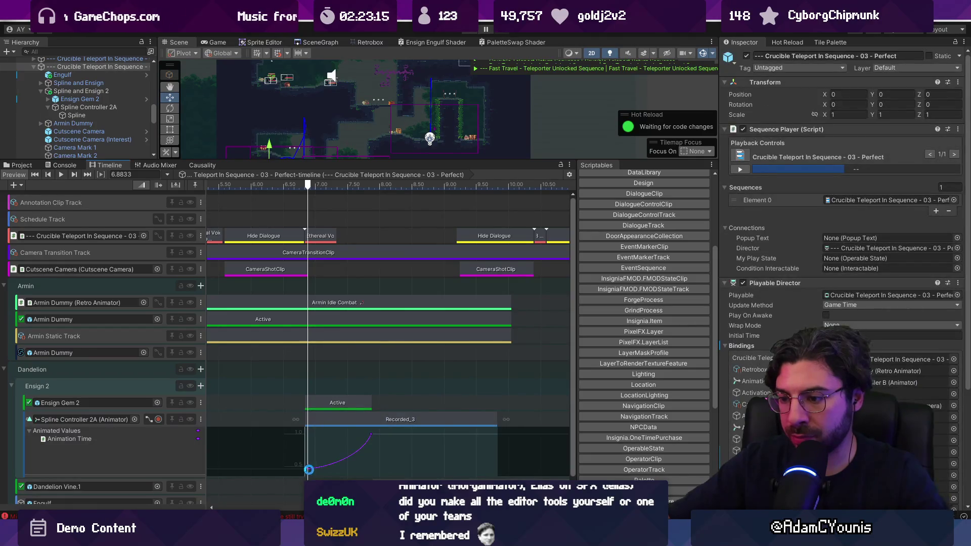
mouse_move(323, 468)
mouse_down()
mouse_move(326, 459)
mouse_move(355, 462)
mouse_up()
click(370, 435)
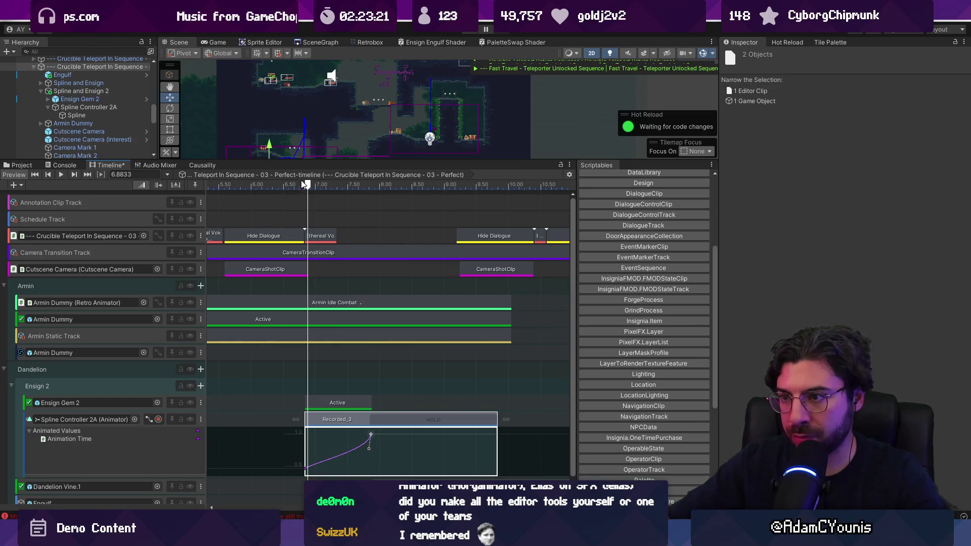
key(space)
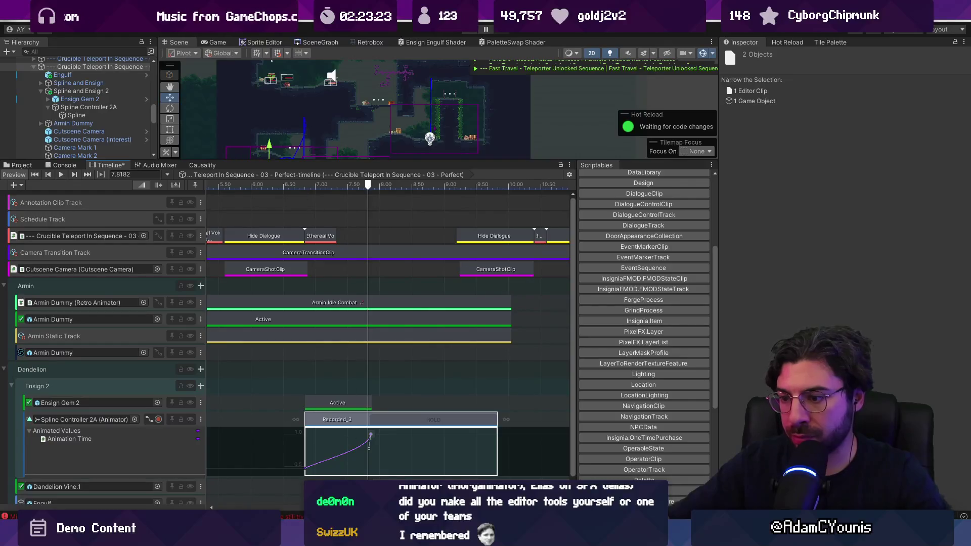
drag(370, 433, 334, 434)
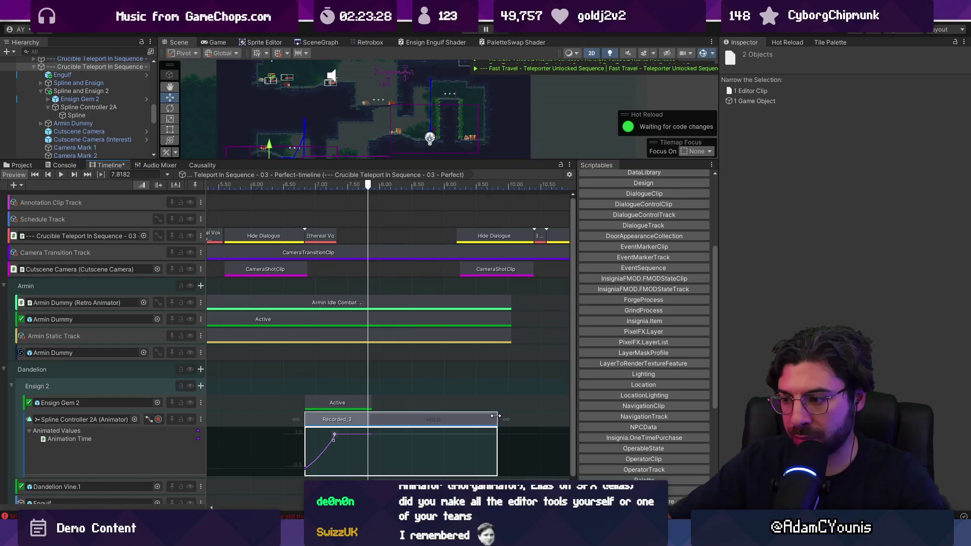
Shorten Recorded_3 to 0.5 seconds, lower the curve's start to 0.173, and replay
drag(496, 420, 336, 412)
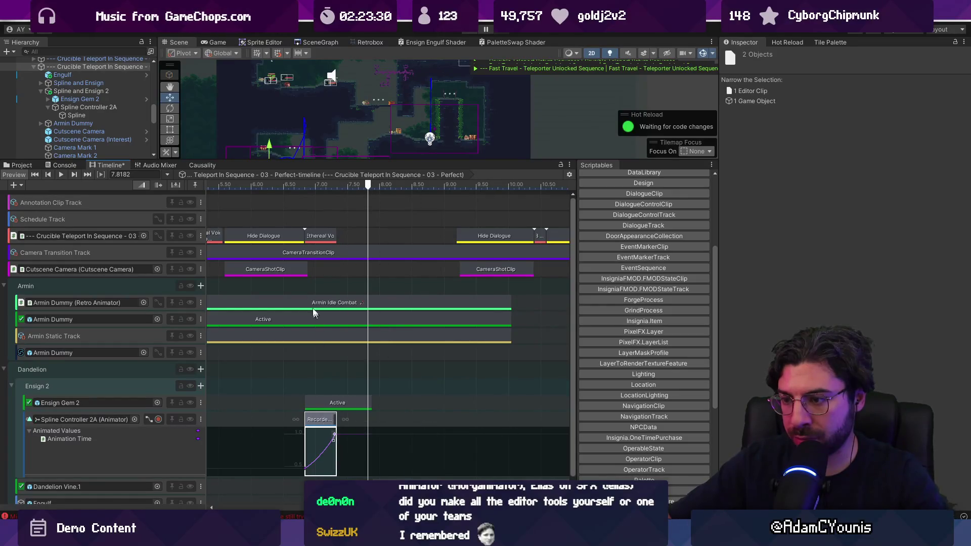
click(302, 183)
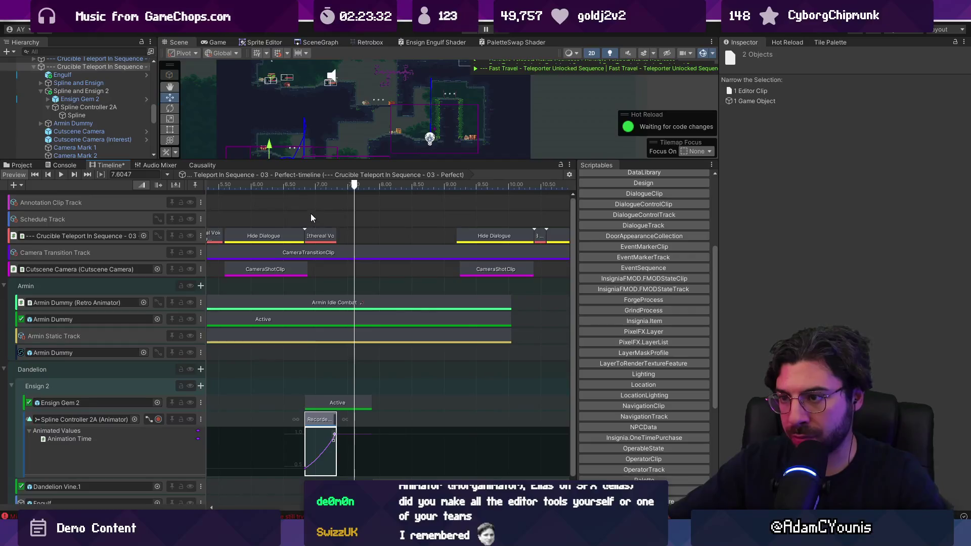
drag(309, 188, 305, 185)
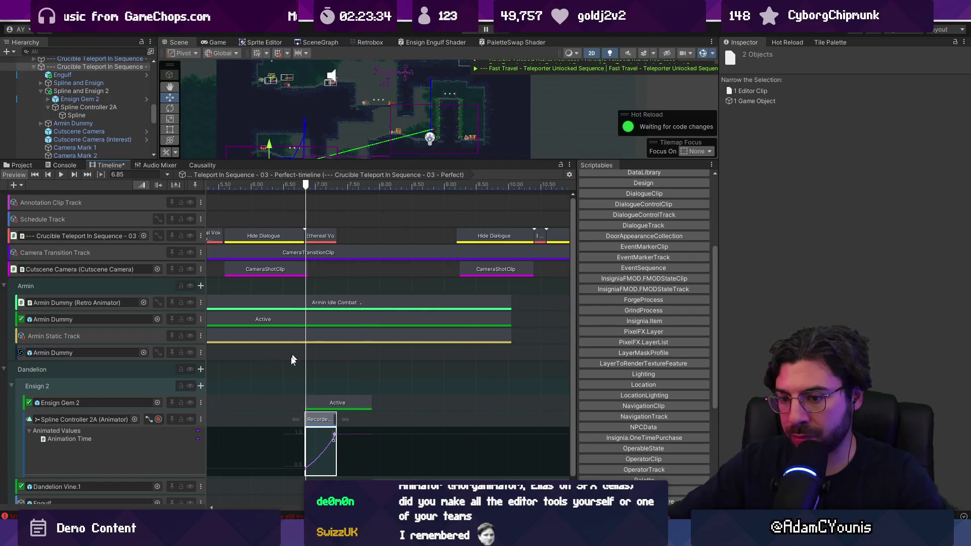
drag(304, 476, 302, 490)
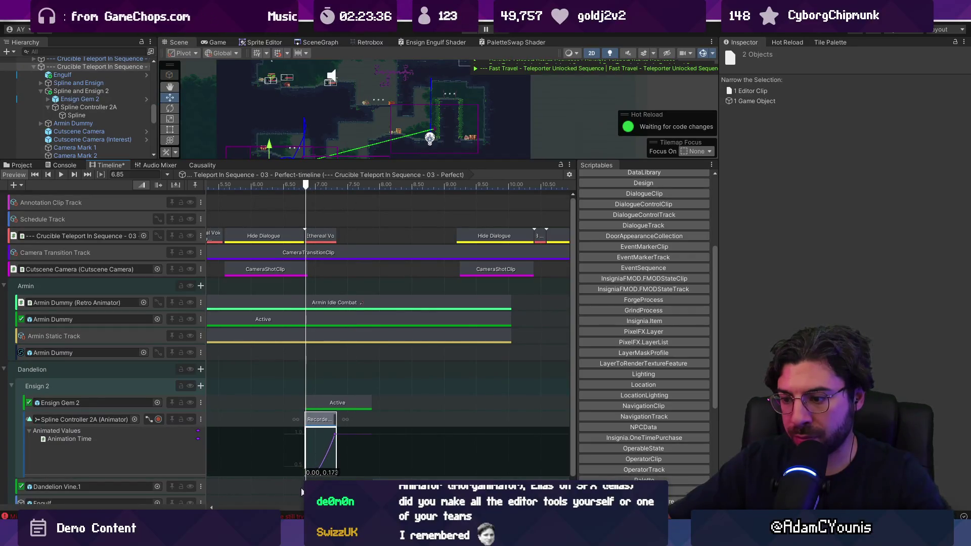
key(f)
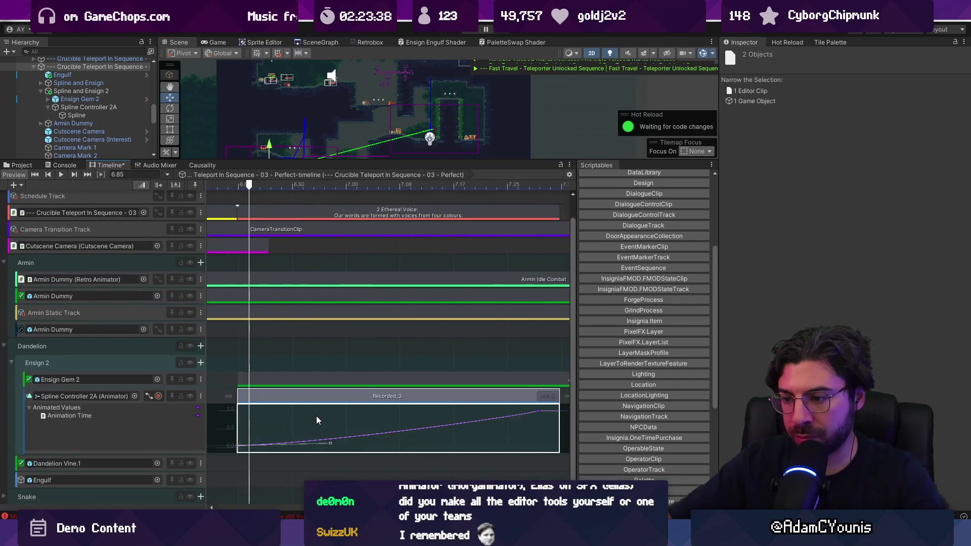
scroll(302, 420, down, 3)
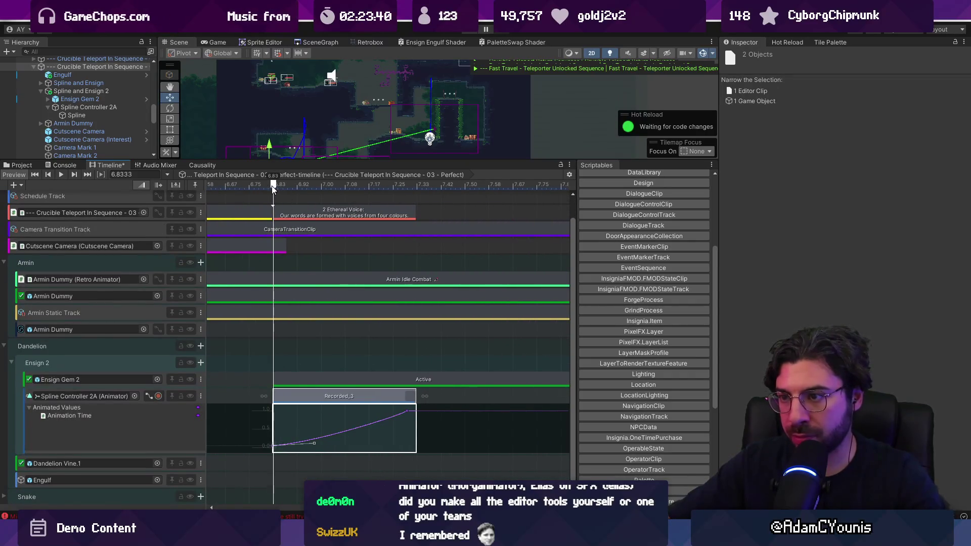
key(space)
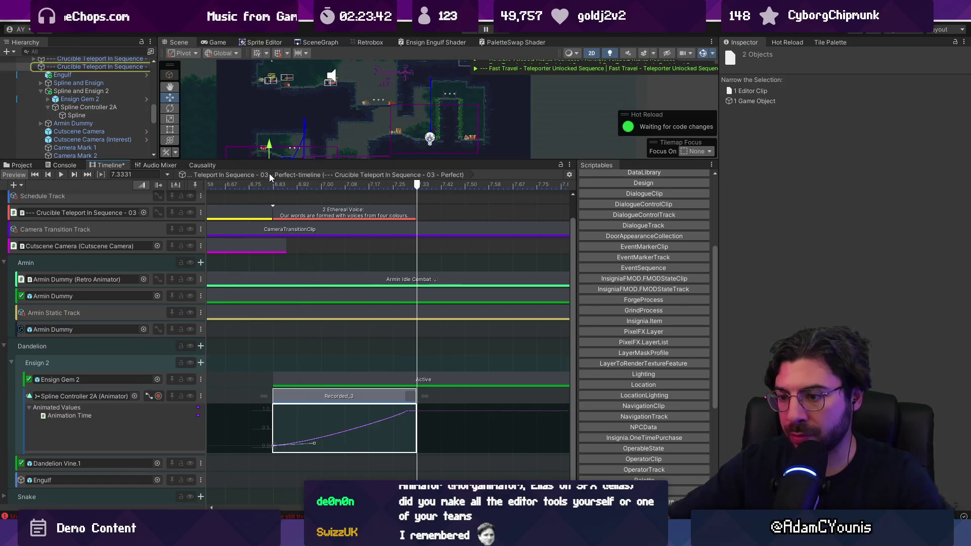
click(271, 184)
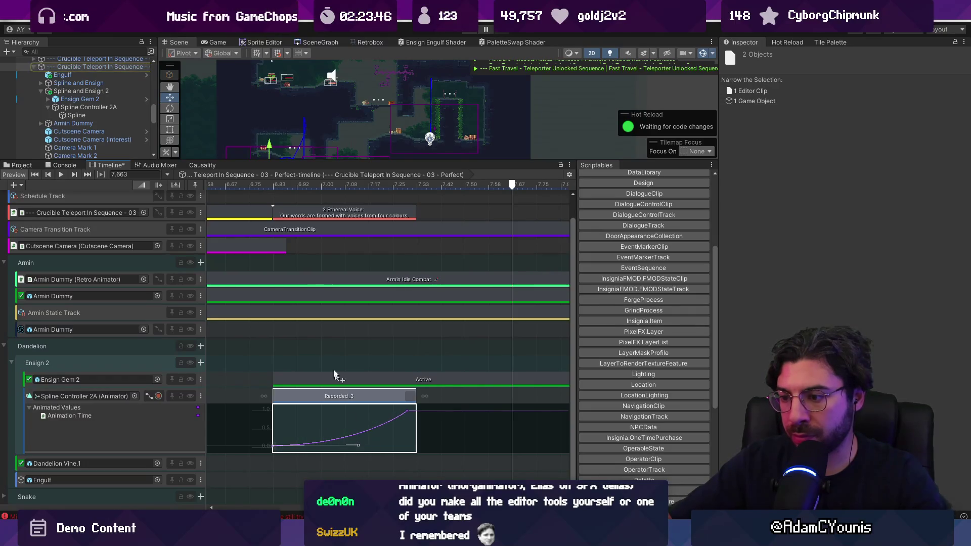
click(275, 184)
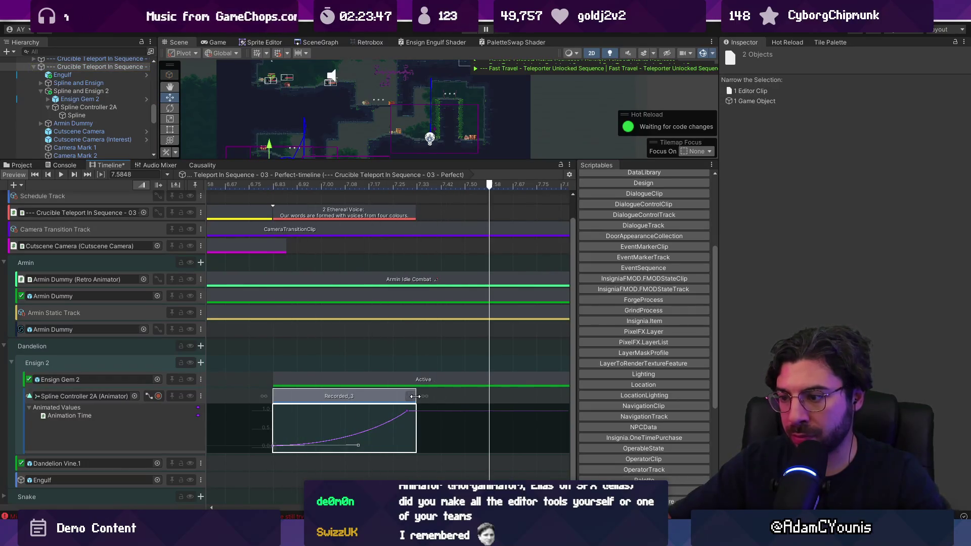
Move the curve's end keyframe to 0.73, 1.00 and nudge a key earlier, replaying to check
drag(472, 395, 470, 396)
drag(407, 411, 487, 414)
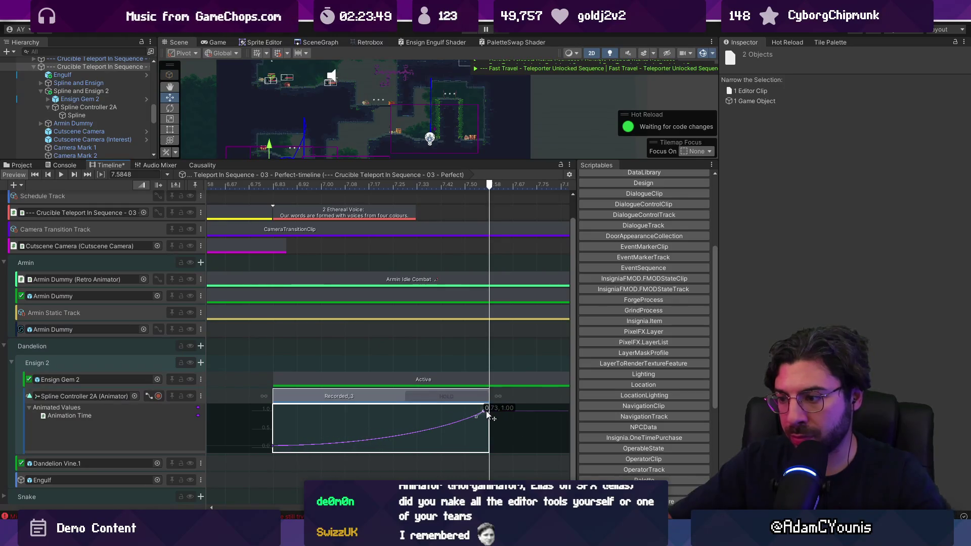
click(277, 185)
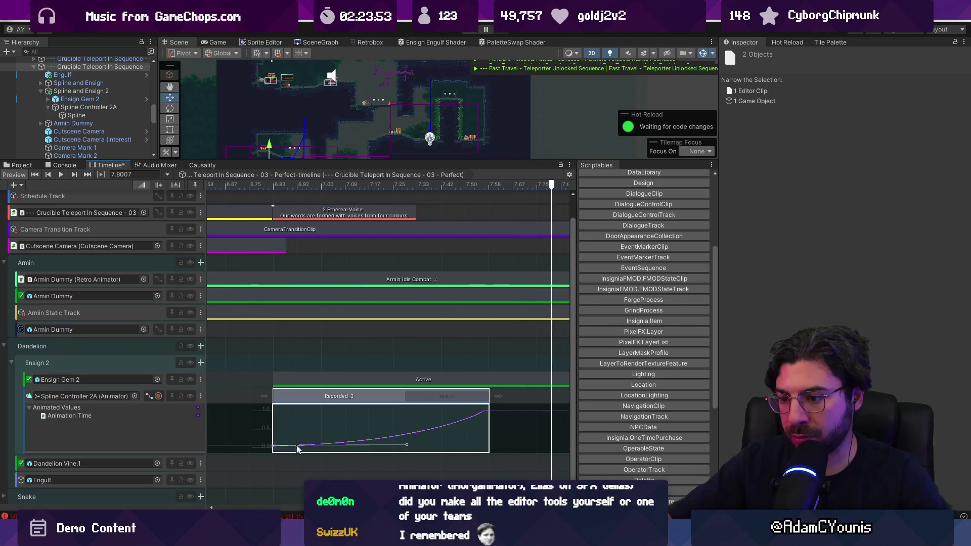
drag(392, 431, 384, 434)
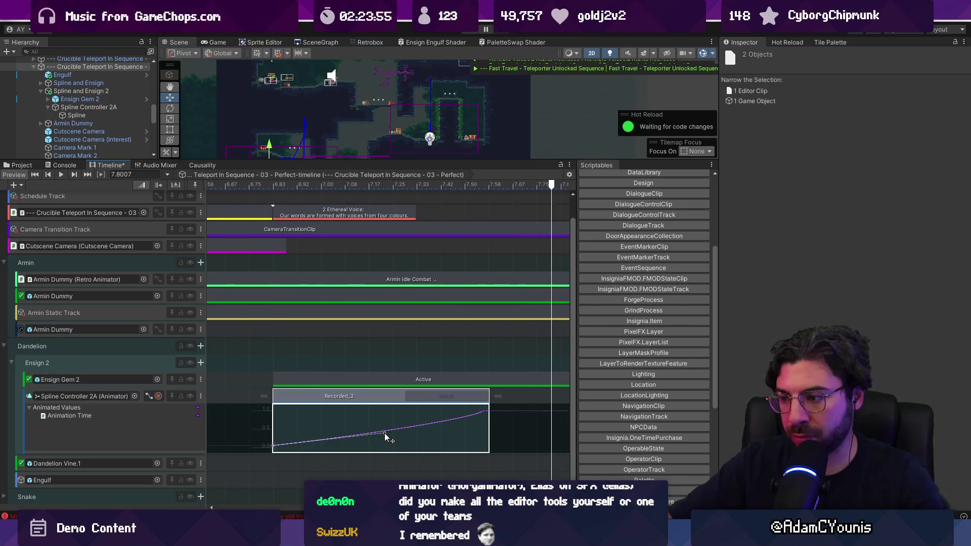
click(283, 186)
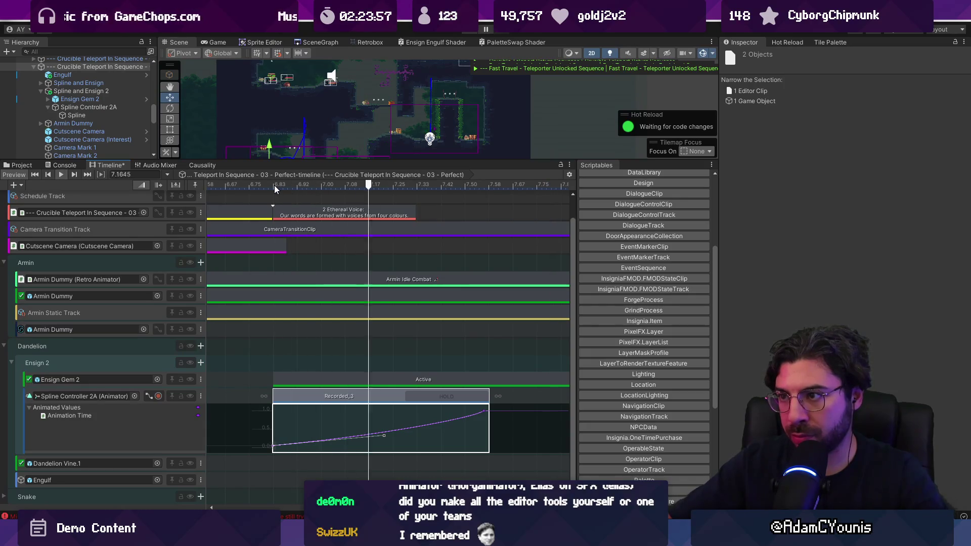
scroll(377, 341, down, 5)
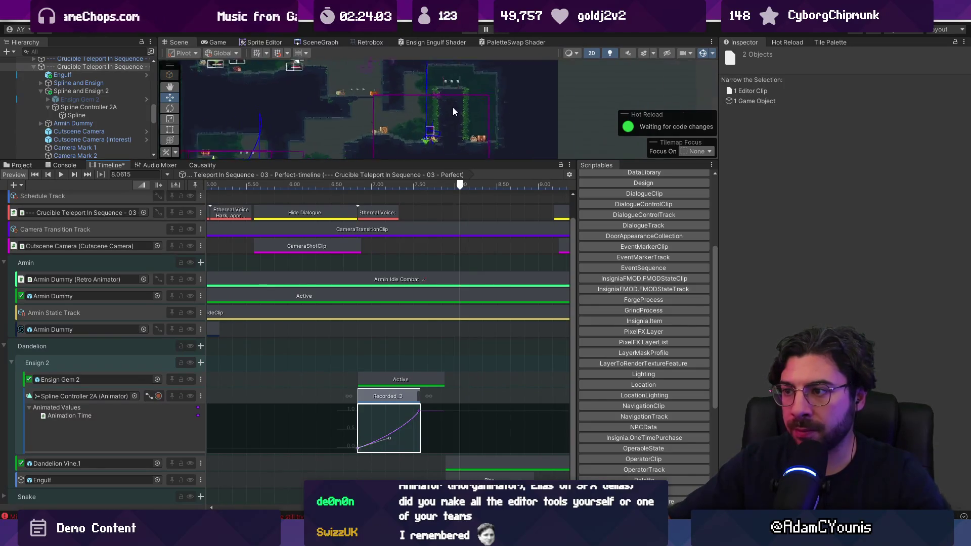
drag(401, 186, 353, 187)
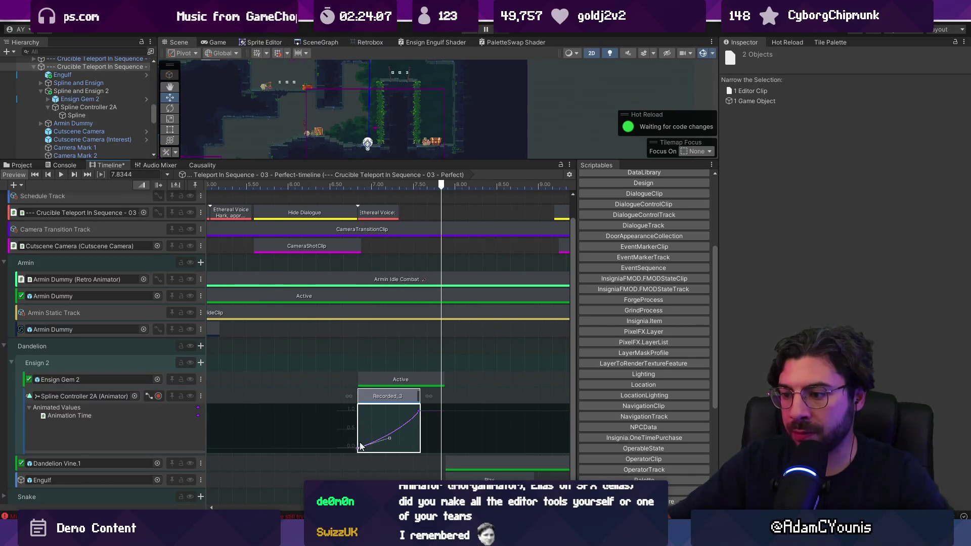
scroll(98, 126, down, 2)
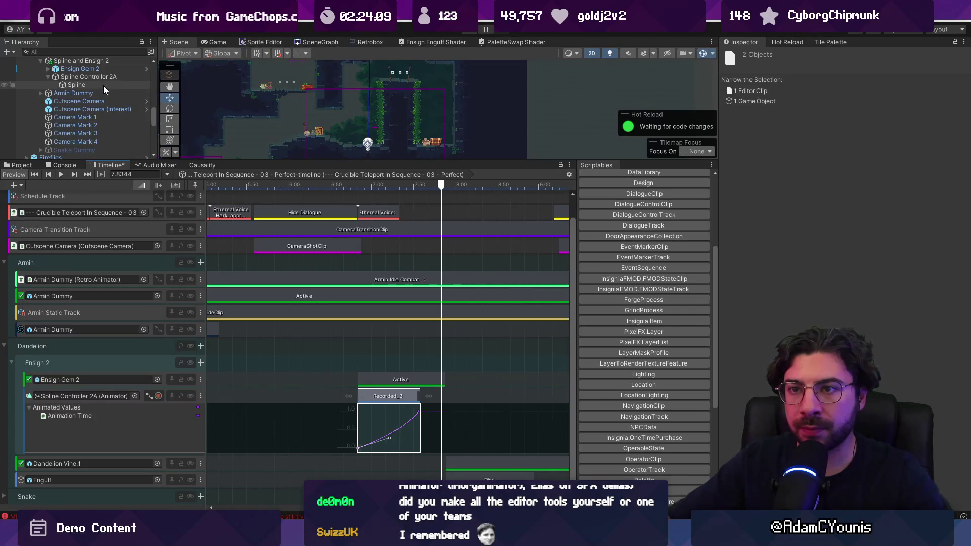
click(104, 78)
click(77, 85)
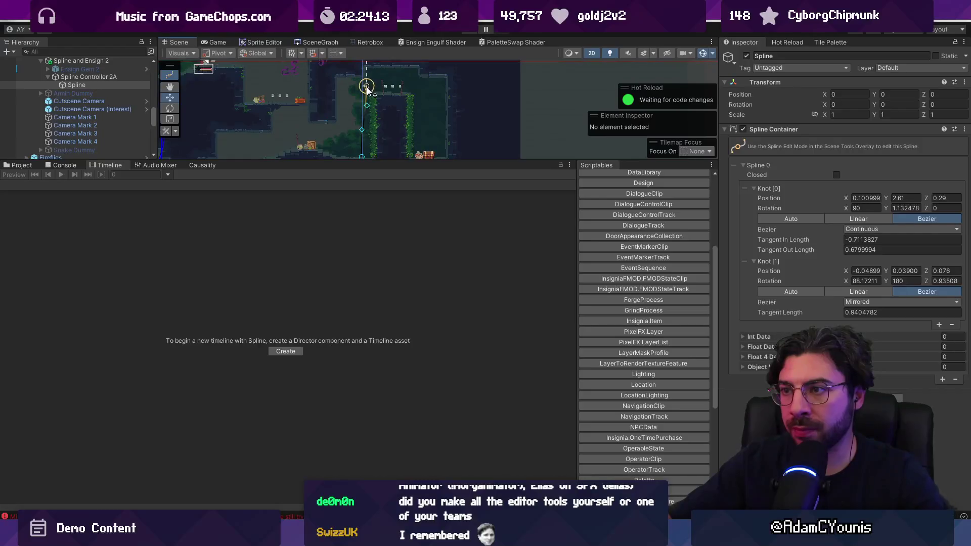
scroll(91, 87, up, 2)
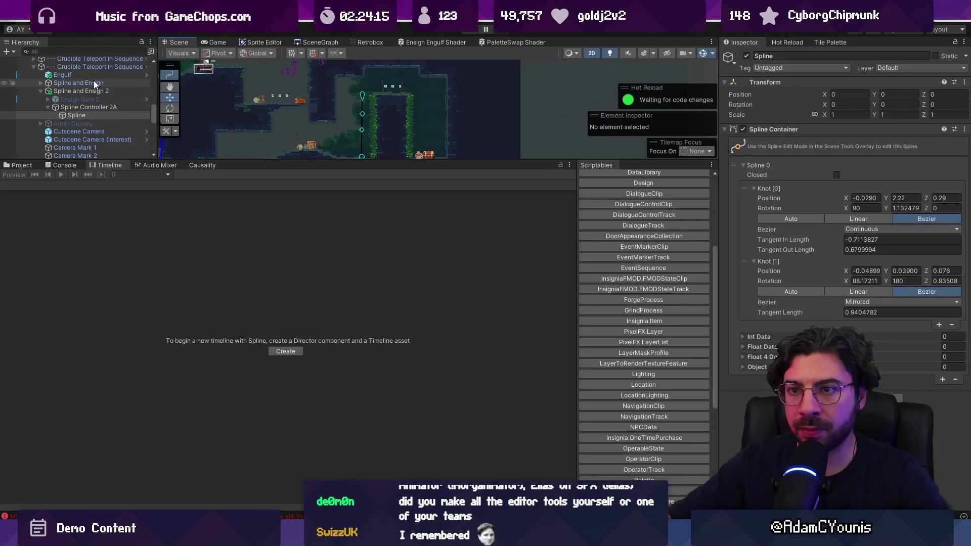
click(96, 66)
mouse_move(351, 185)
mouse_down()
mouse_move(381, 185)
mouse_move(356, 188)
mouse_up()
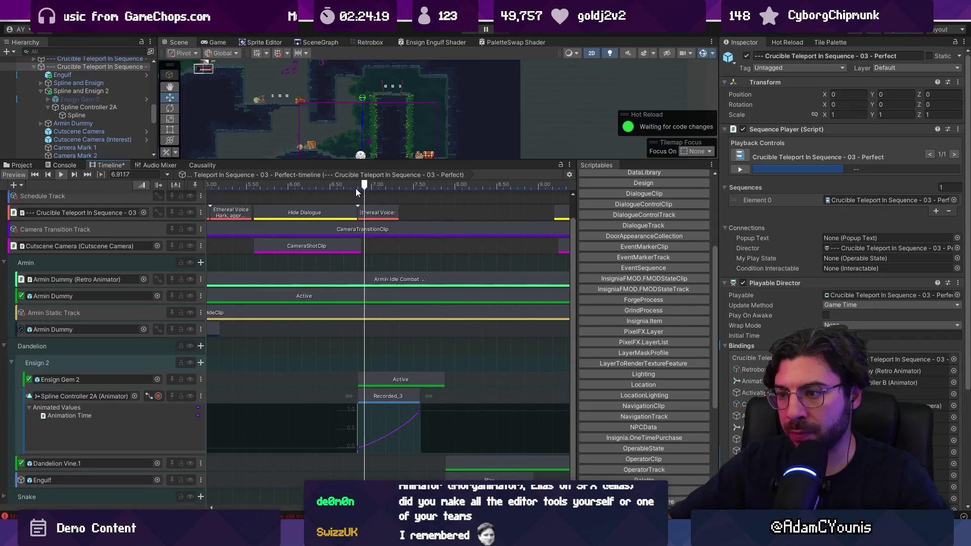
key(space)
key(space)
scroll(408, 356, down, 2)
scroll(399, 360, right, 2)
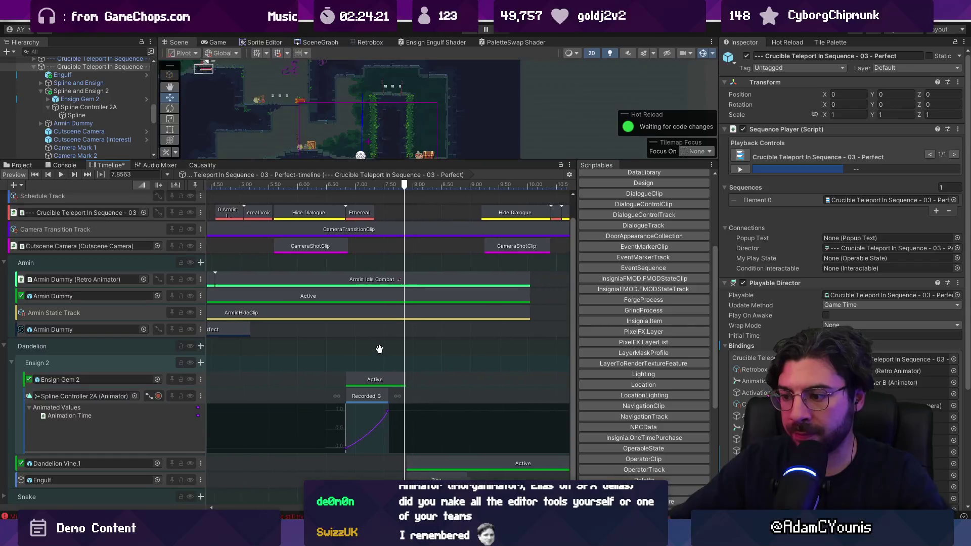
mouse_move(421, 466)
mouse_down()
mouse_move(405, 462)
mouse_move(414, 462)
mouse_up()
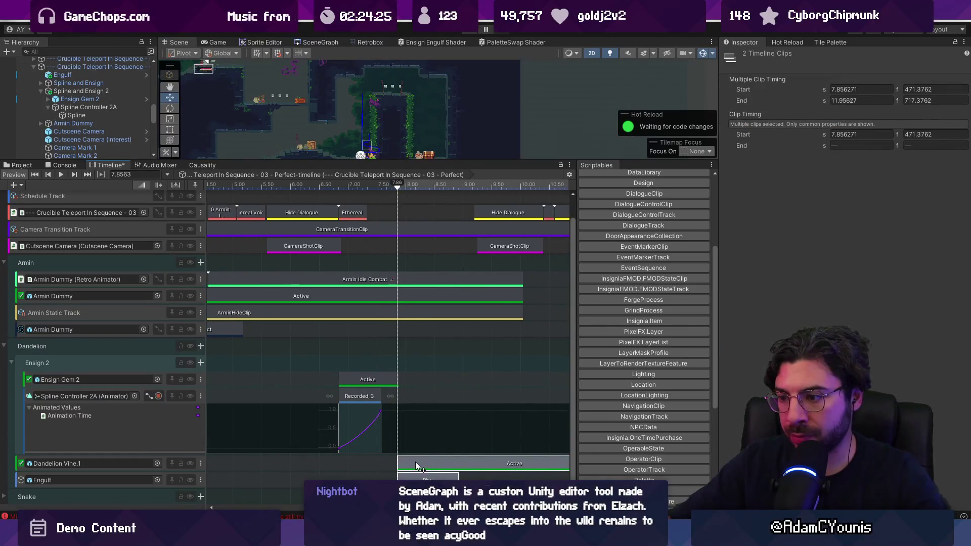
Make Ensign Gem 2's Active clip end at 7.86 s with the Dandelion Vine clips, then collapse Armin and Dandelion
mouse_move(372, 397)
mouse_down()
mouse_move(387, 397)
mouse_move(358, 376)
mouse_move(396, 376)
mouse_up()
click(366, 382)
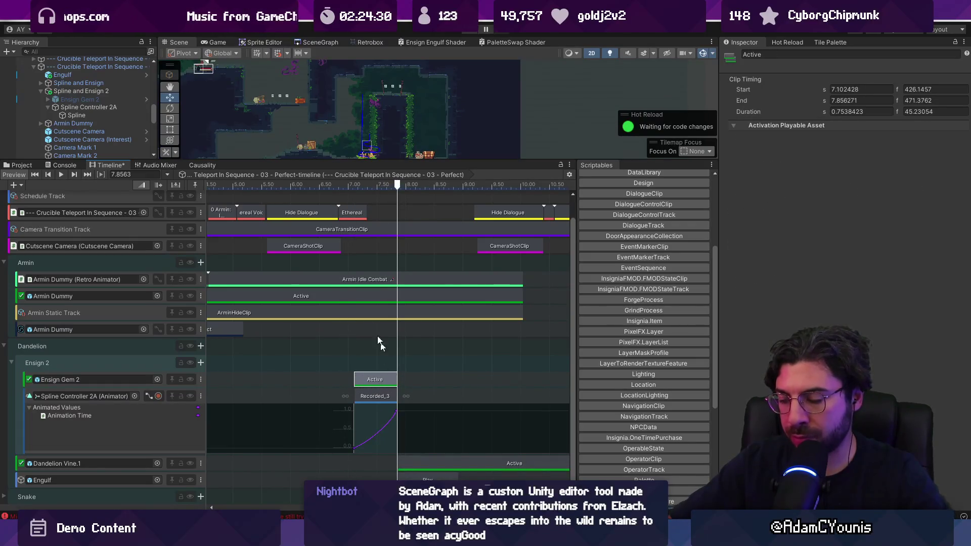
drag(265, 161, 309, 333)
click(4, 282)
click(5, 317)
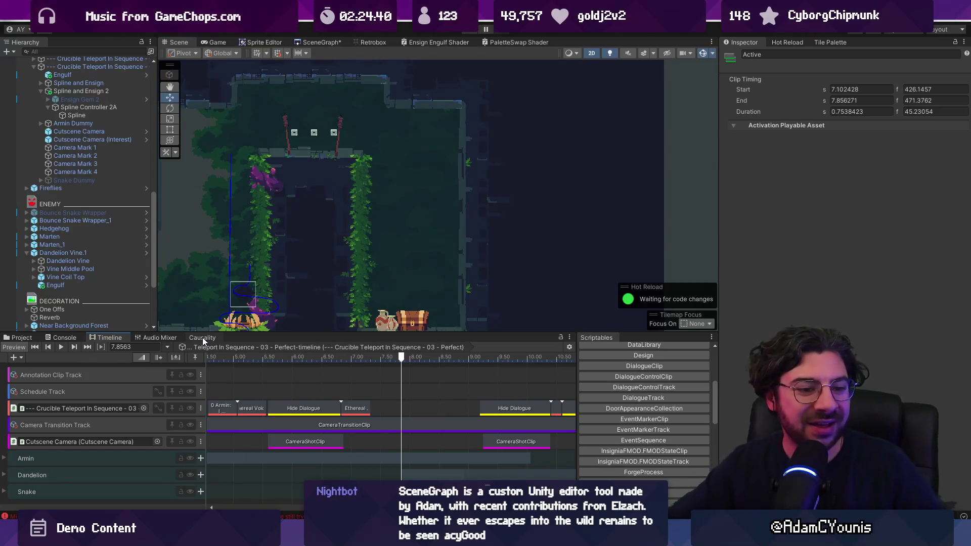
Stop play mode and inspect the Crucible Teleport In Sequence 03 and 02 timelines
click(202, 338)
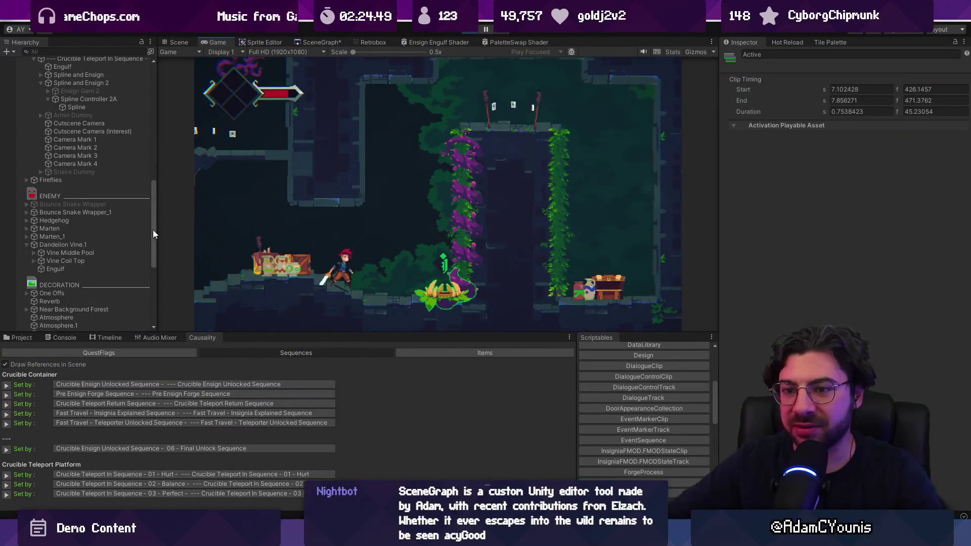
click(104, 338)
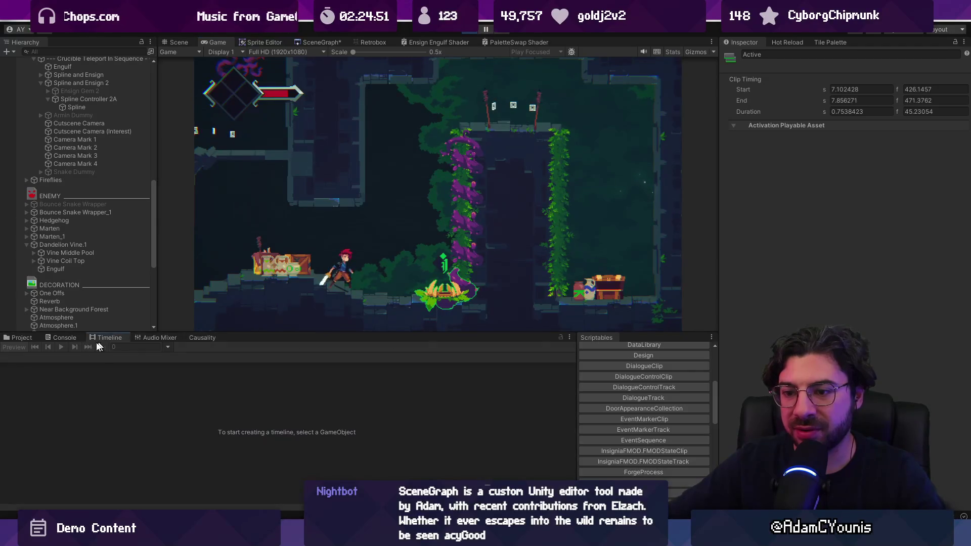
scroll(81, 109, up, 3)
click(88, 149)
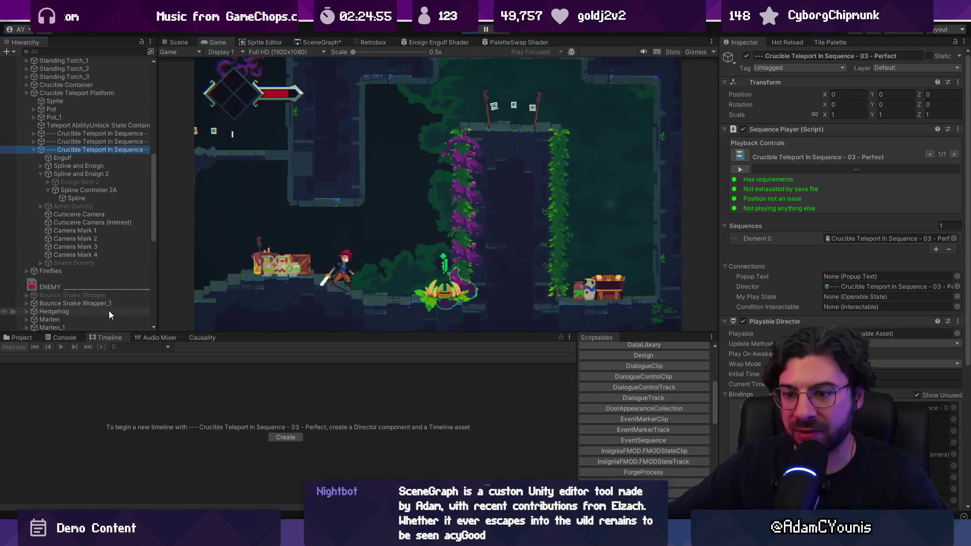
click(250, 150)
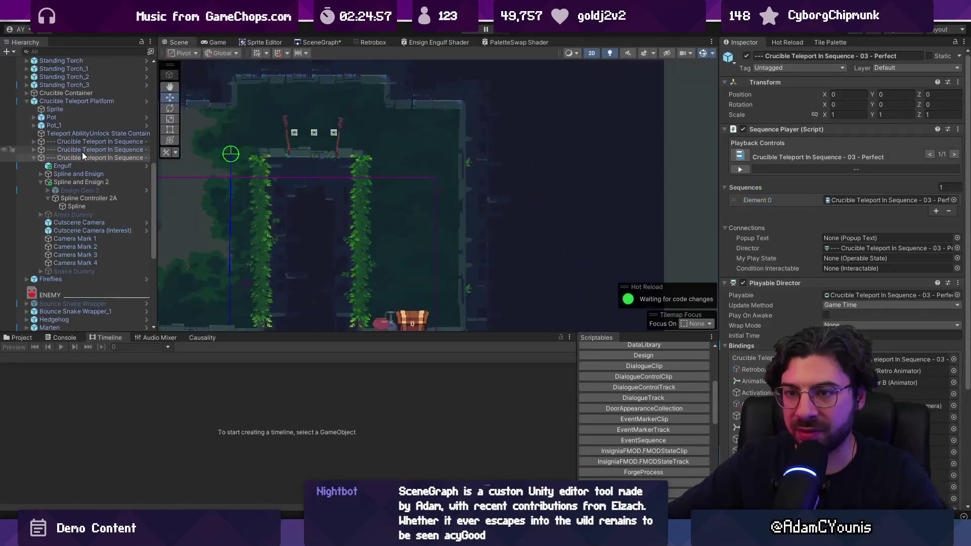
click(87, 151)
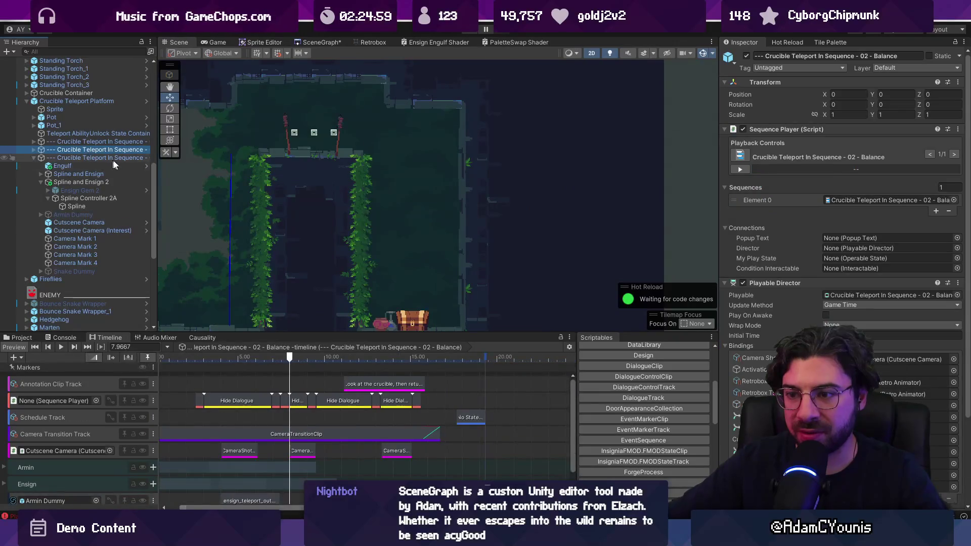
click(90, 157)
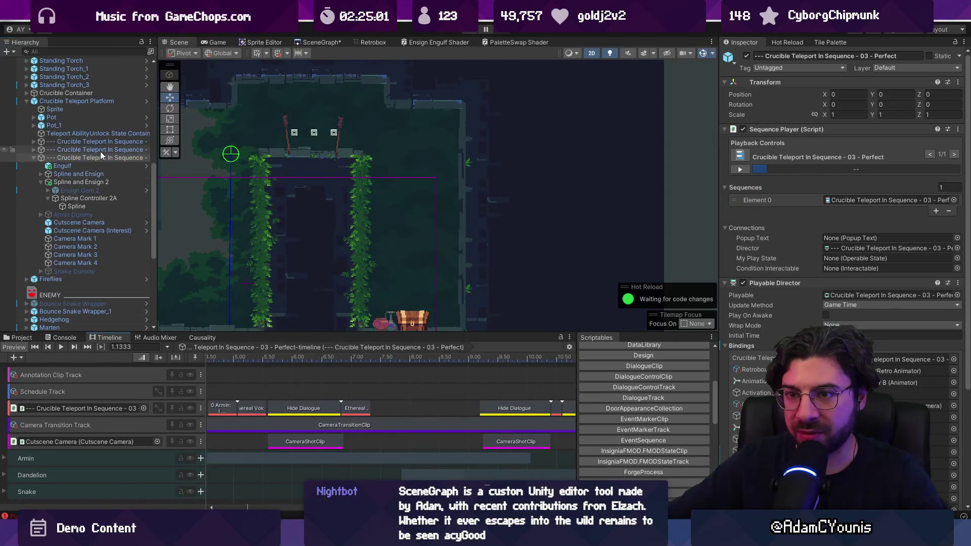
click(430, 200)
Restart play mode and launch the 03 - Perfect sequence from the Causality list
scroll(430, 200, down, 4)
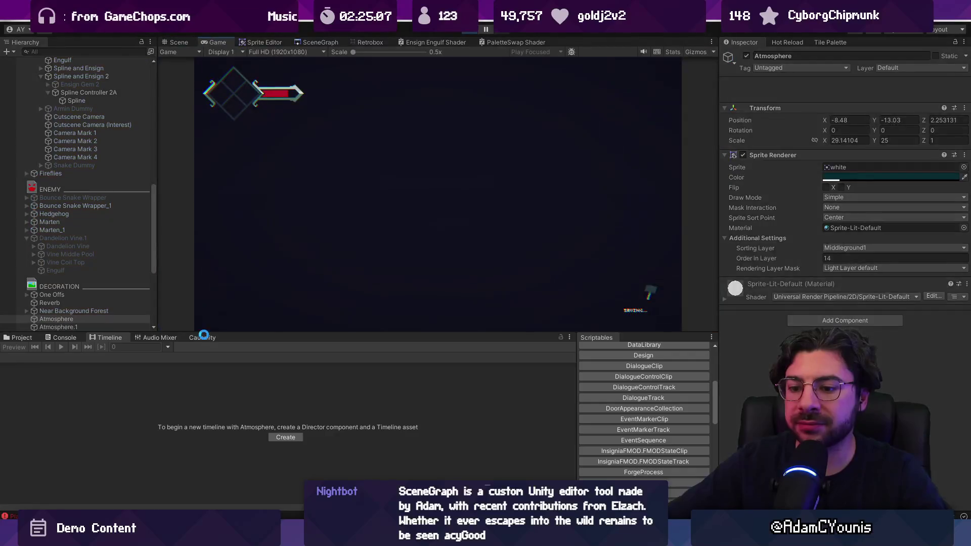
click(202, 337)
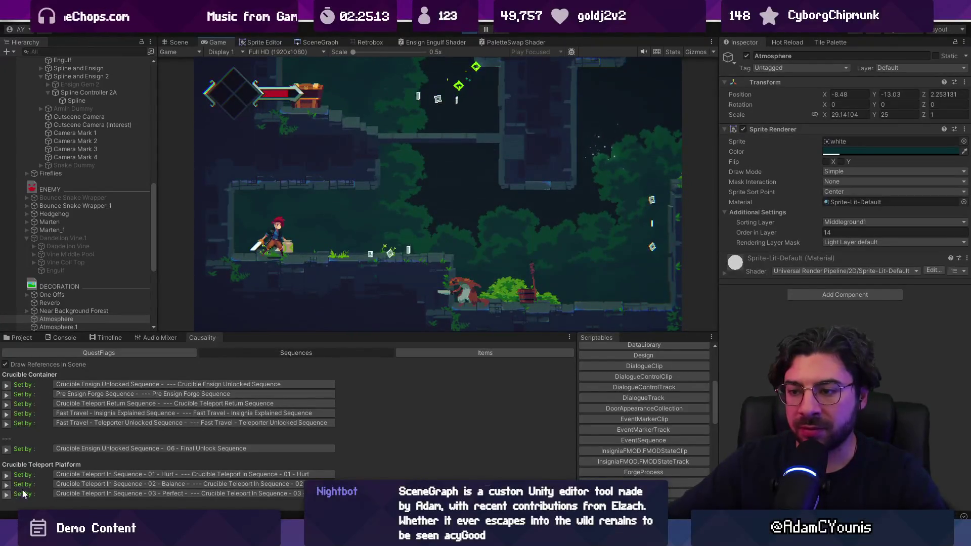
click(7, 494)
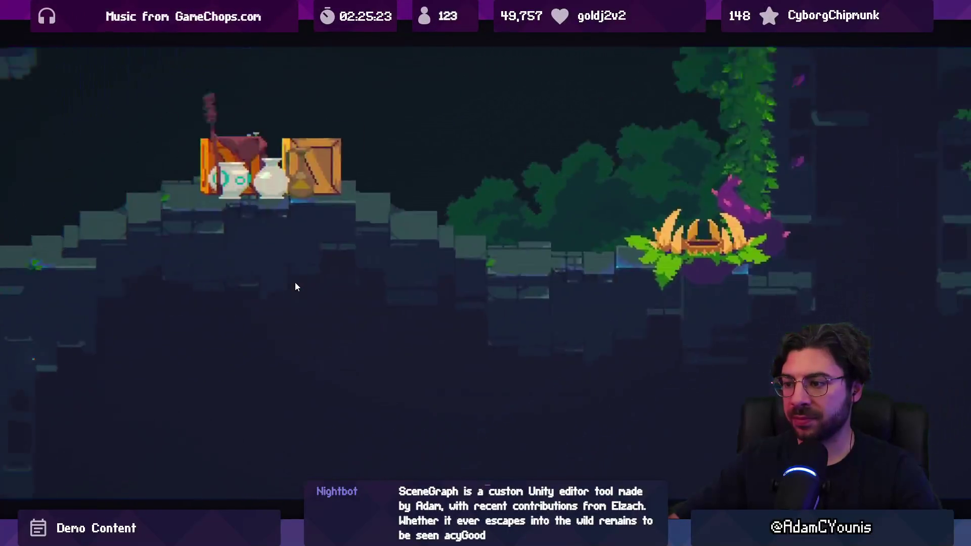
Advance the dialogue, dismiss The Arise Ensign card, and fight through the first enemies
key(space)
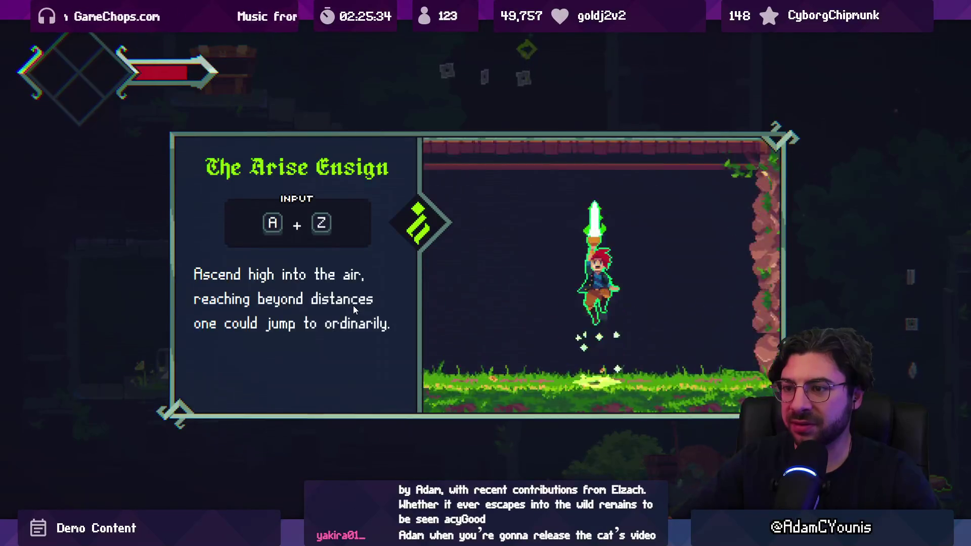
key(z)
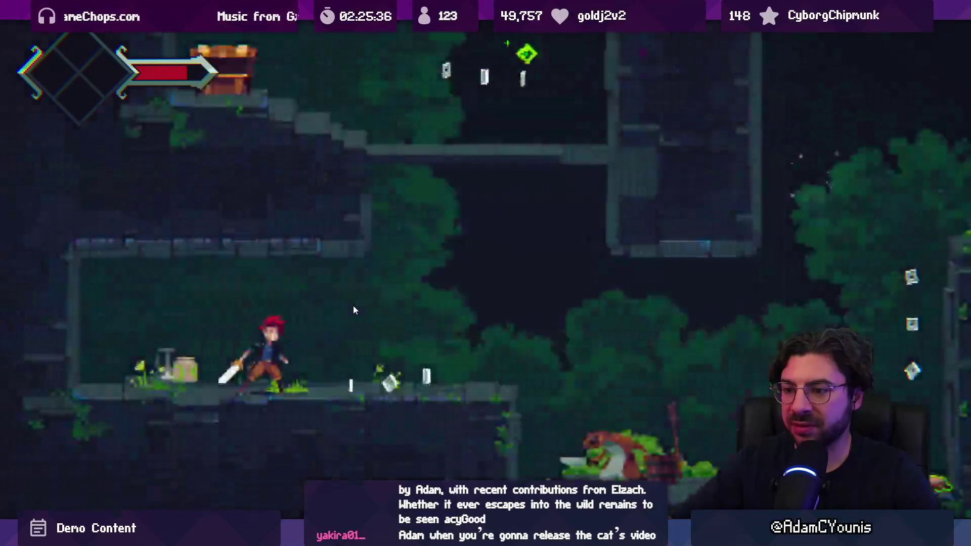
key(Right)
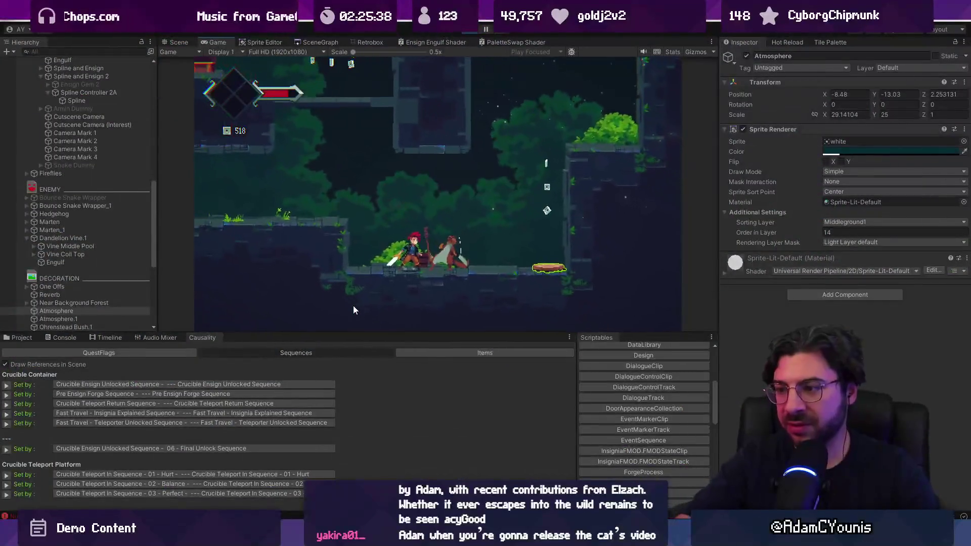
key(shift+space)
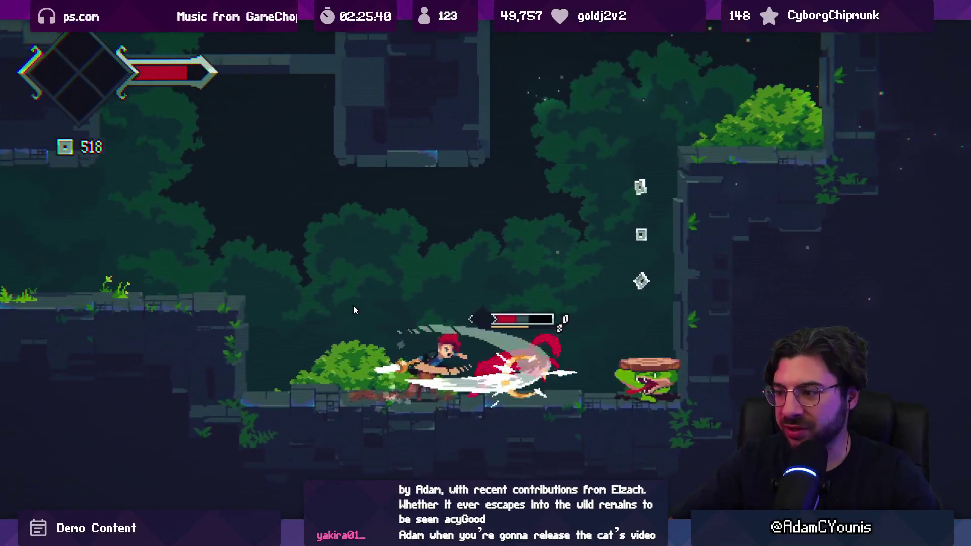
key(Right)
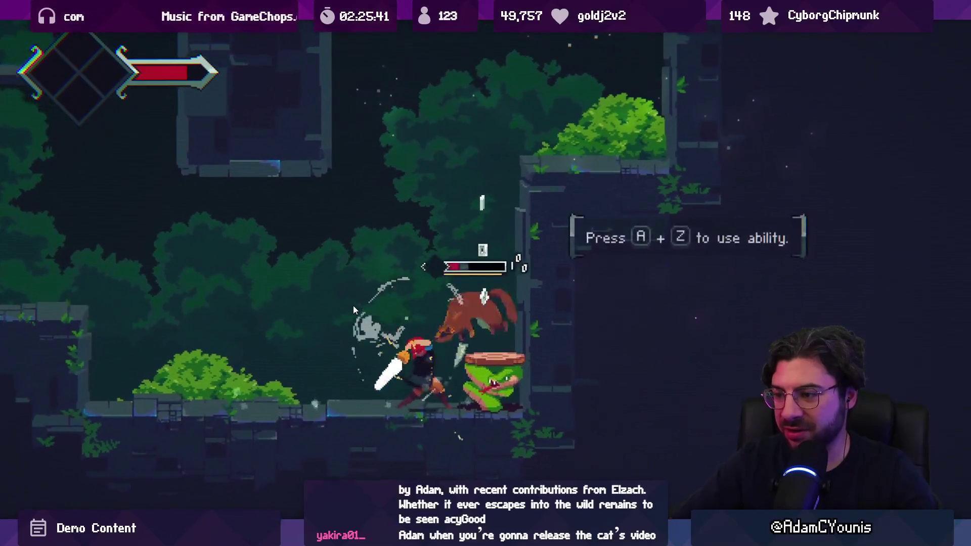
key(x)
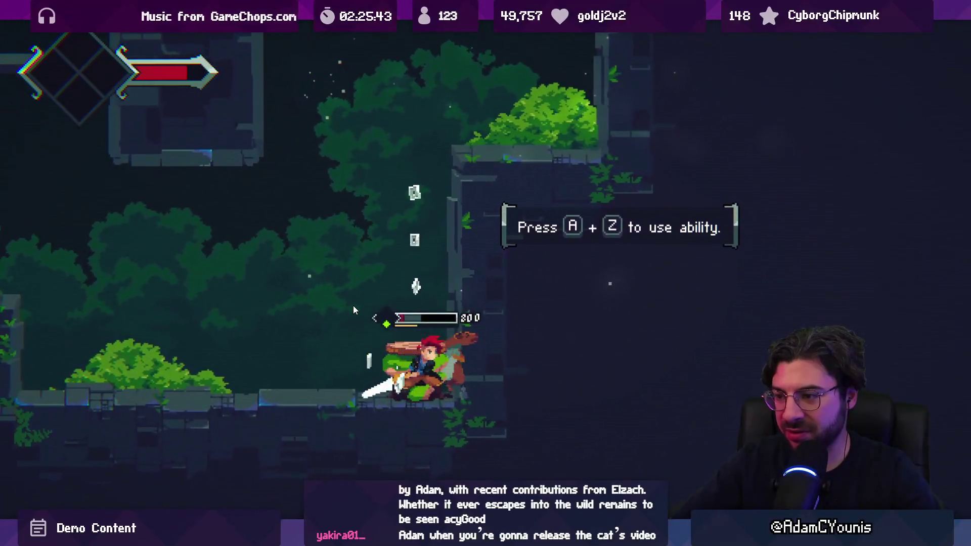
key(x)
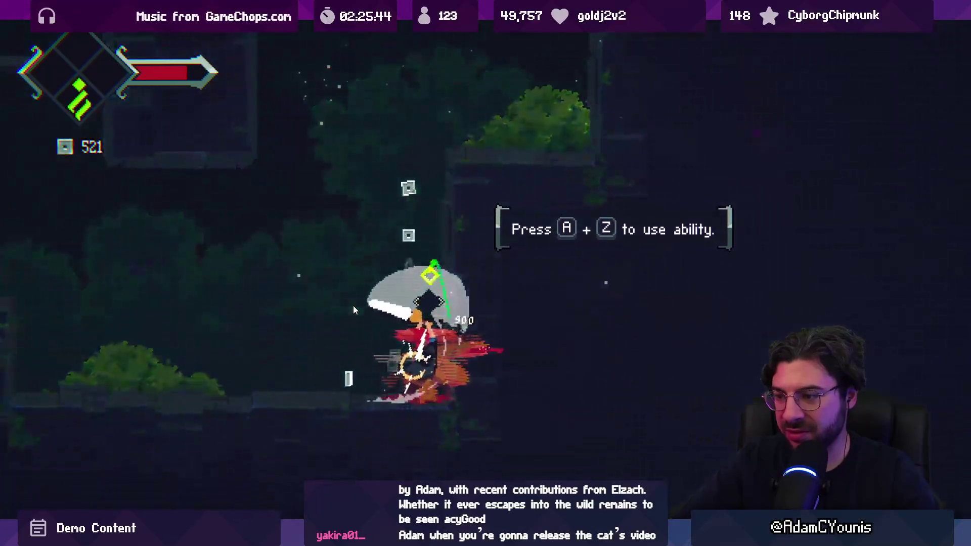
key(z)
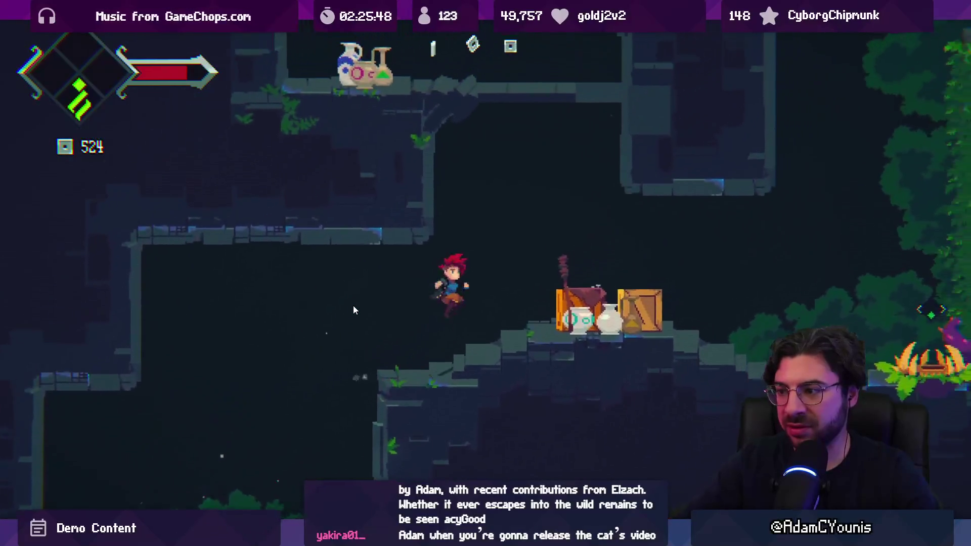
key(x)
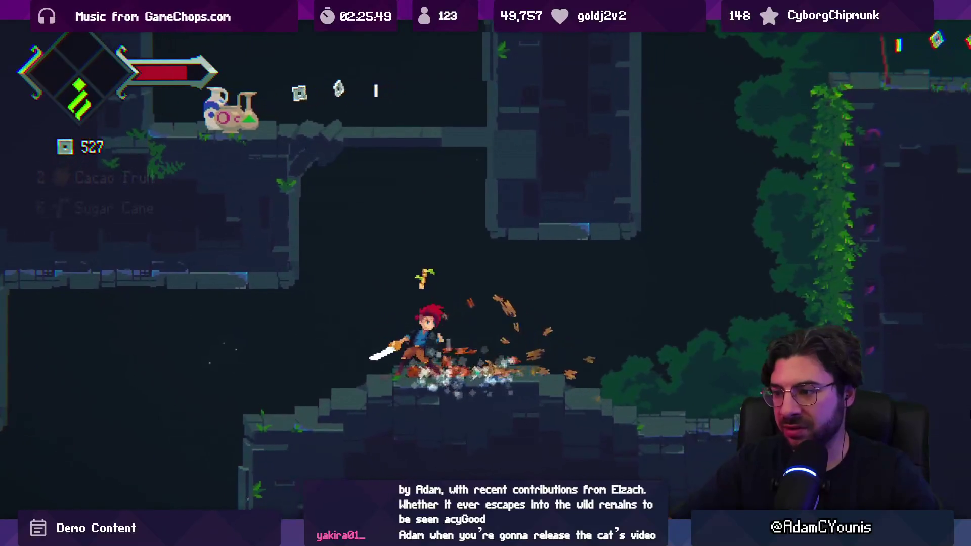
Defeat the plant enemy and traverse the ledges down the shaft
key(Right)
key(x)
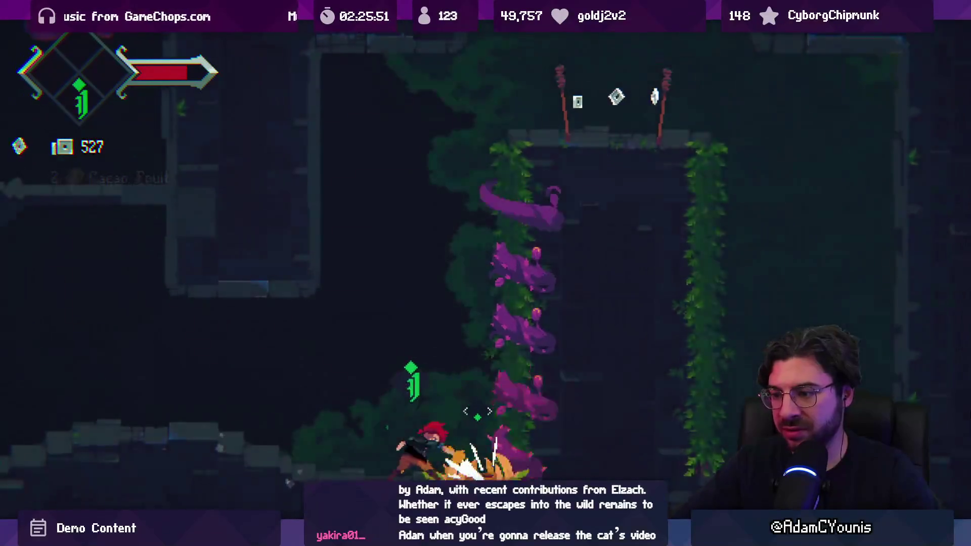
key(z)
key(Right)
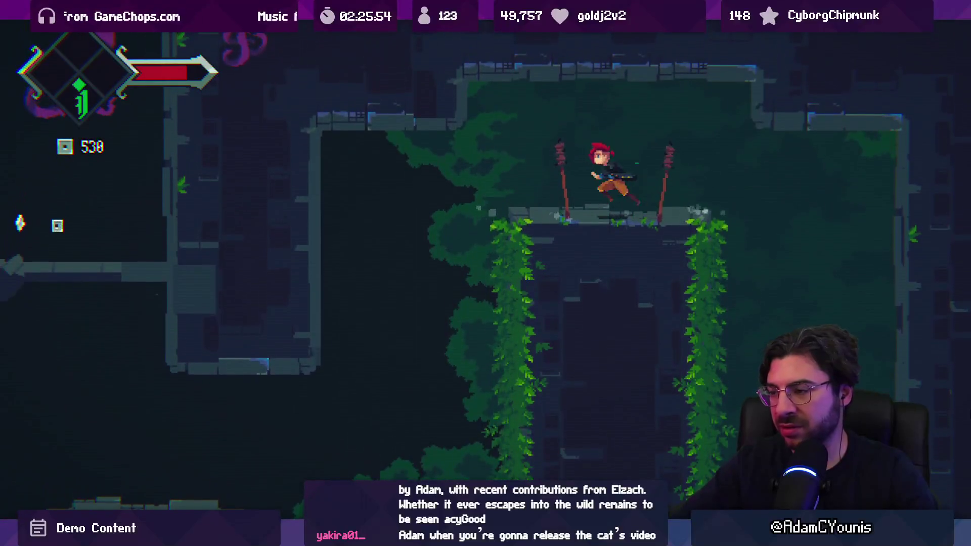
key(Left)
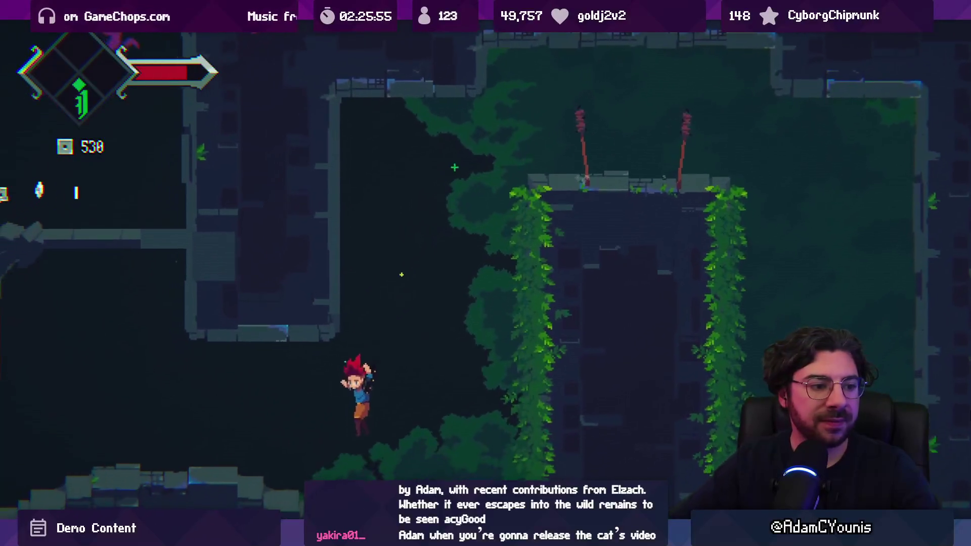
key(Right)
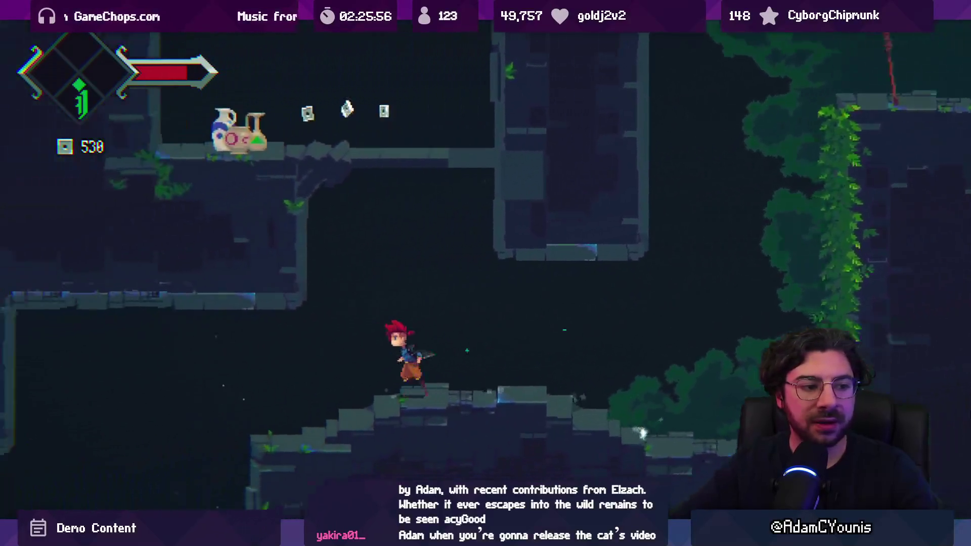
key(Right)
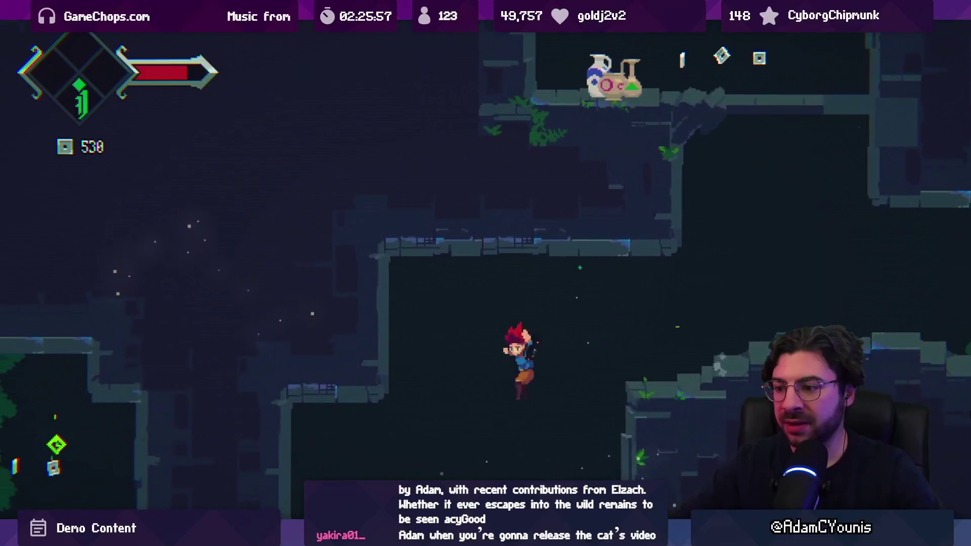
key(z)
key(Right)
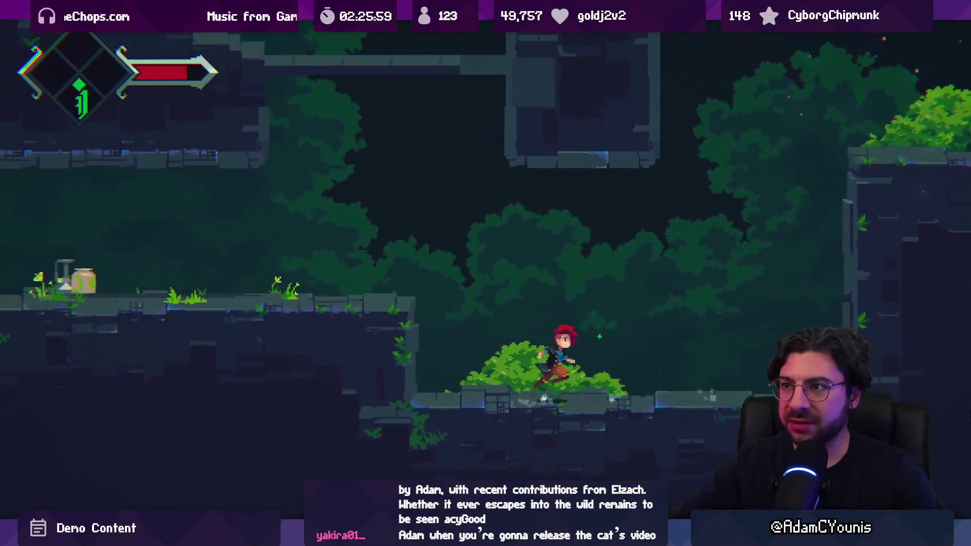
key(z)
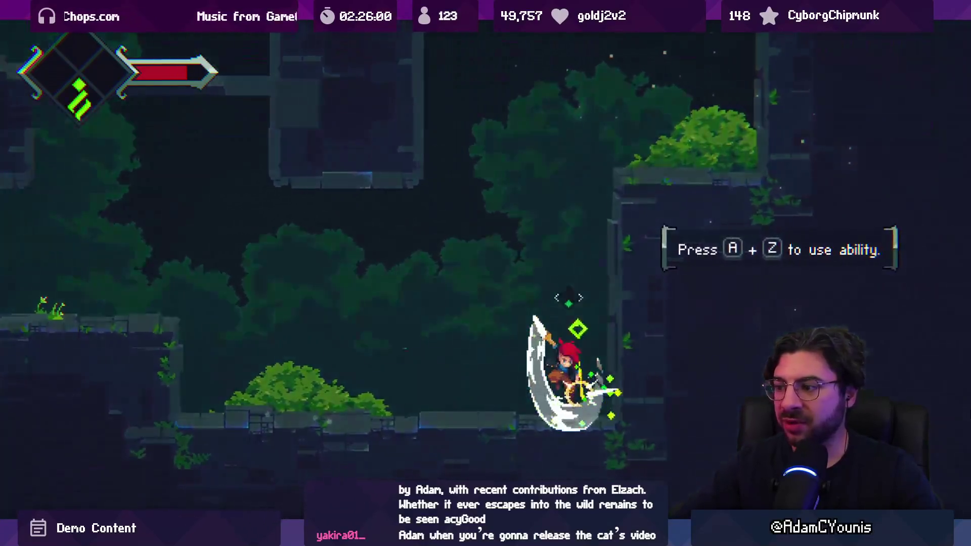
Use the new Arise Ensign ascend ability to climb to the higher floors
key(Up)
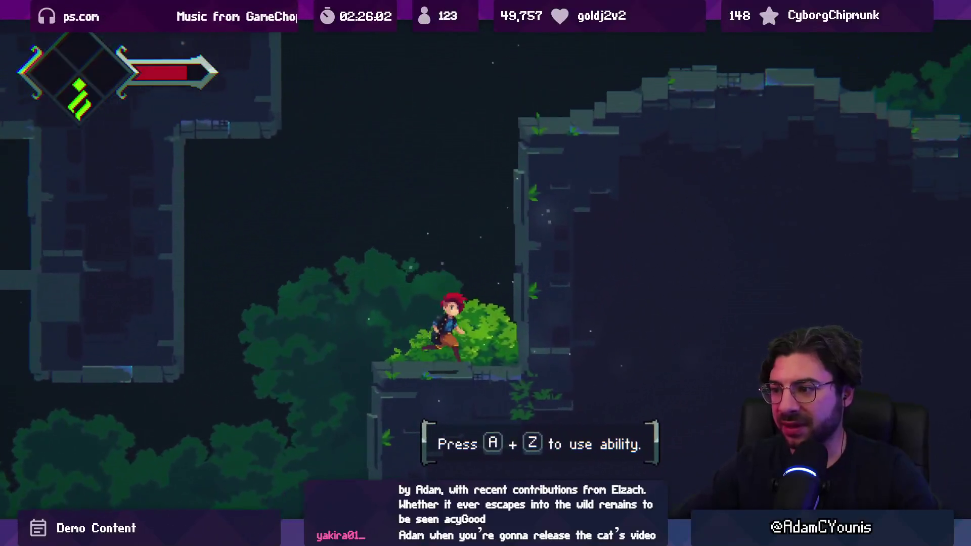
key(a+z)
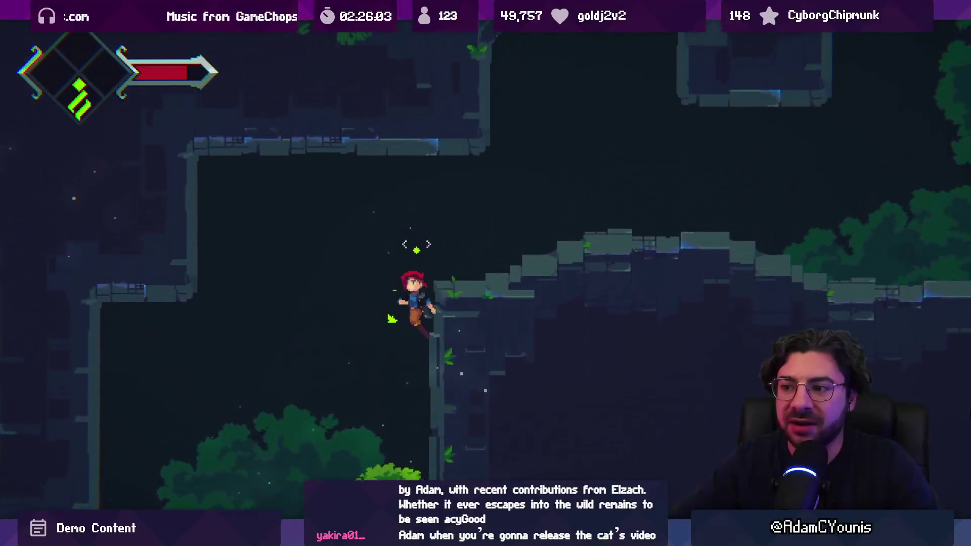
key(Left)
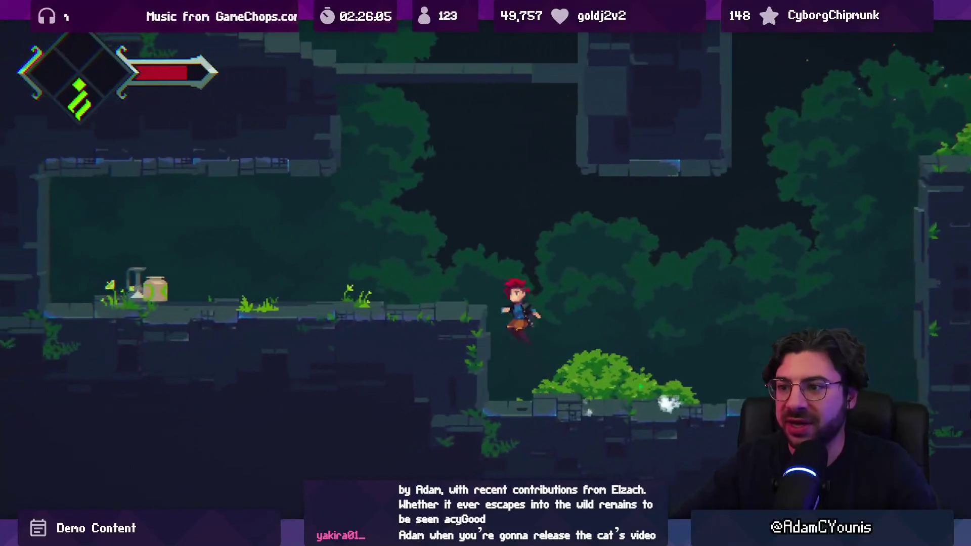
key(z)
key(Right)
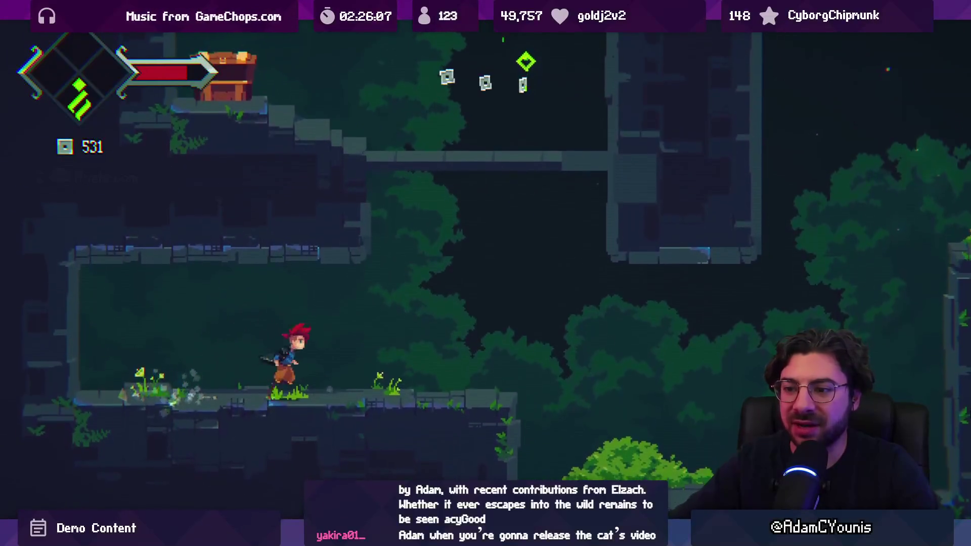
key(x)
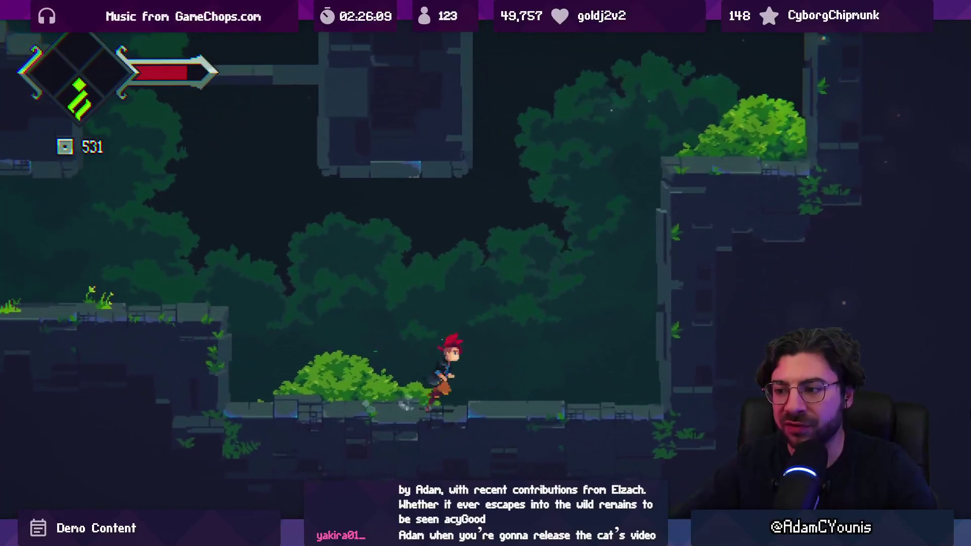
key(Right)
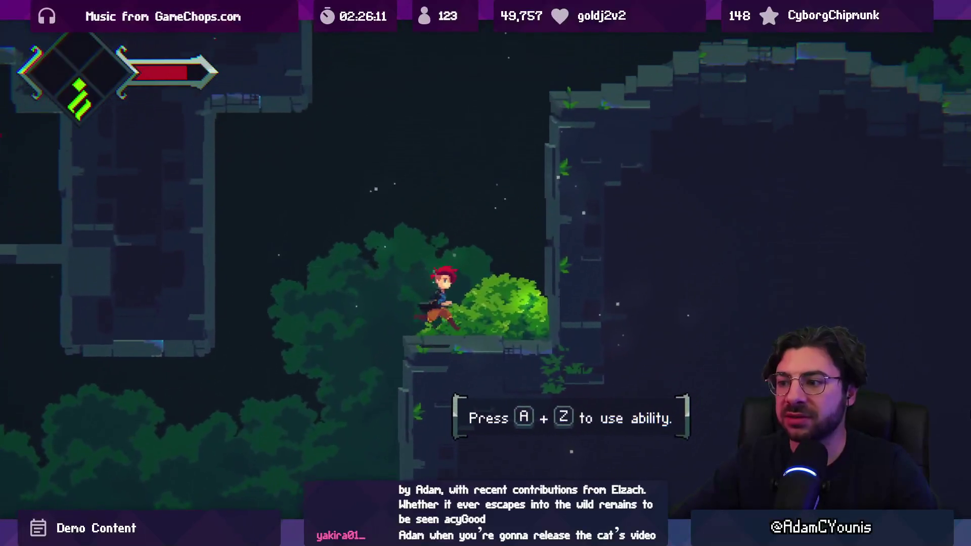
key(a+z)
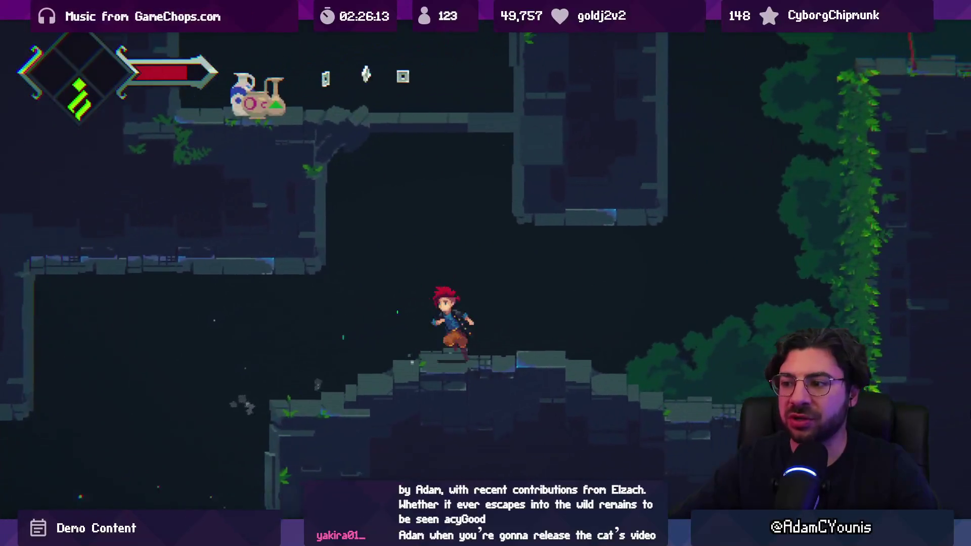
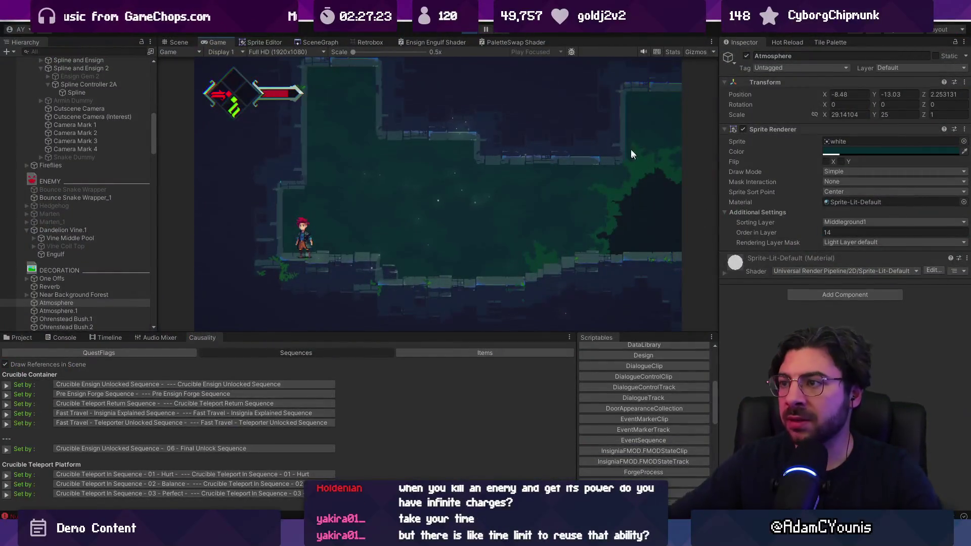
Stop play mode and bring up the Console with an enlarged error list
key(ctrl+p)
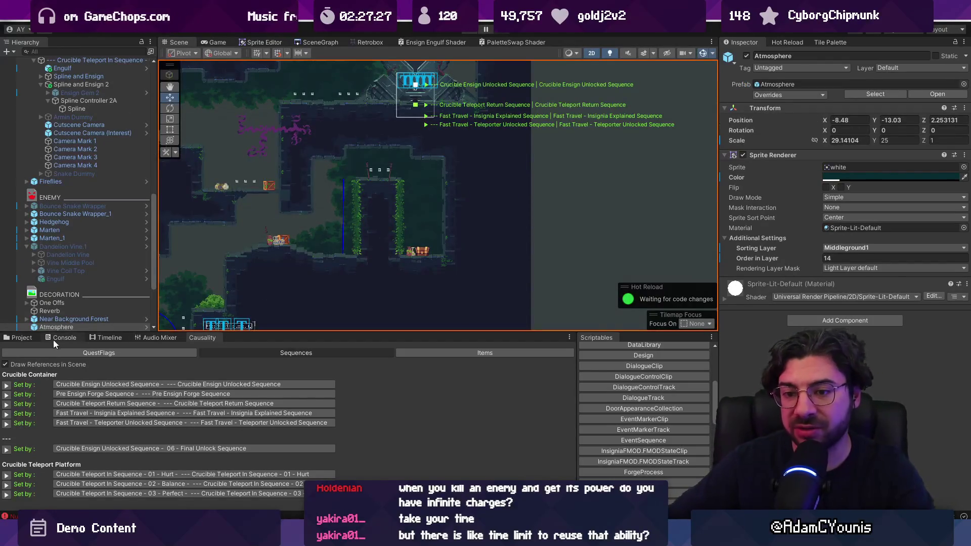
click(29, 338)
key(ctrl+shift+c)
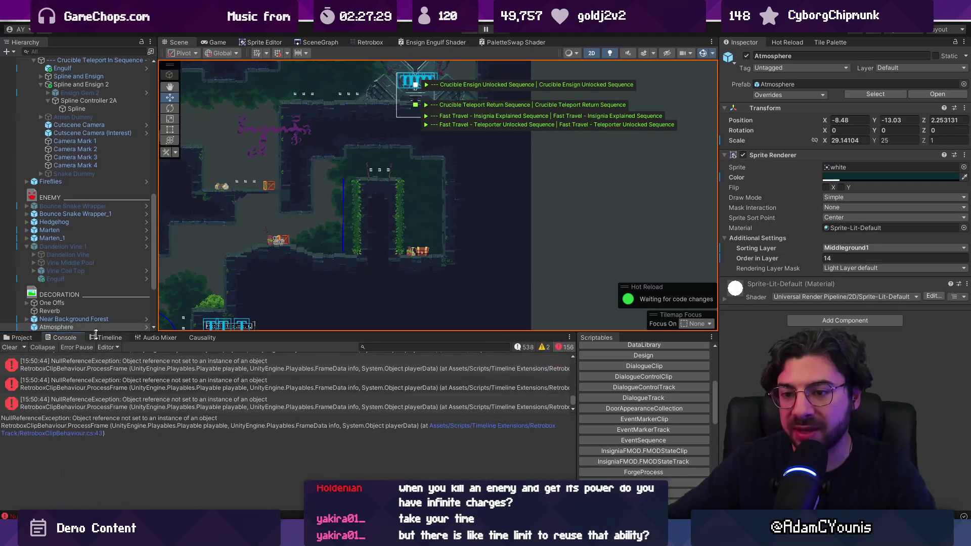
drag(257, 415, 277, 473)
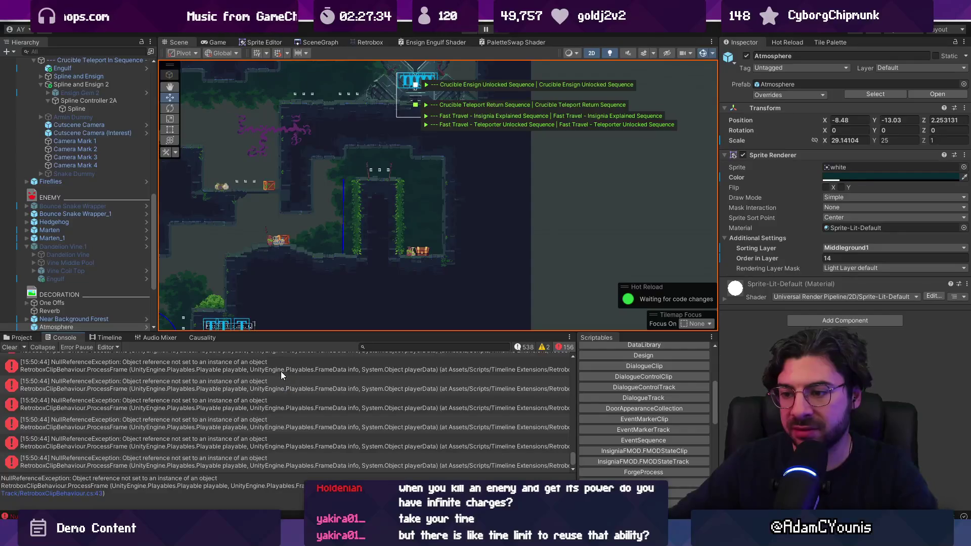
scroll(281, 372, up, 3)
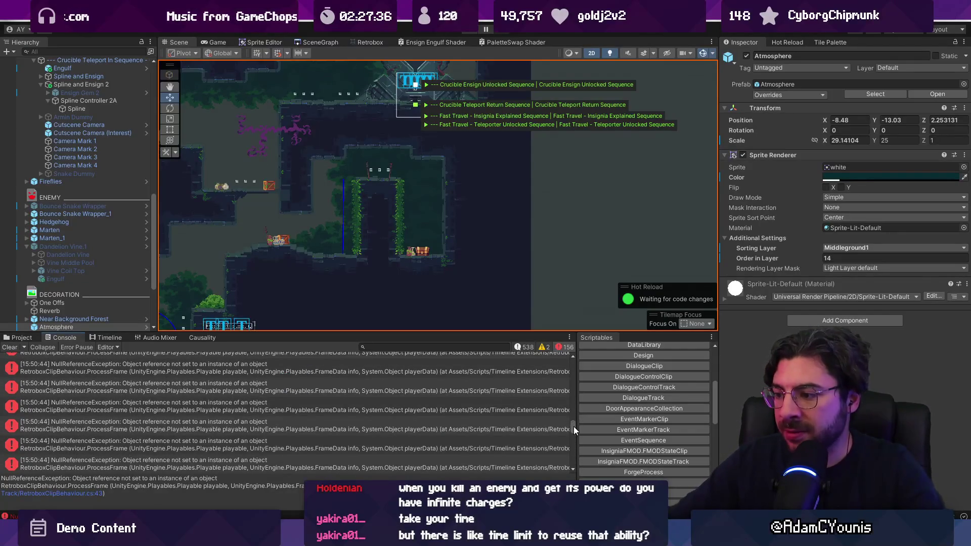
drag(574, 430, 460, 363)
Open the Crucible Teleport In Sequence - 03 timeline and scrub the playhead to about 4.97
click(105, 338)
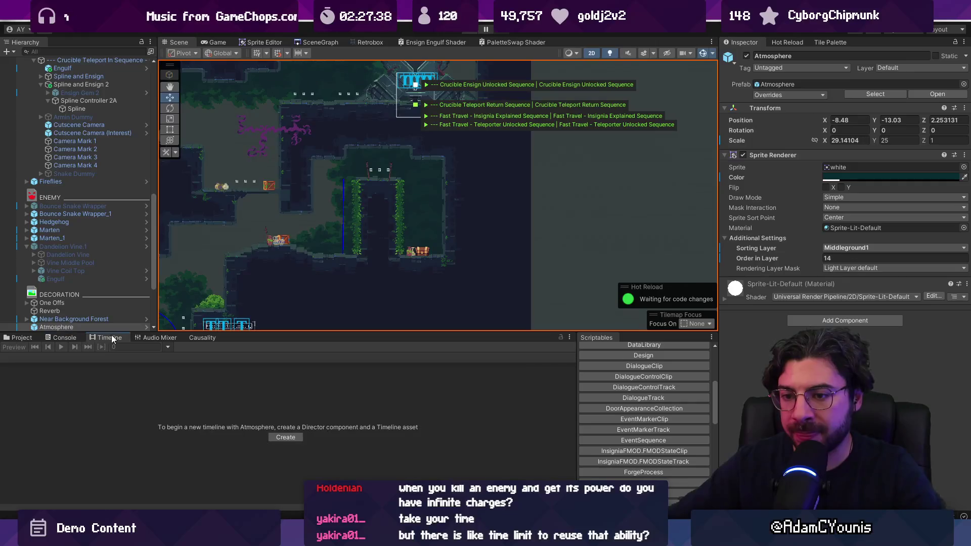
scroll(103, 198, down, 3)
scroll(99, 220, up, 7)
click(102, 167)
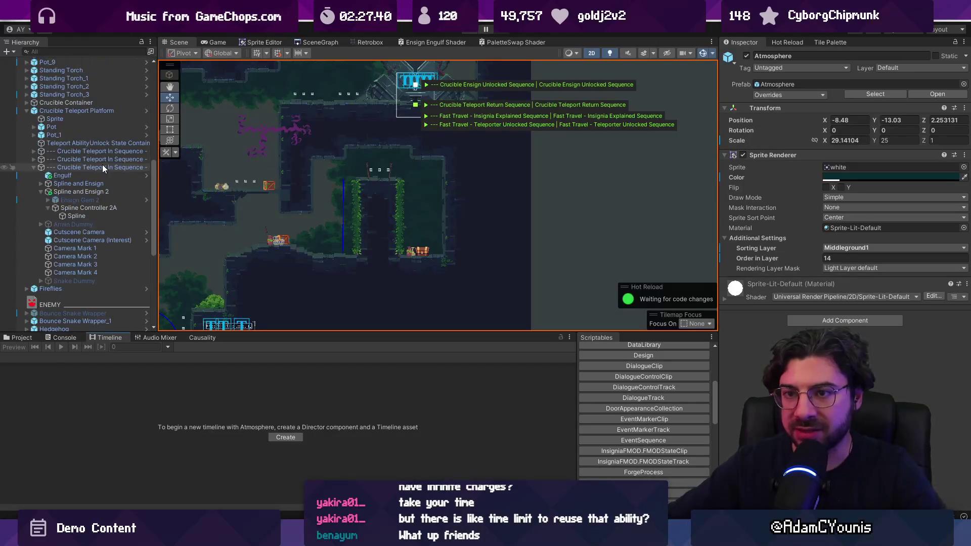
click(232, 360)
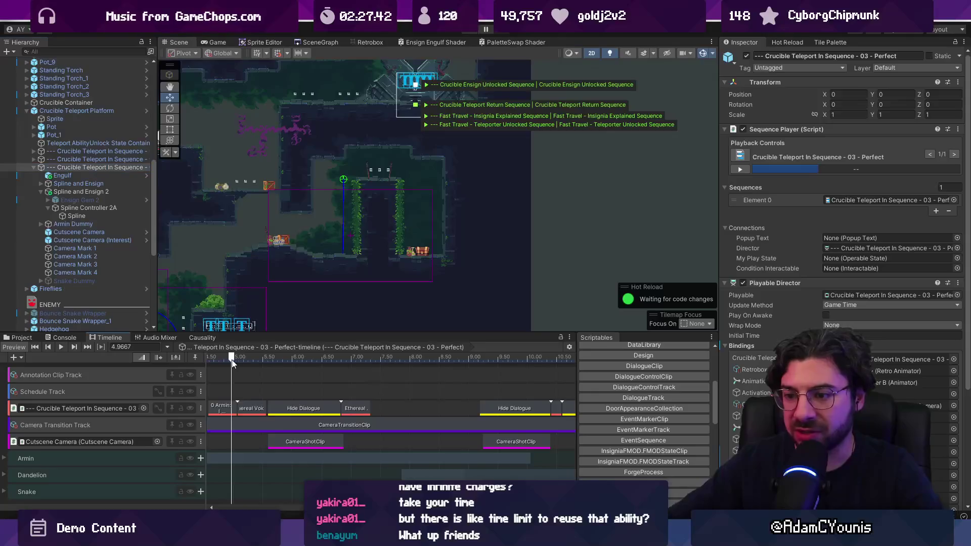
Read the GUI layout error and InvalidCastException, then move the playhead back to about 4.53
click(59, 337)
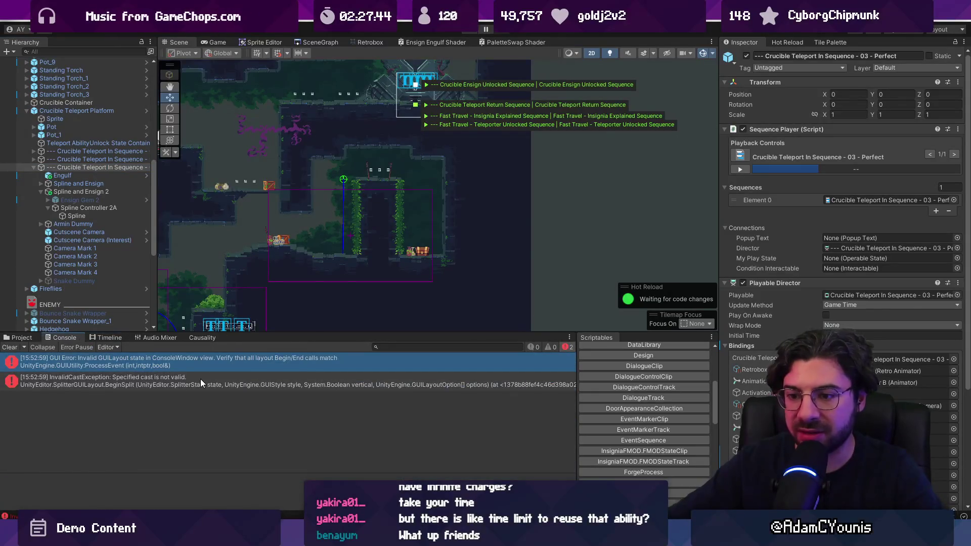
click(199, 359)
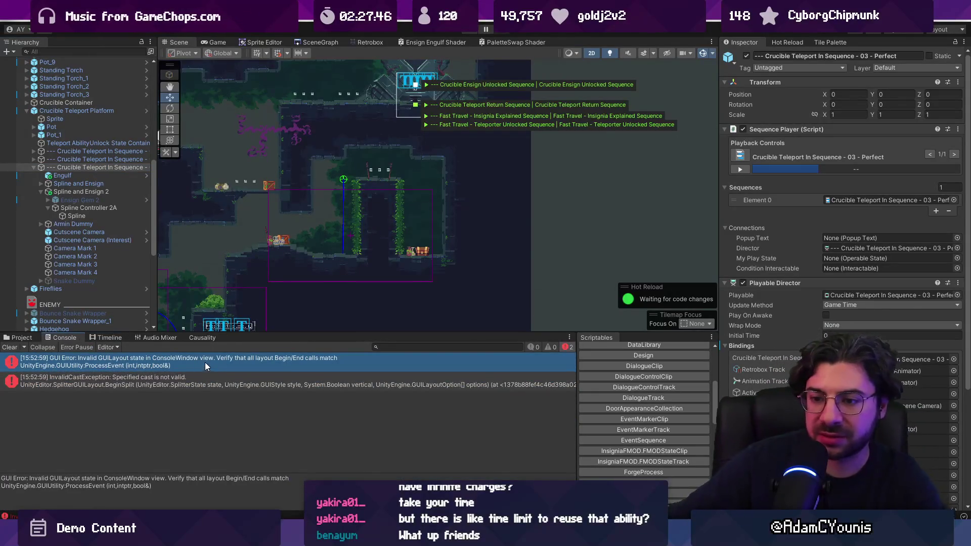
click(200, 372)
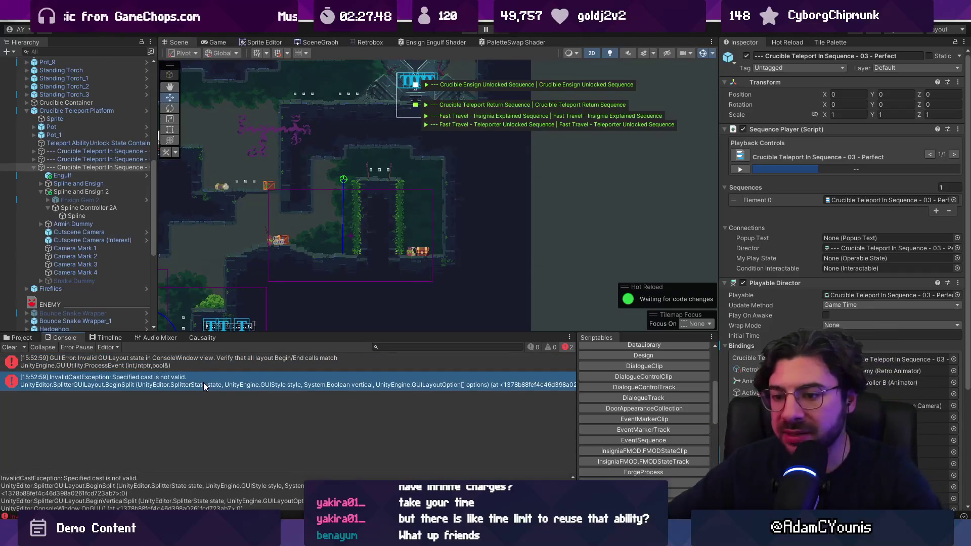
click(202, 358)
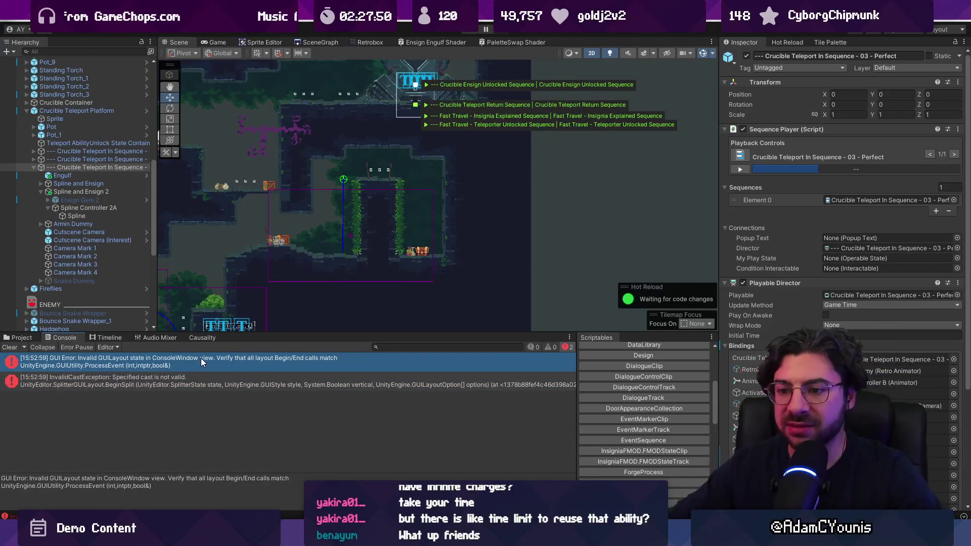
click(106, 338)
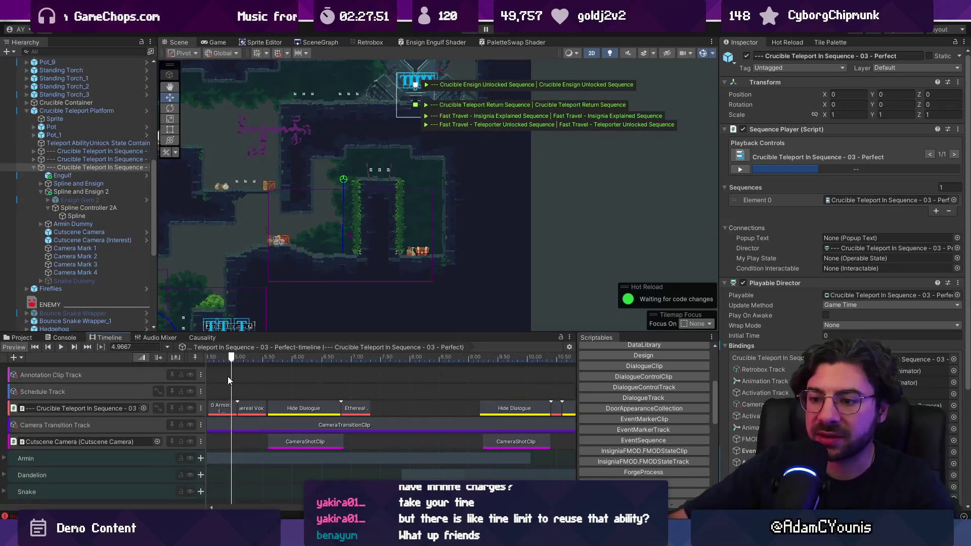
click(207, 357)
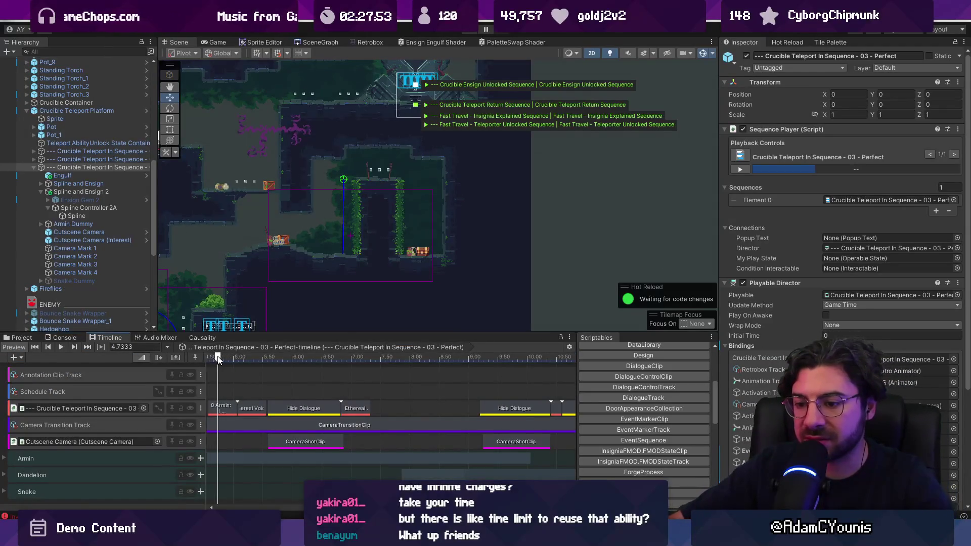
Clear the console log, switch to Fork and stage all changed files
click(48, 339)
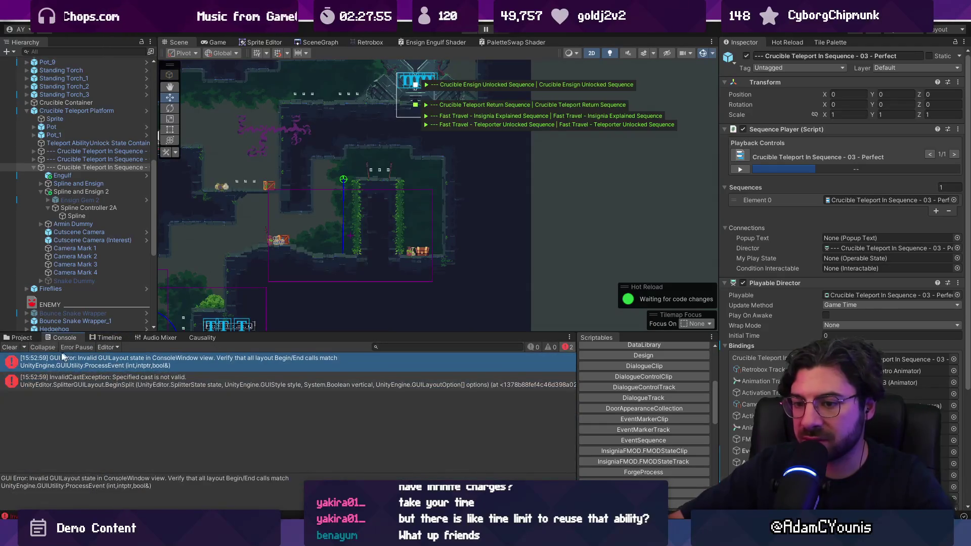
click(11, 347)
click(18, 338)
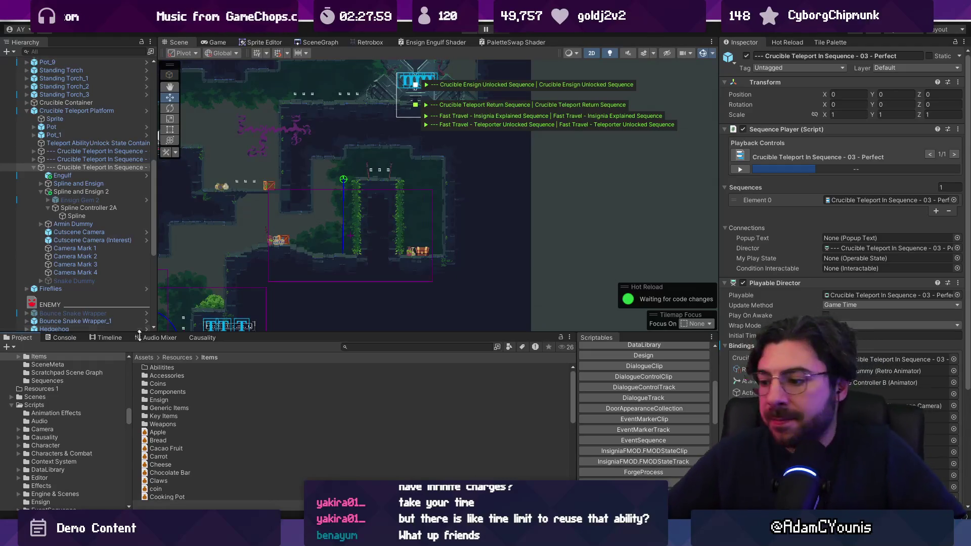
mouse_move(429, 536)
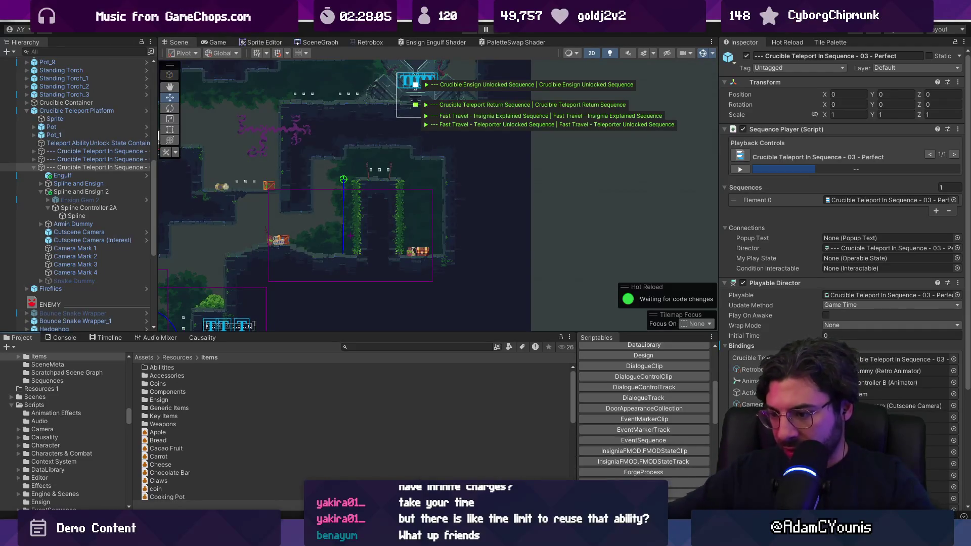
click(609, 536)
click(362, 51)
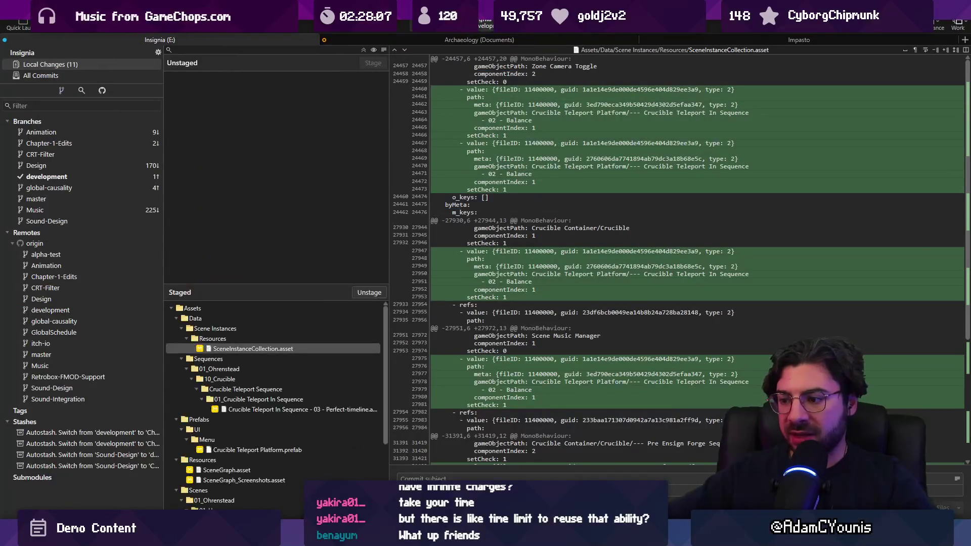
Commit the staged changes with the message 'Updates Third Crucible Cutscene'
click(419, 478)
text(aDDS)
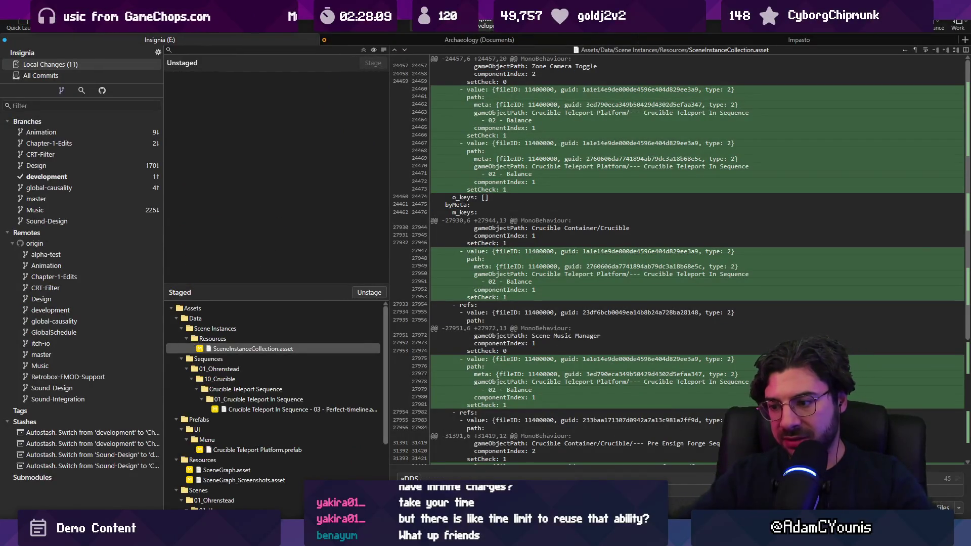
text(Updates Third Crucible Cutscenew)
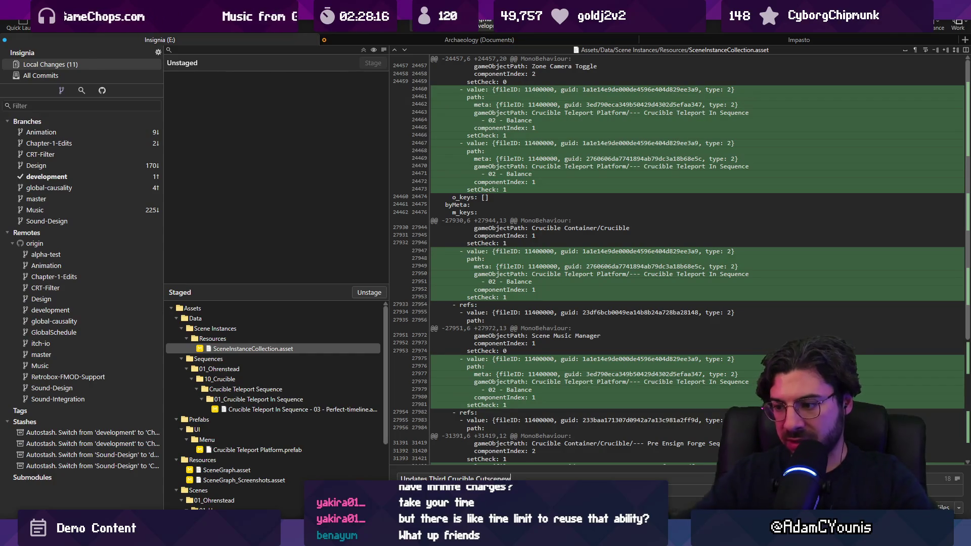
key(BackSpace)
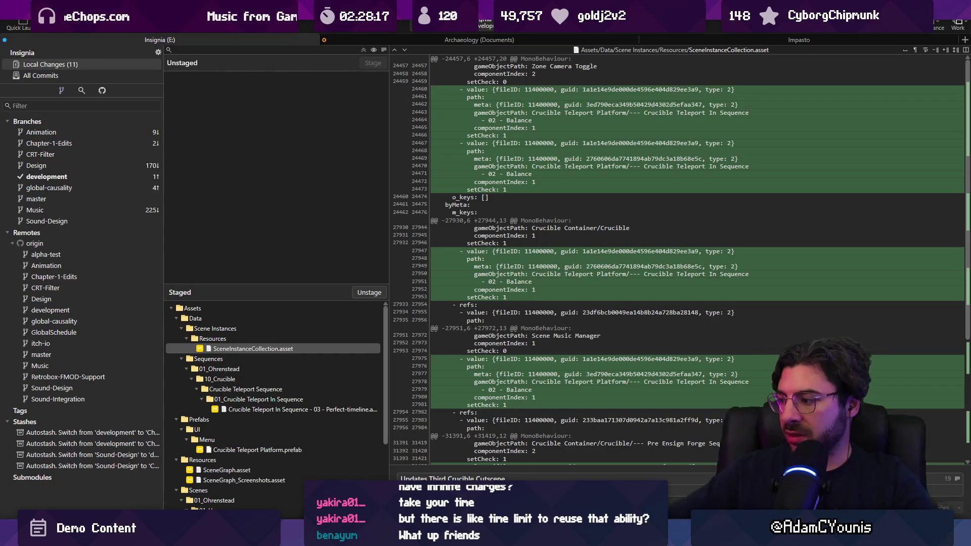
key(ctrl+Return)
Push the commit to origin/development and return to the Unity editor
click(104, 32)
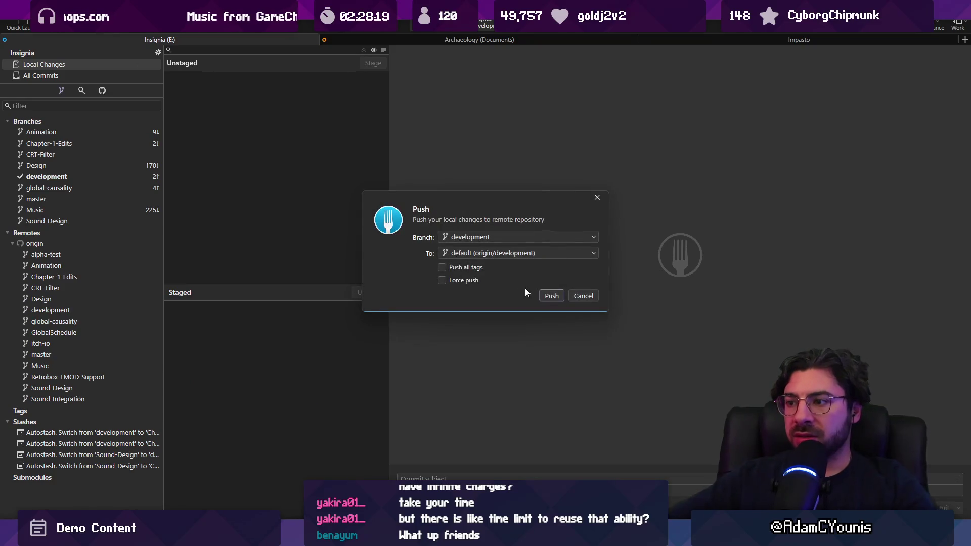
click(544, 296)
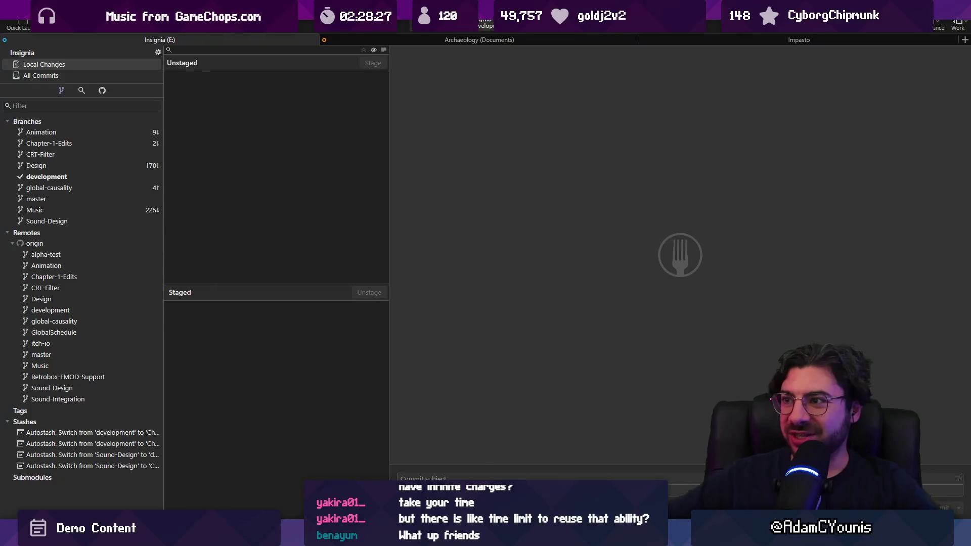
mouse_move(431, 536)
click(431, 461)
Resize the scene view, show the room graph, restore the full layout and minimize the music player
scroll(456, 287, down, 3)
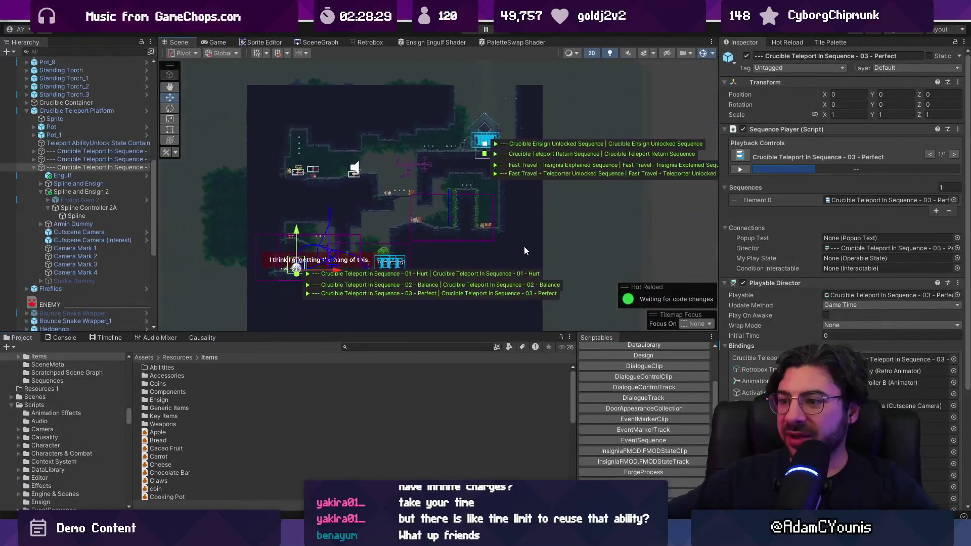
drag(478, 333, 472, 365)
scroll(472, 310, down, 2)
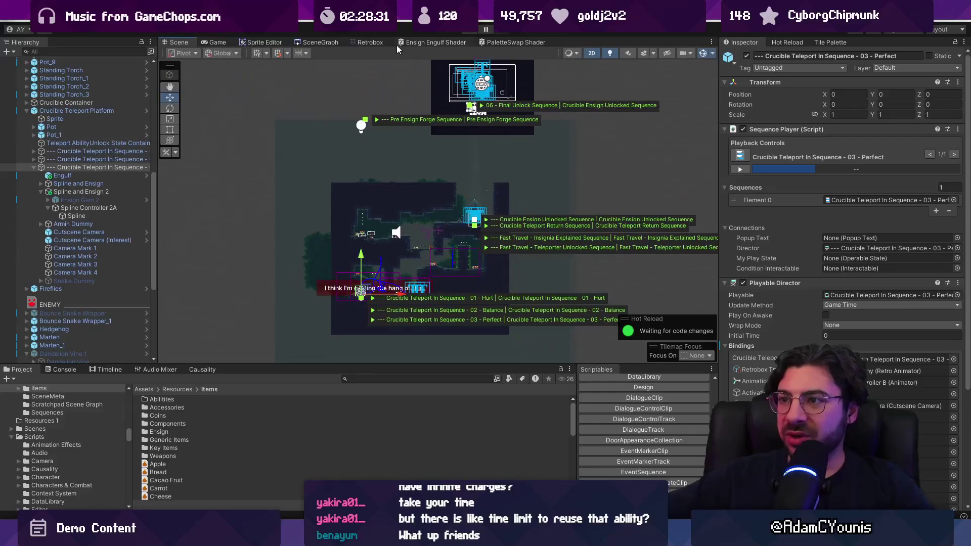
click(322, 42)
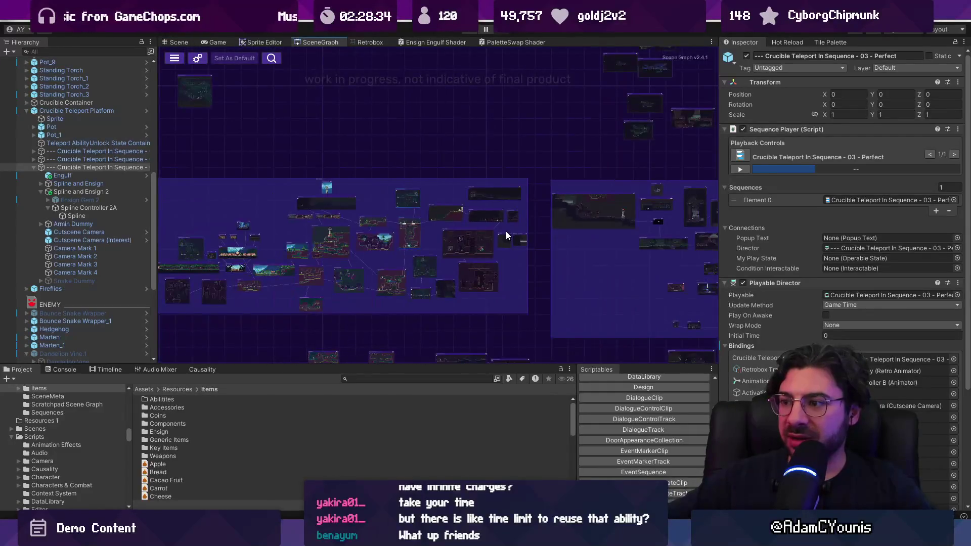
scroll(451, 259, up, 3)
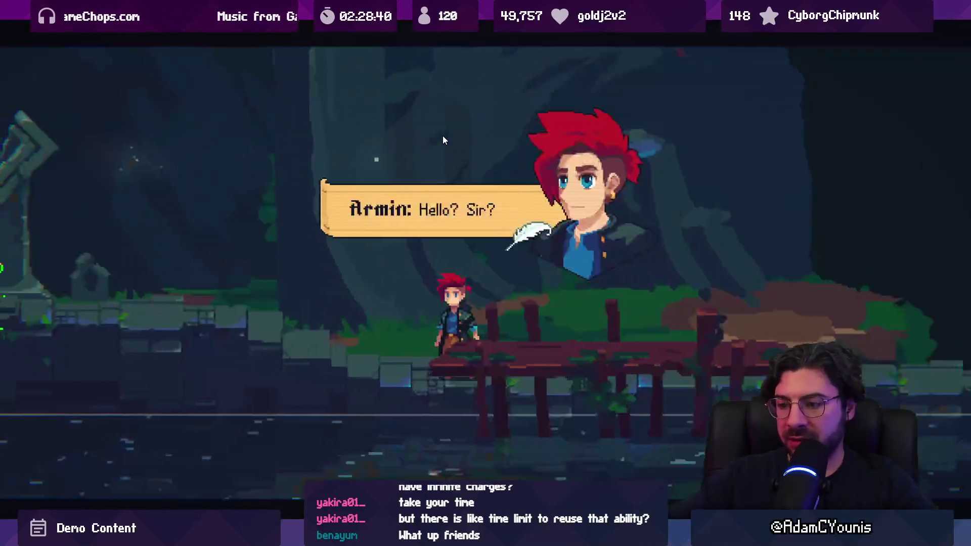
key(shift+space)
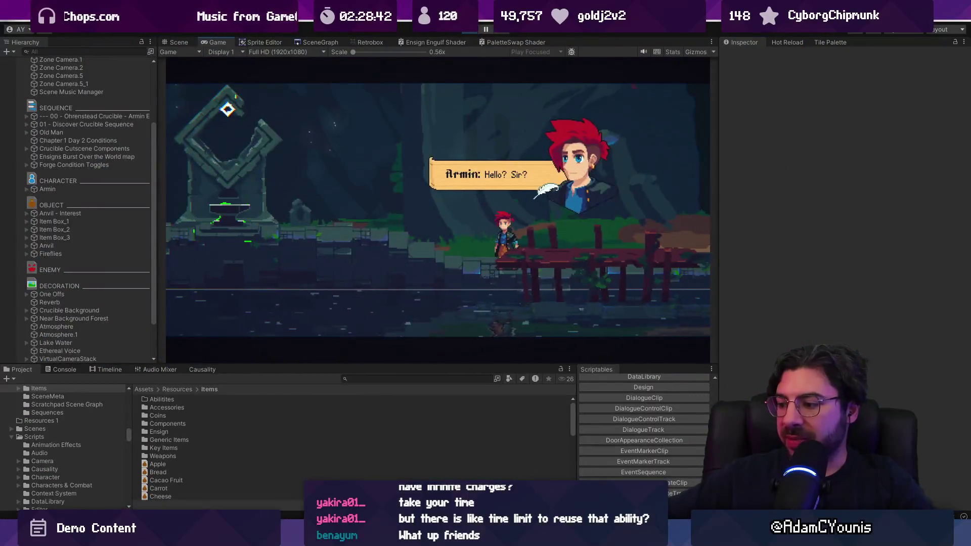
key(alt+Tab)
click(627, 95)
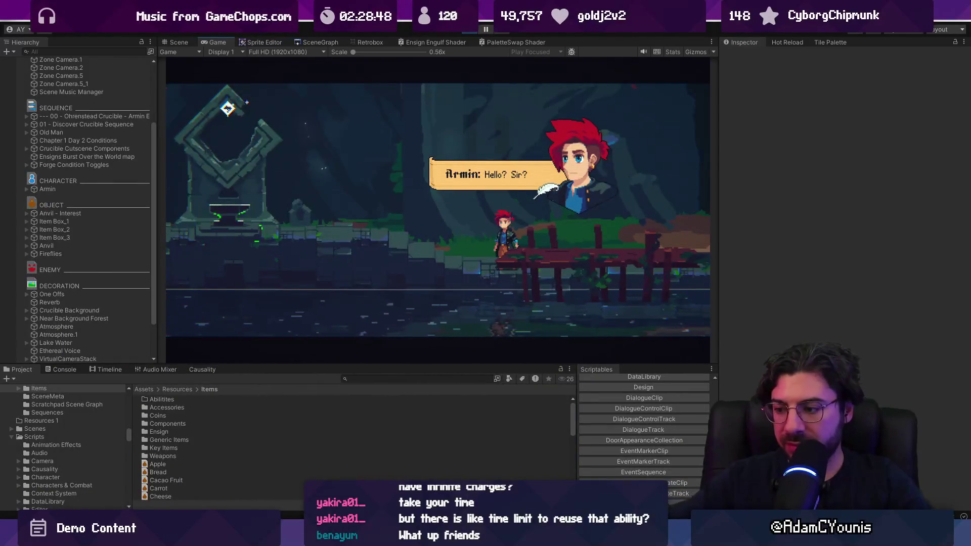
Pause and resume the cutscene, finish Armin's dialogue and bring up the Journal
key(Escape)
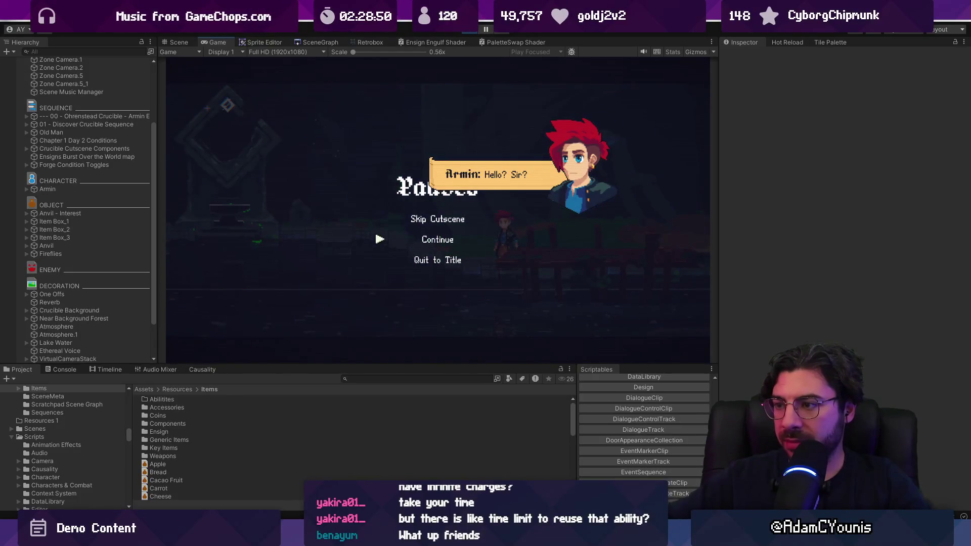
key(Escape)
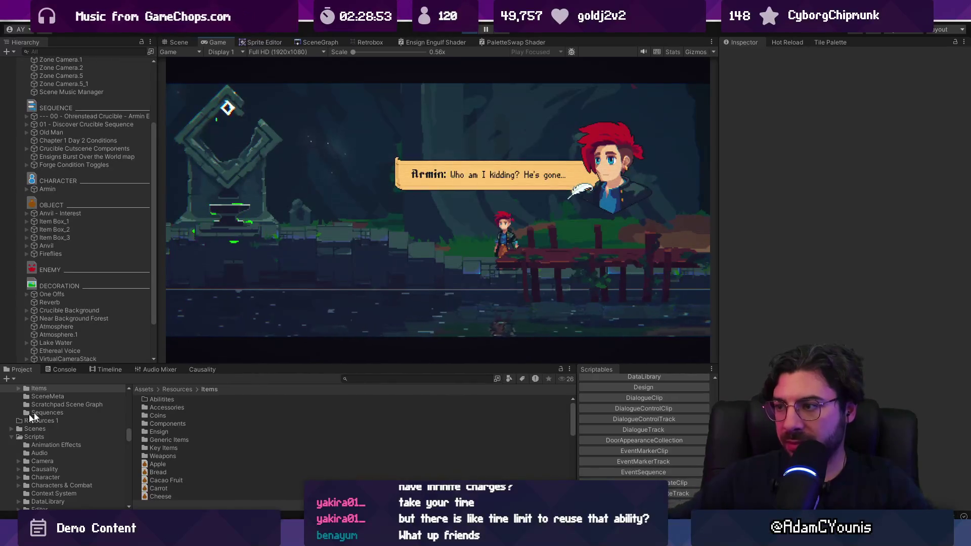
key(Escape)
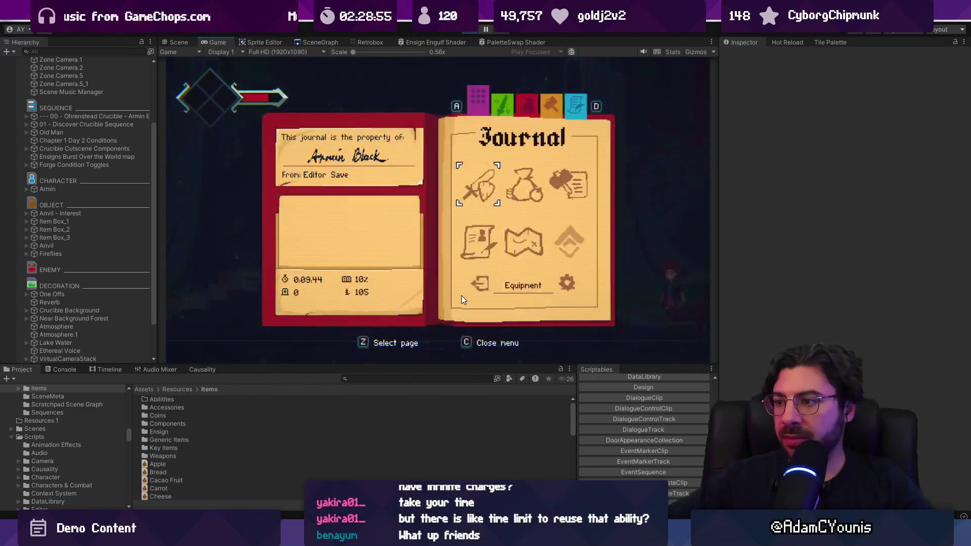
Go from Video to Audio settings in the Journal, save them, and close the Journal
key(Up)
key(z)
key(Down)
key(z)
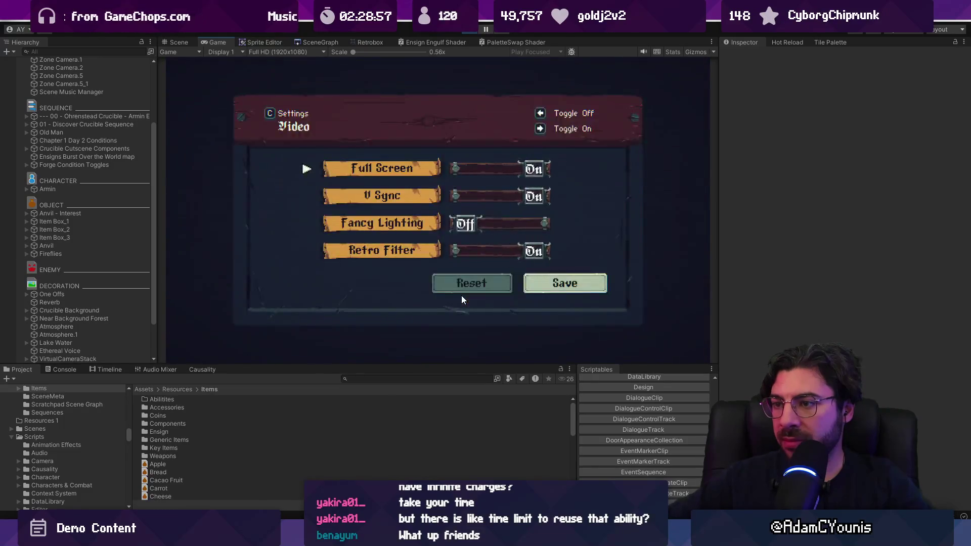
key(x)
key(Down)
key(z)
key(Down)
key(Down)
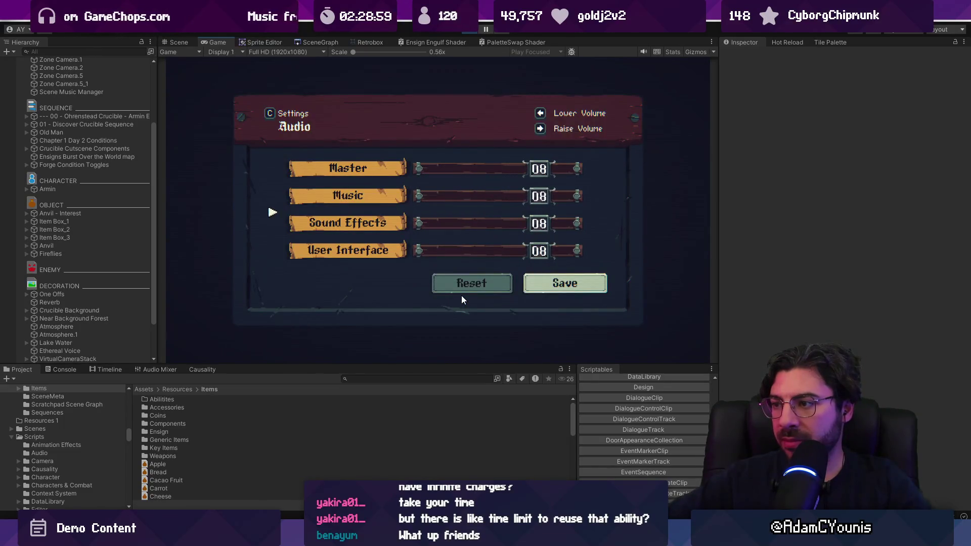
key(Down)
key(Right)
key(z)
key(Escape)
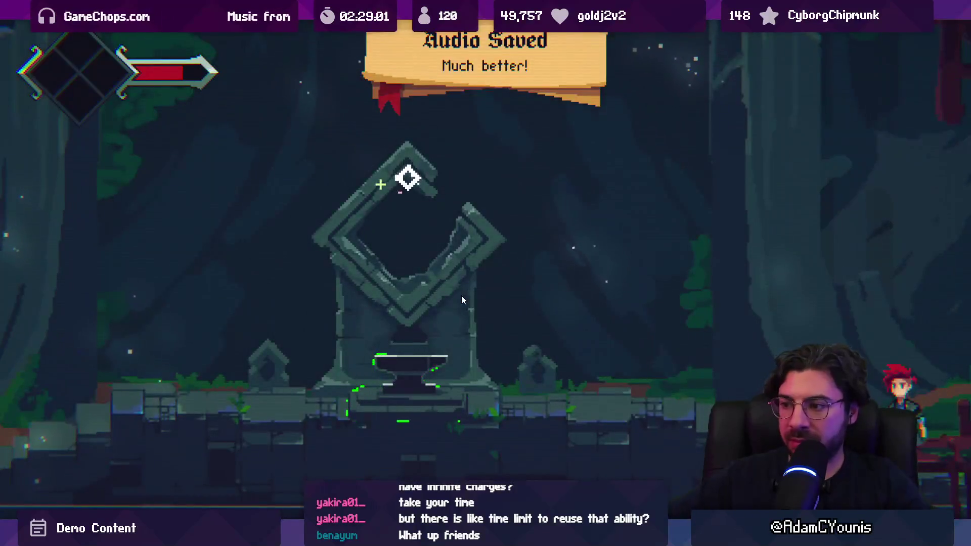
Walk Armin to the anvil to inspect the diamond, run left and bring up the Map of the World
key(Left)
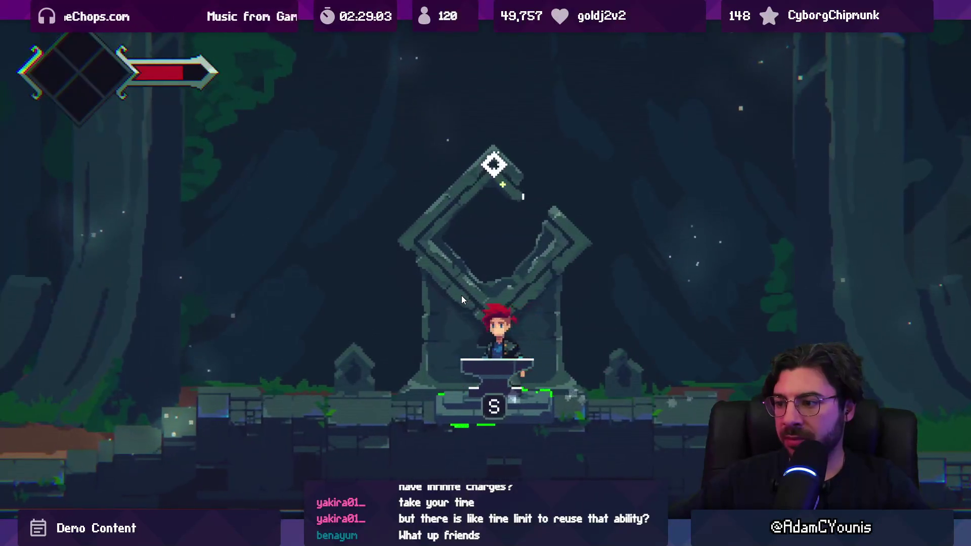
key(z)
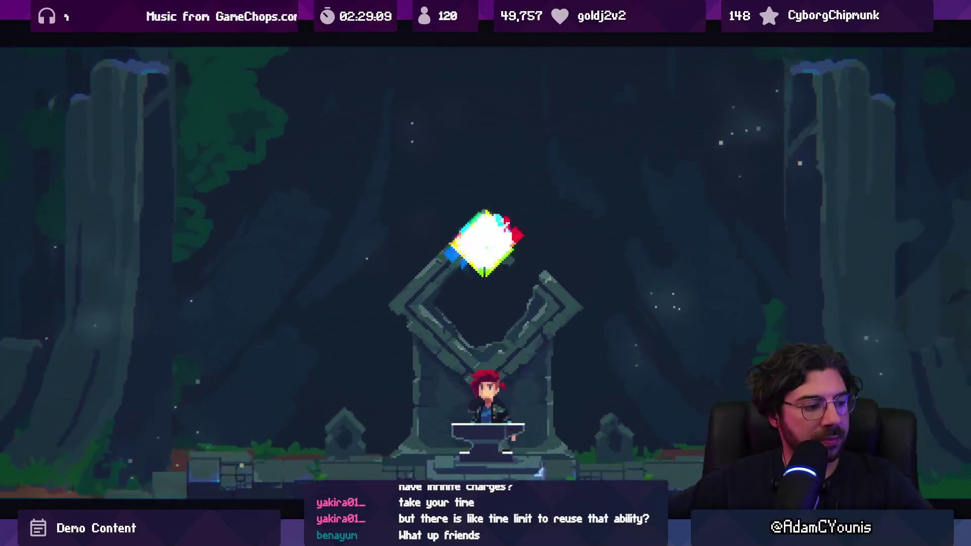
key(Left)
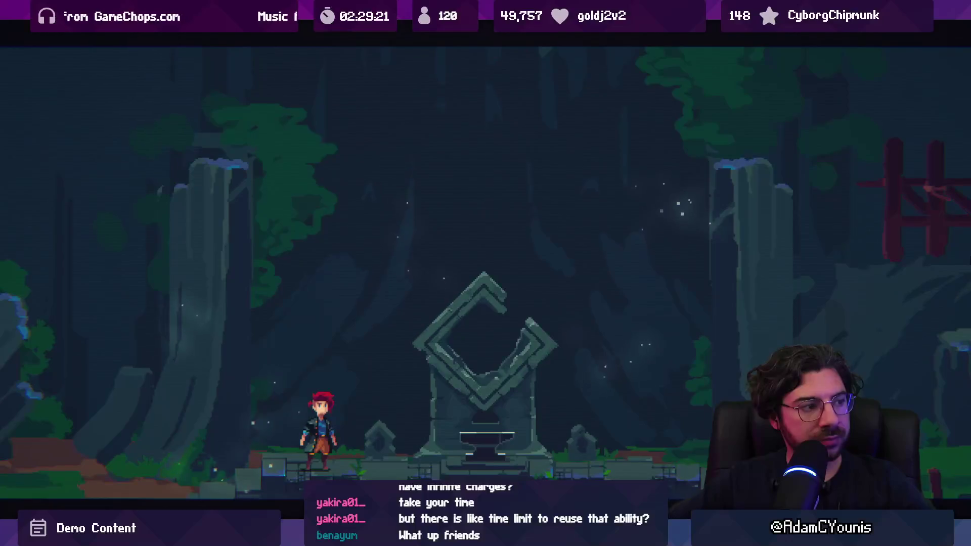
key(m)
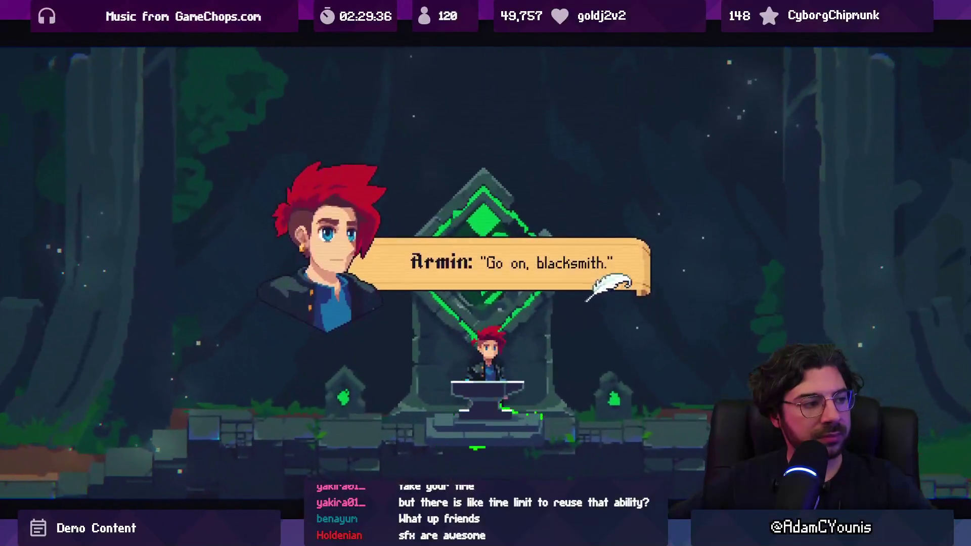
Advance Armin's three anvil lines and the Ethereal Voice's dialogue until the Scale Ensign card appears
key(Return)
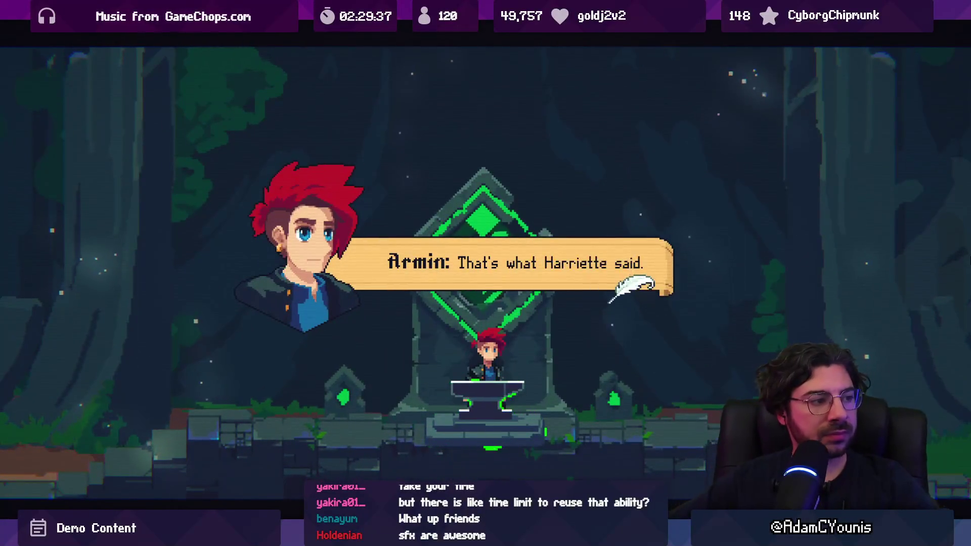
key(Return)
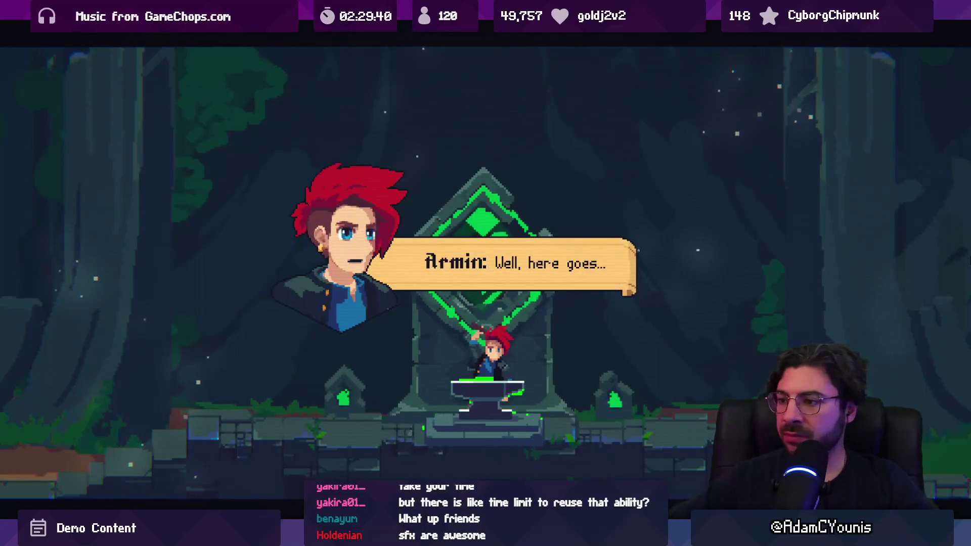
key(Return)
key(Return)
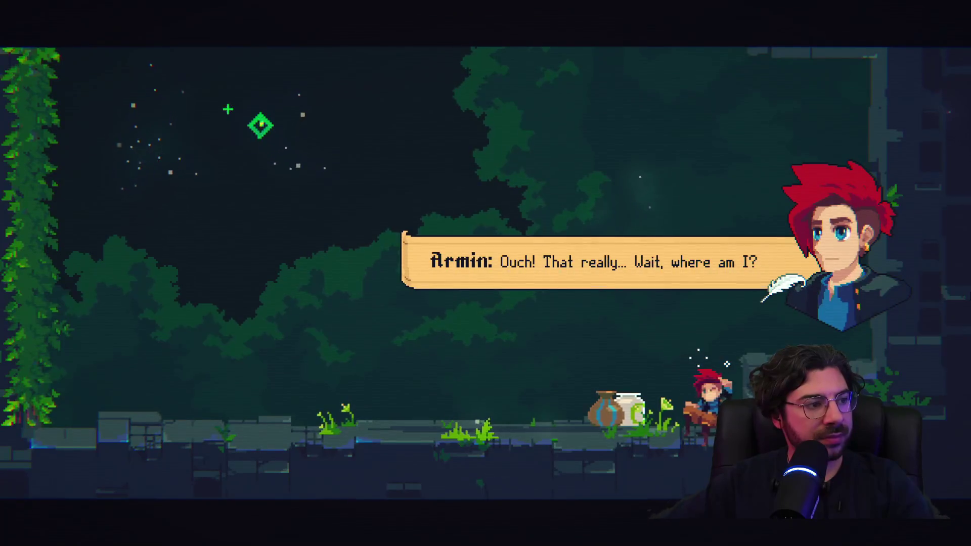
key(space)
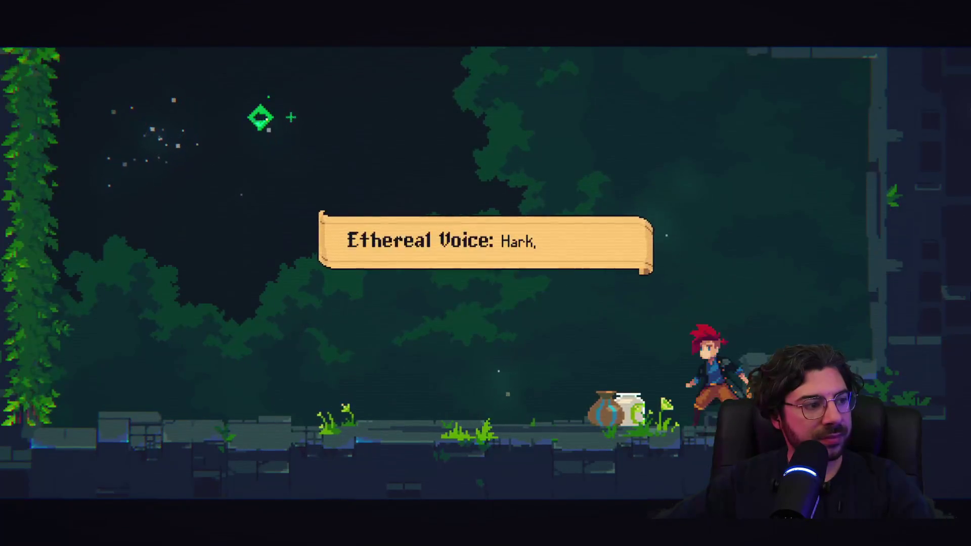
key(space)
key(space)
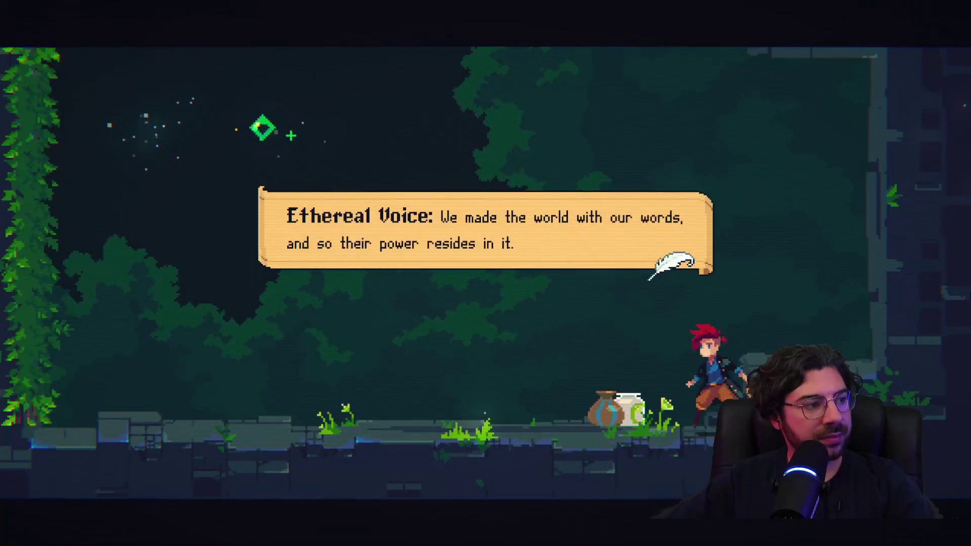
key(space)
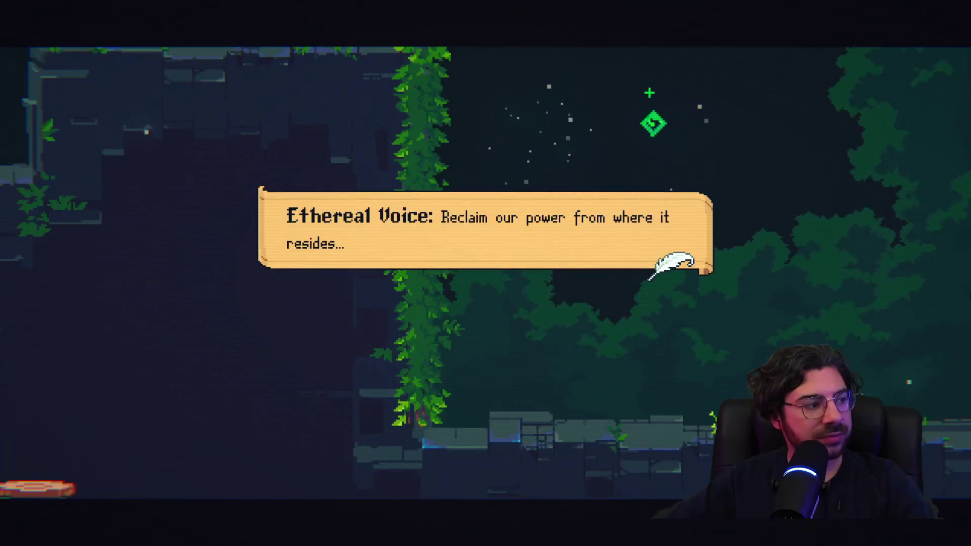
key(space)
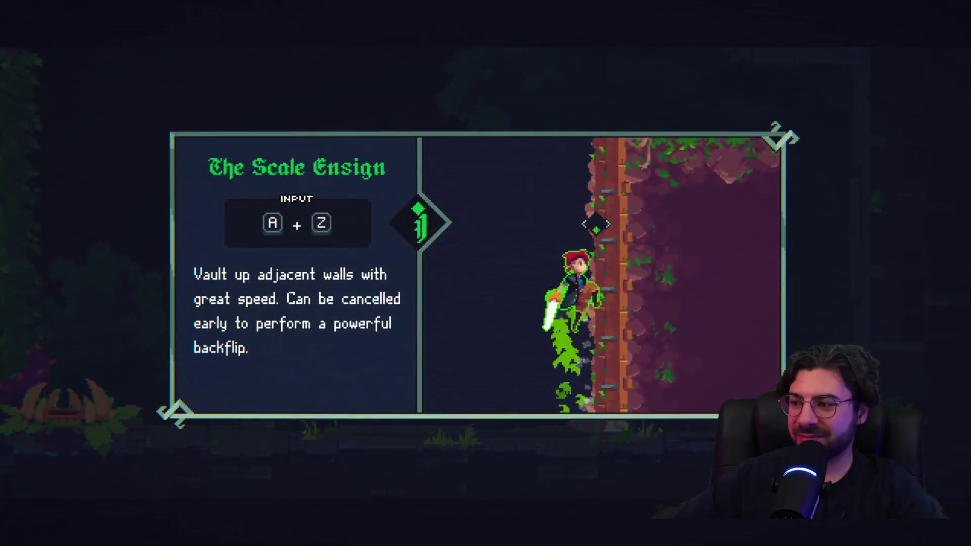
Close the Scale Ensign panel, smash the pots, grab the green item and vault the vine wall
key(Return)
key(x)
key(Left)
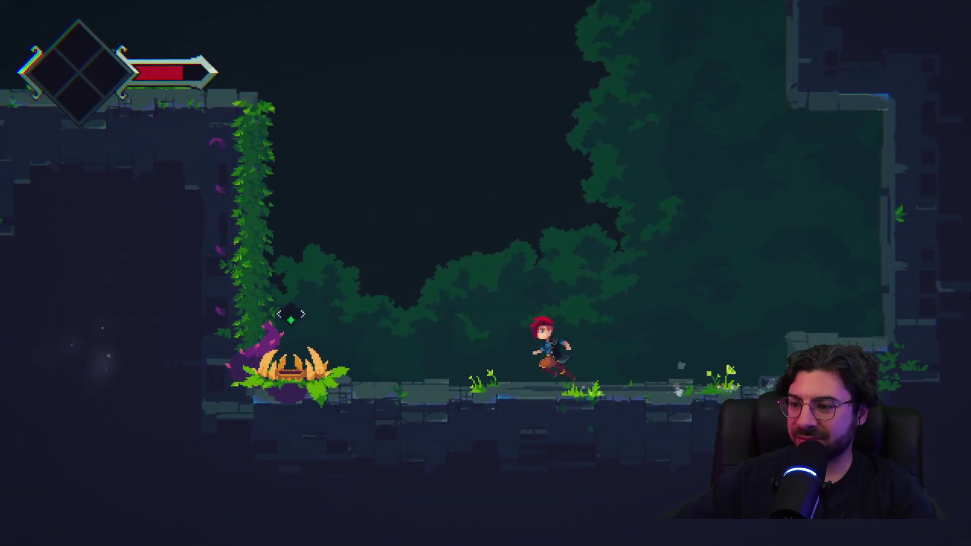
key(z)
key(Left)
key(x)
key(z)
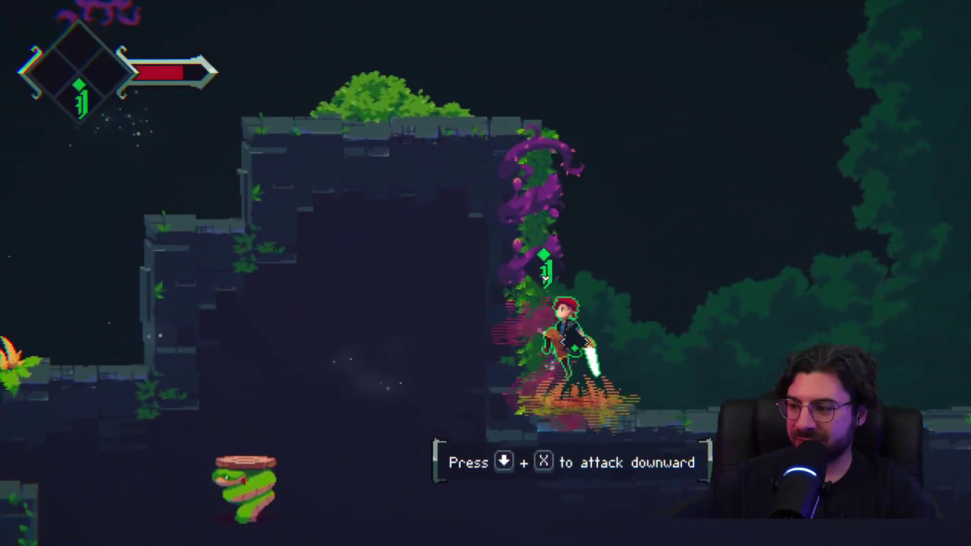
Cross into the next shaft, climb its vine, slash the hanging lantern and smash the pots
key(Right)
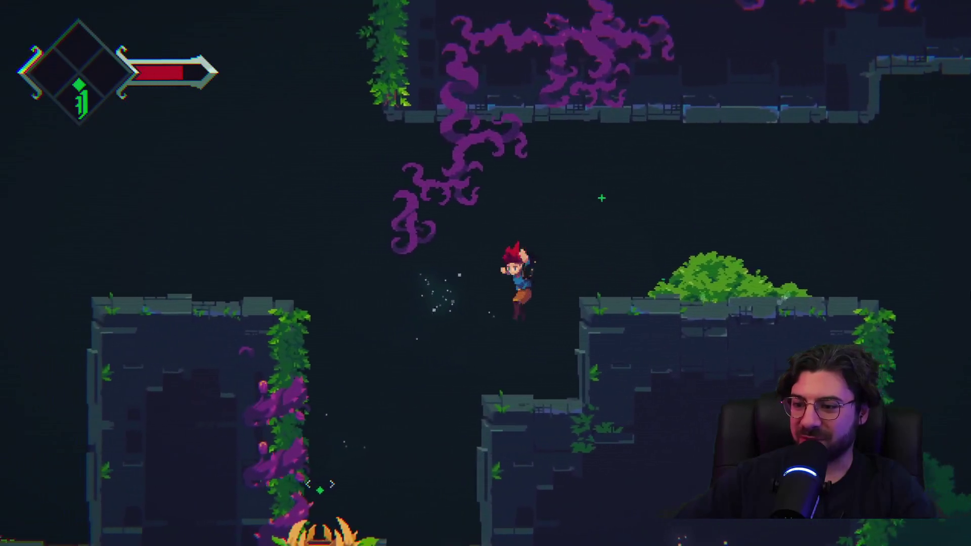
key(x)
key(z)
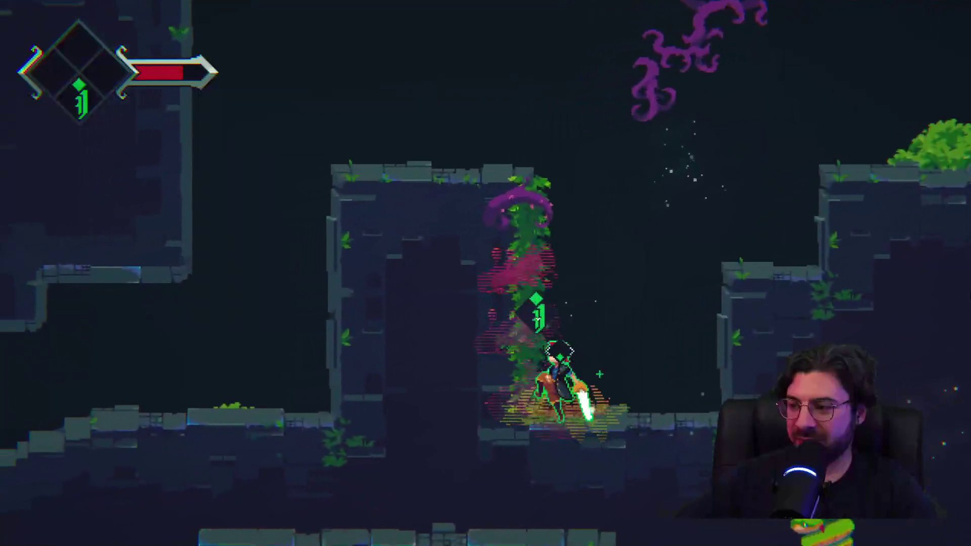
key(z)
key(Left)
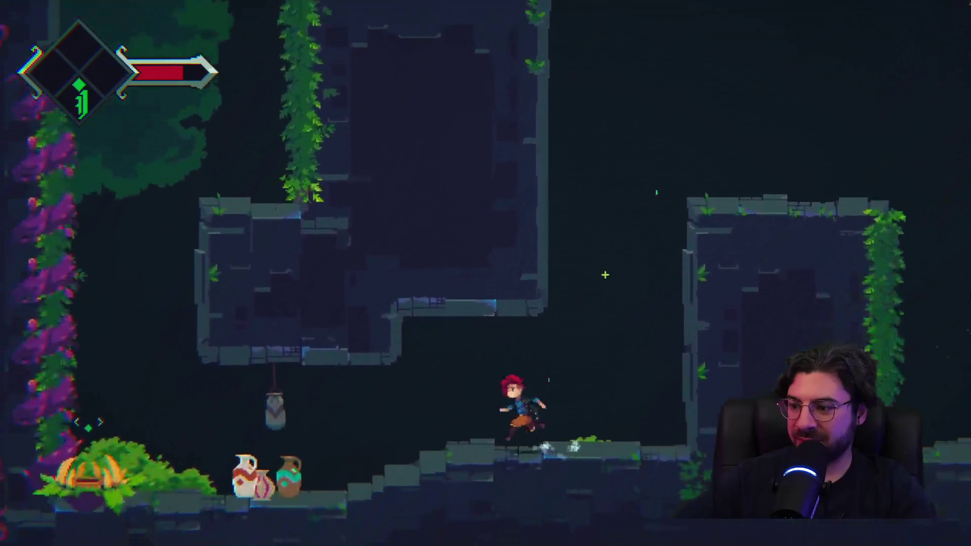
key(z)
key(x)
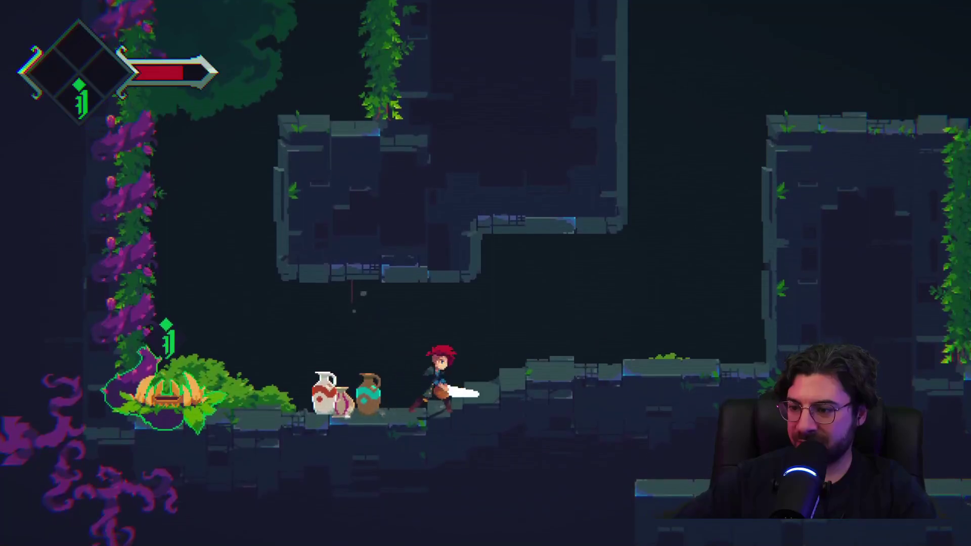
key(Left)
key(x)
key(x)
key(z)
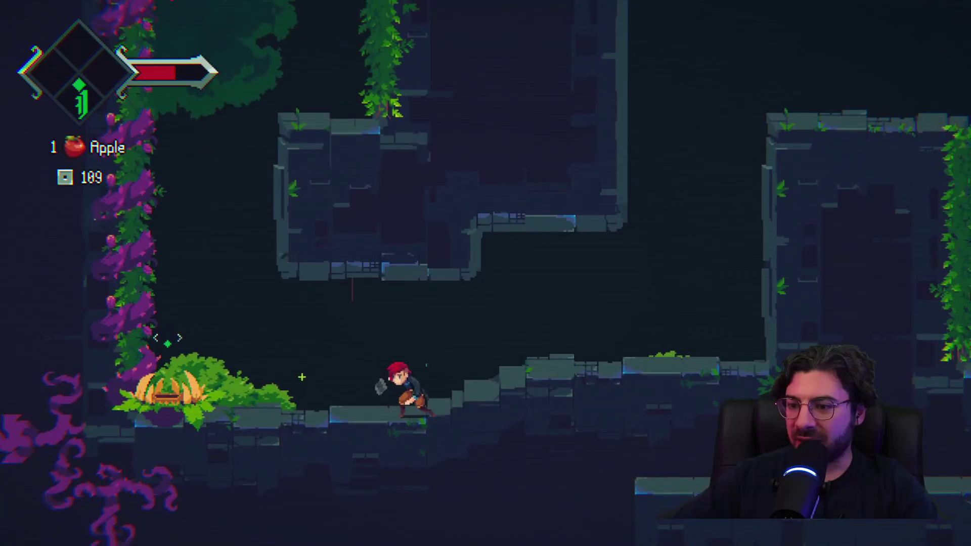
Clear the purple vines and climb the left vine wall up to the next vine wall
key(Left)
key(x)
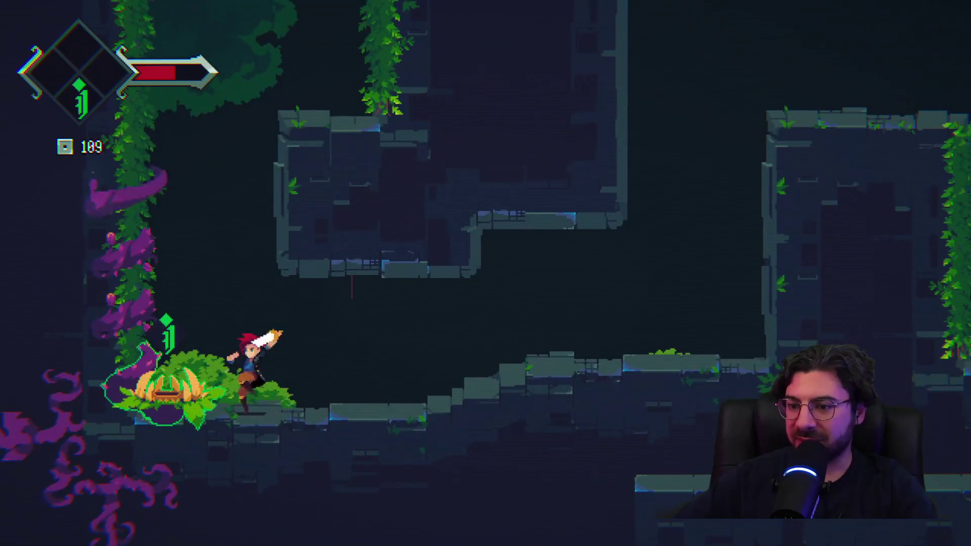
key(x)
key(z)
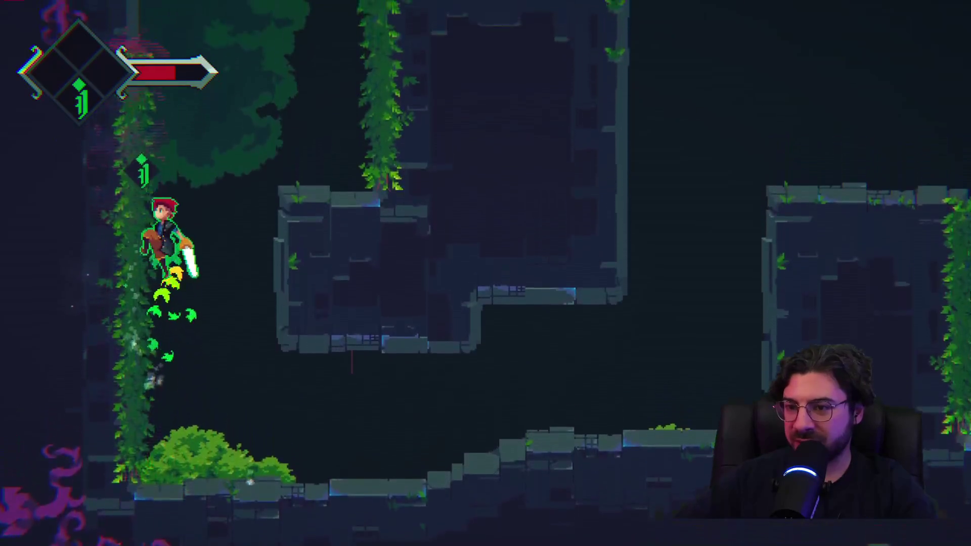
key(Up)
key(z)
key(Right)
key(z)
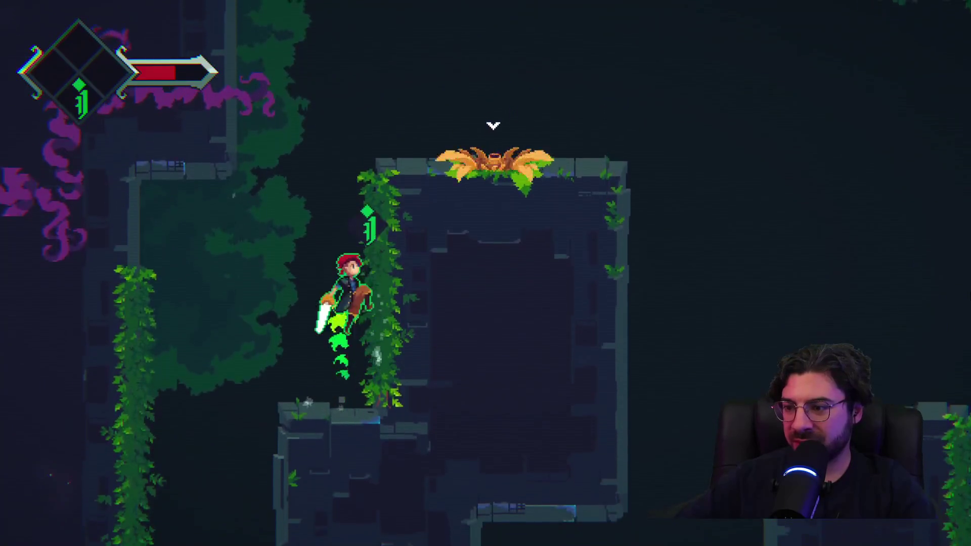
key(z)
Reach the top of the vine wall, destroy the ledge plant and spiked ball, and run right
key(x)
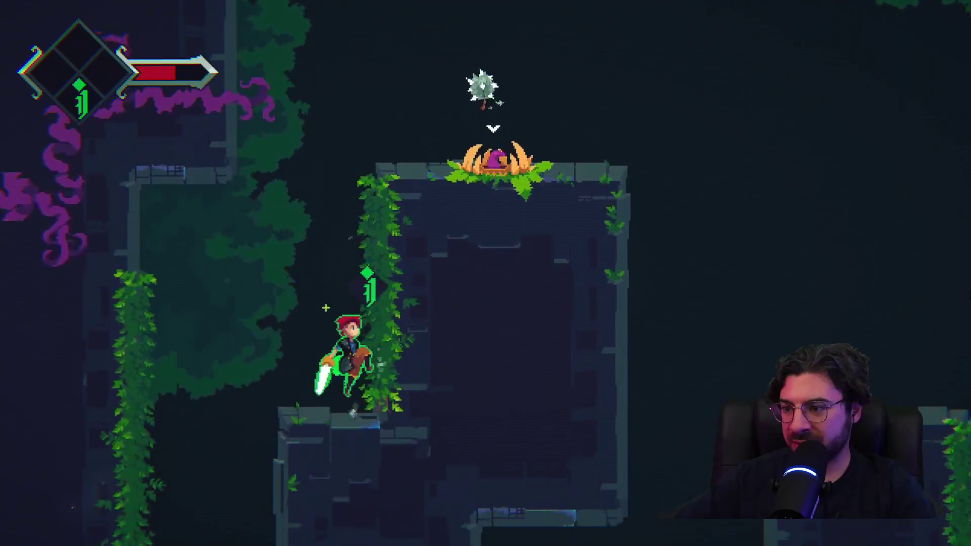
key(z)
key(x)
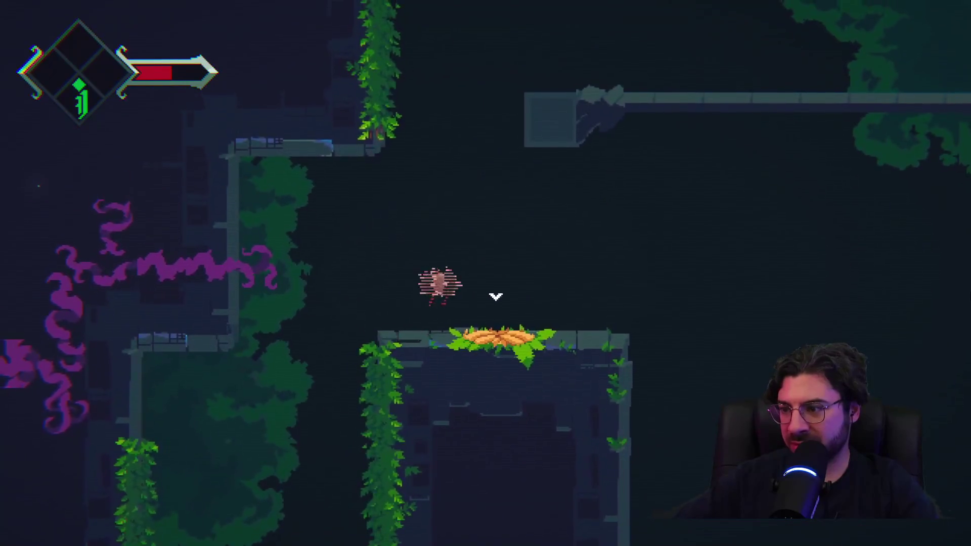
key(x)
key(Right)
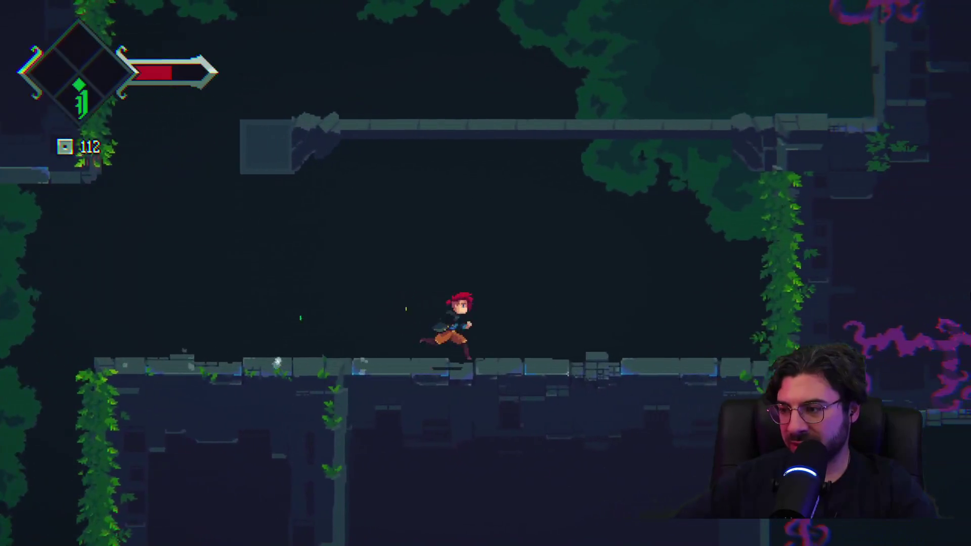
key(super)
Launch Notepad, type the dandelion 3 and leftover-snake bug notes, then return to Unity
text(mn)
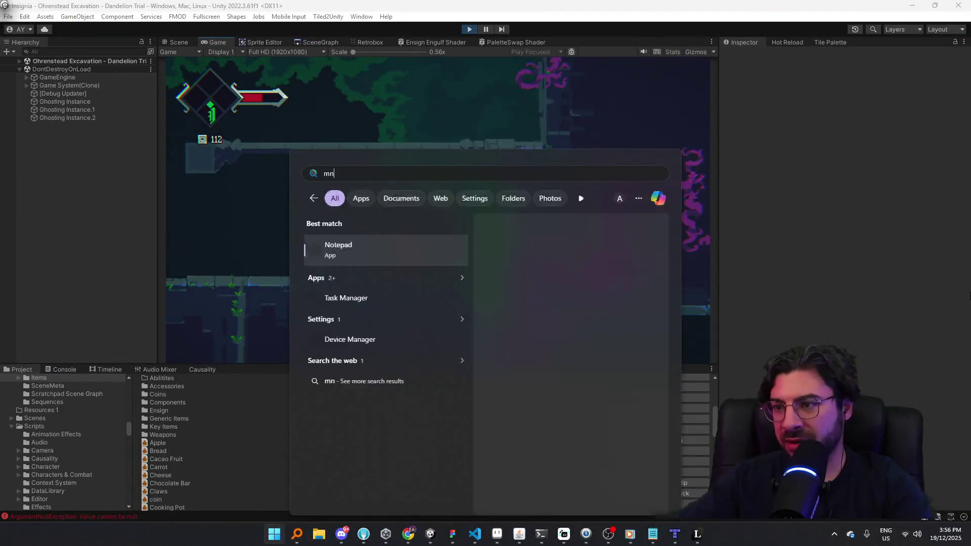
key(BackSpace)
key(BackSpace)
text(notepad)
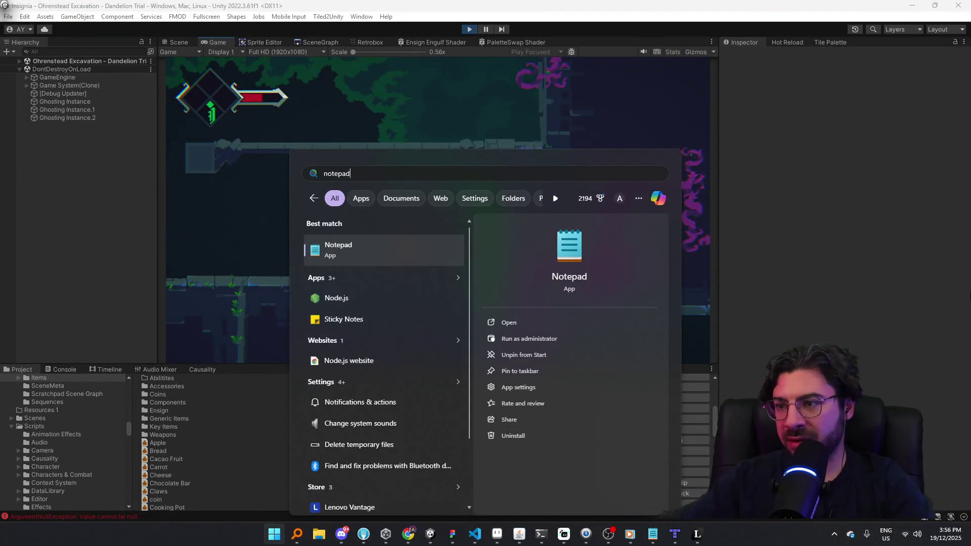
key(Return)
text(sometimes dandelion 3 ignores us)
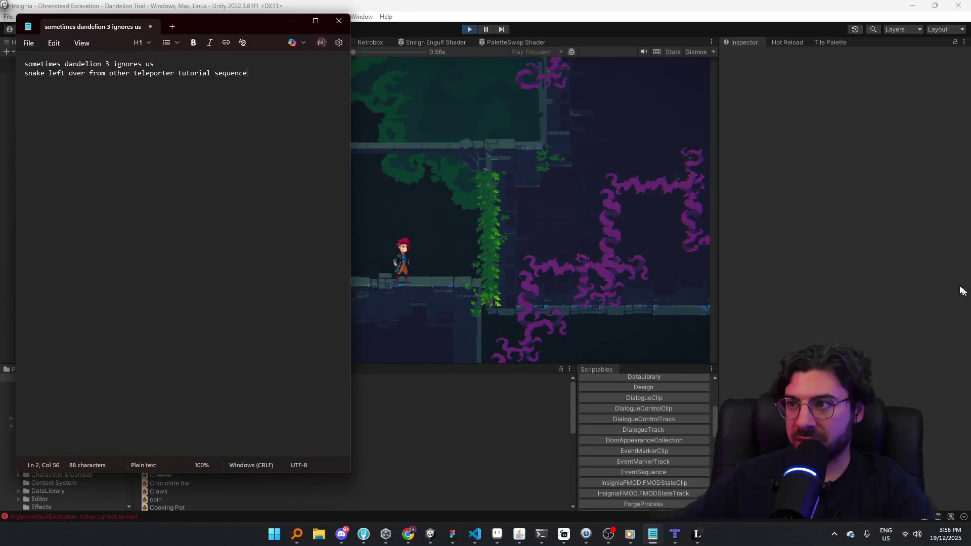
click(424, 15)
Return the game to fullscreen and climb the vine wall up to the right-hand ledge
key(F11)
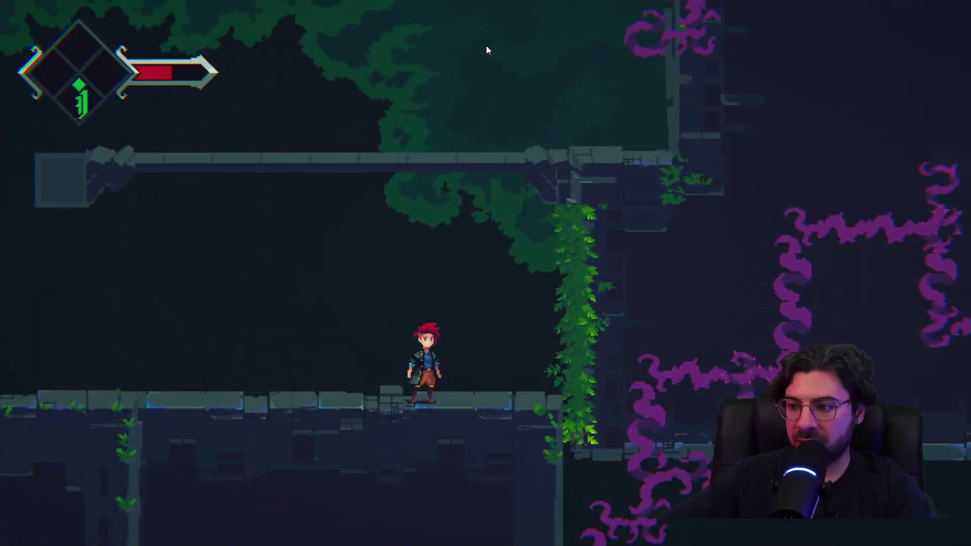
key(Up)
key(Left)
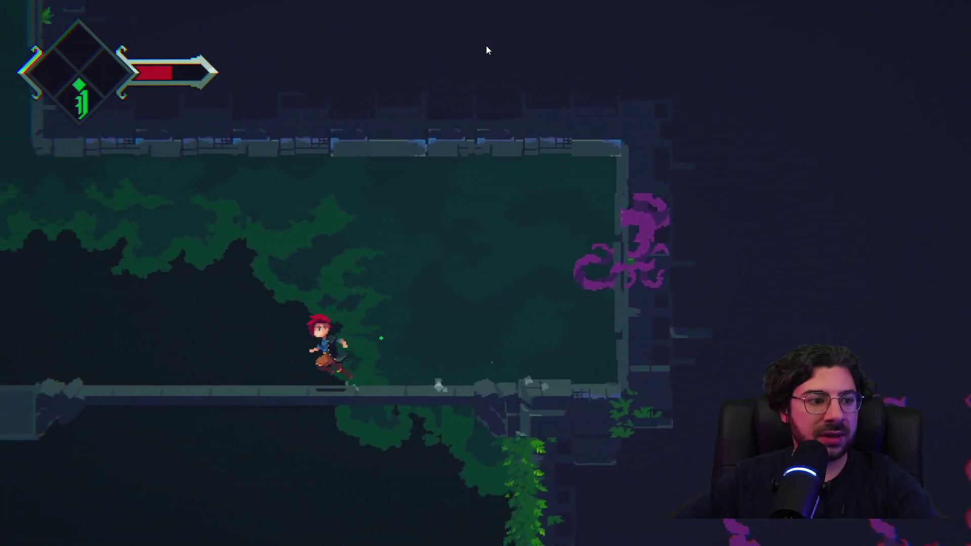
key(Right)
key(Left)
key(Up)
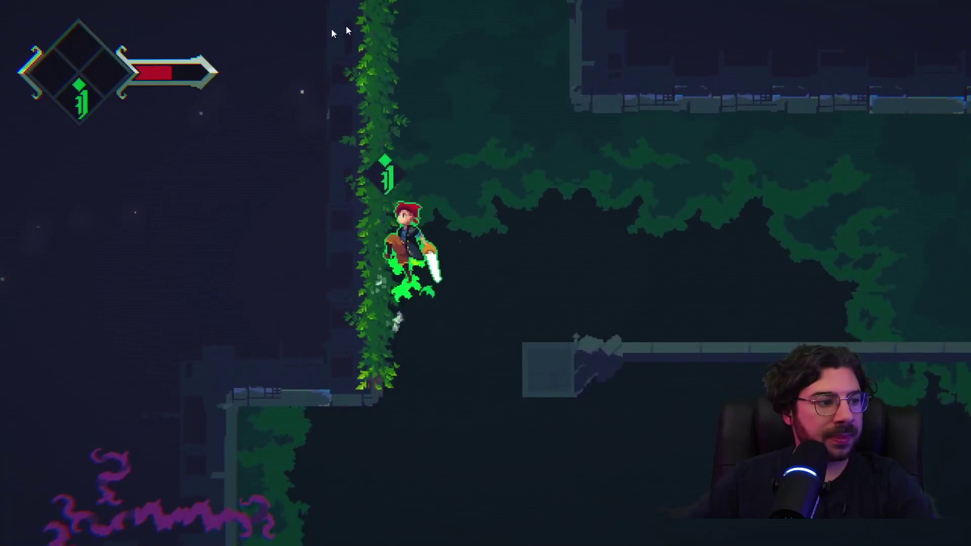
key(Up)
key(space)
key(Right)
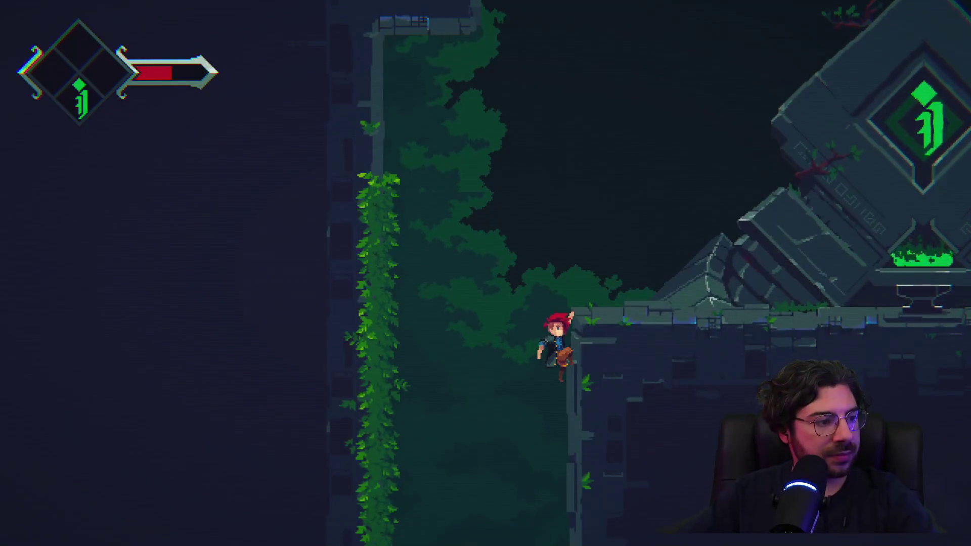
key(Up)
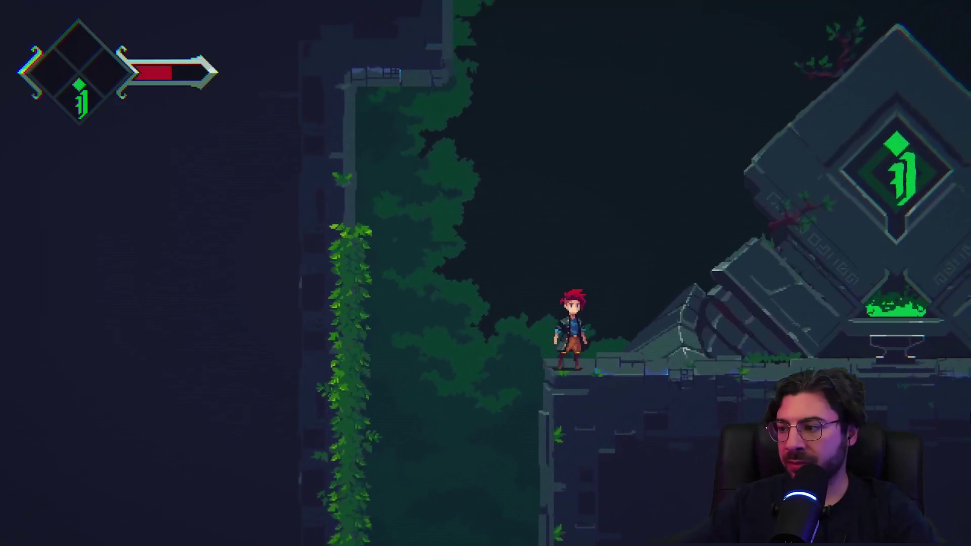
Run right to the shrine anvil, claim the rune and continue to the skill-tree screen
key(Right)
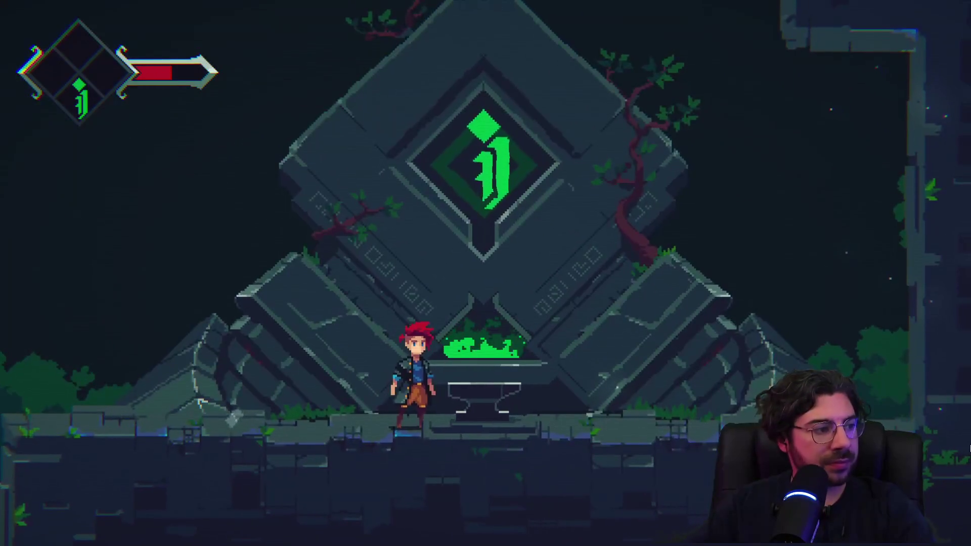
key(Right)
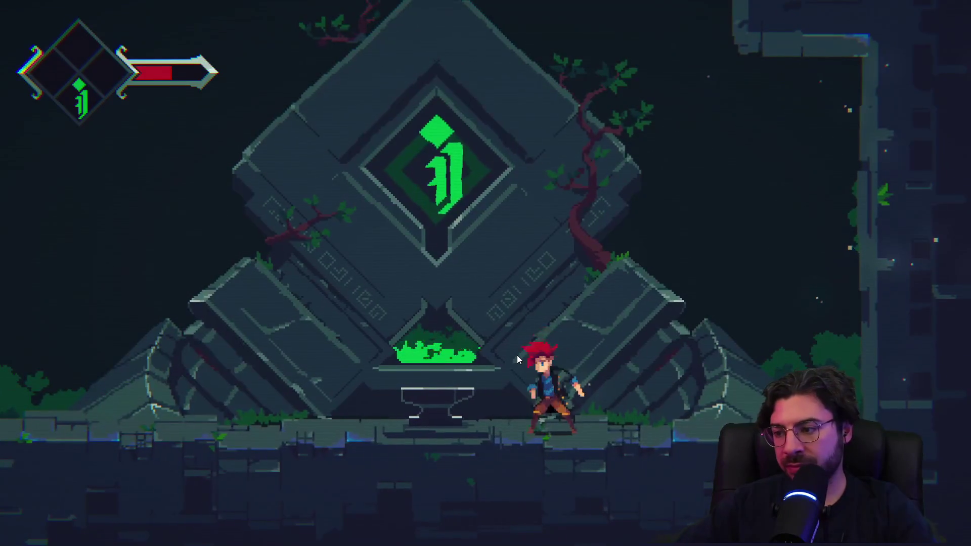
key(e)
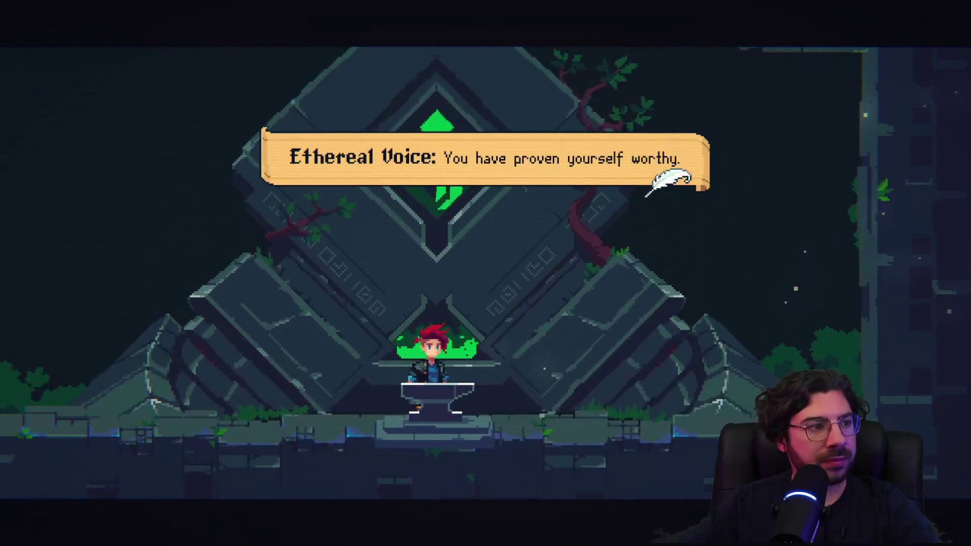
key(e)
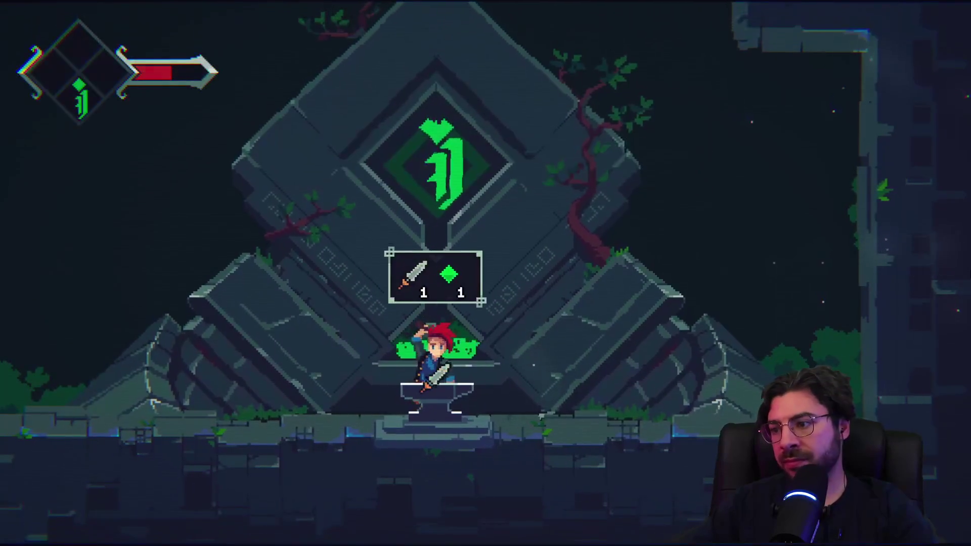
key(e)
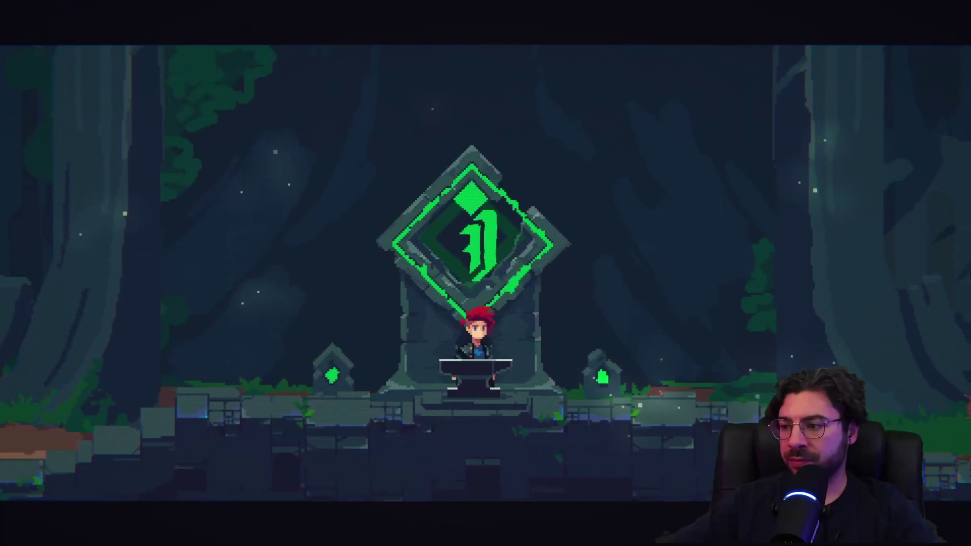
Advance the world-map lines through 'Reforge the Insignia' and Armin's reply, then run left
key(space)
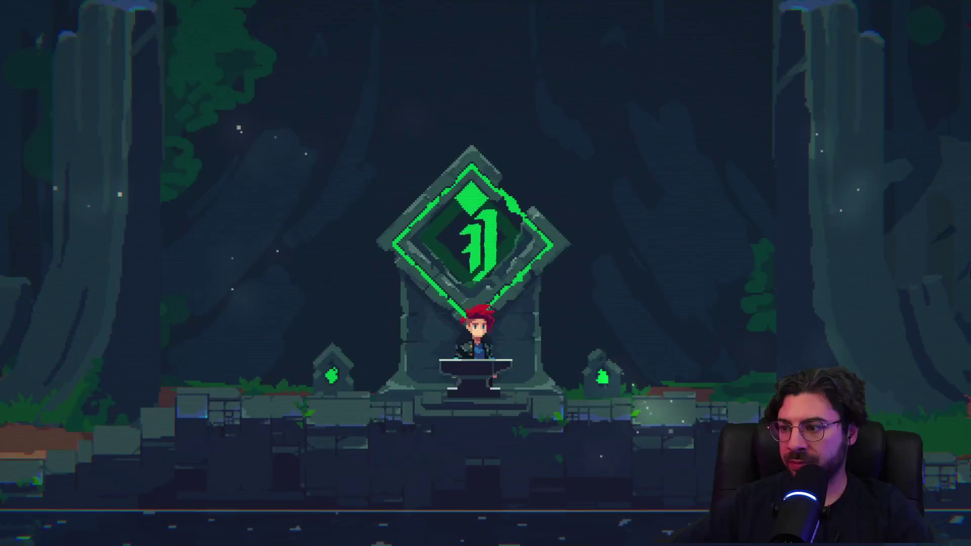
scroll(485, 273, up, 1)
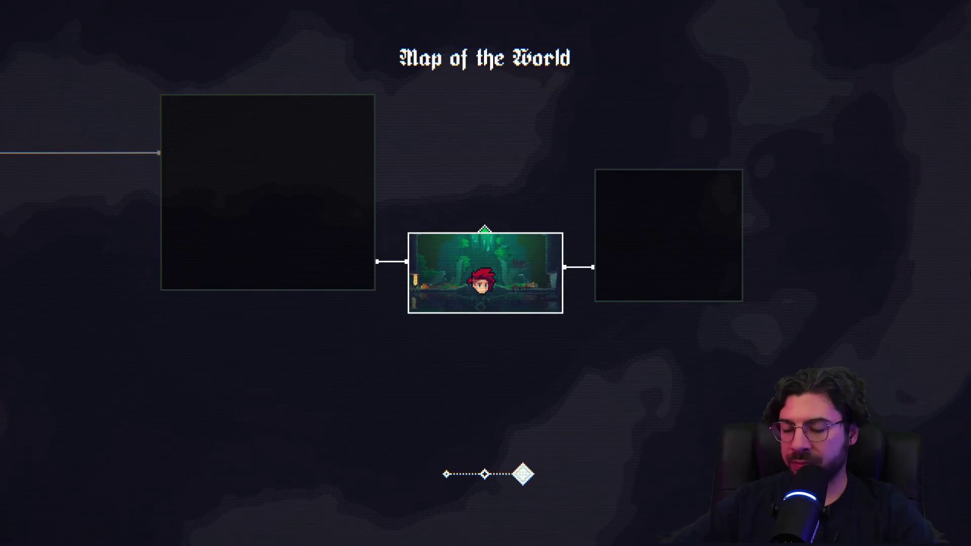
key(Return)
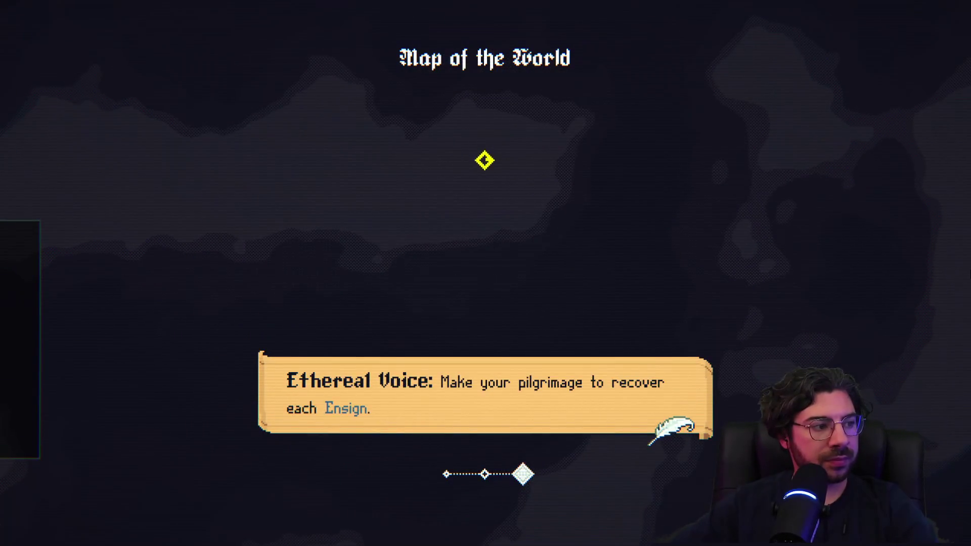
key(Return)
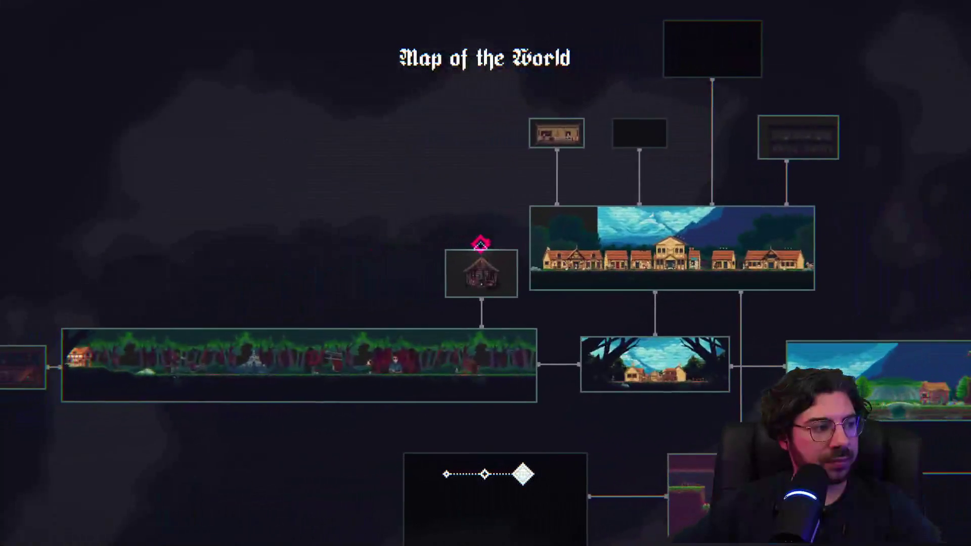
key(Return)
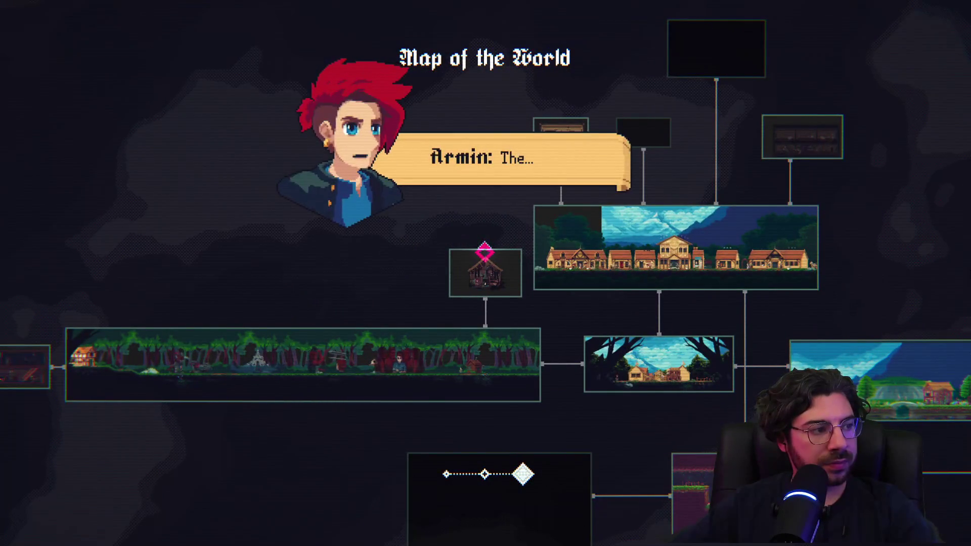
key(Return)
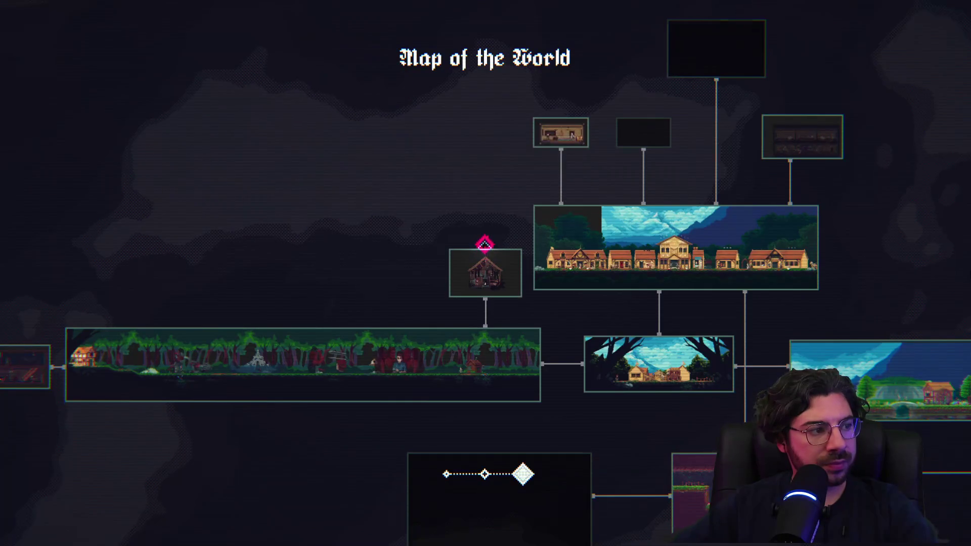
key(Left)
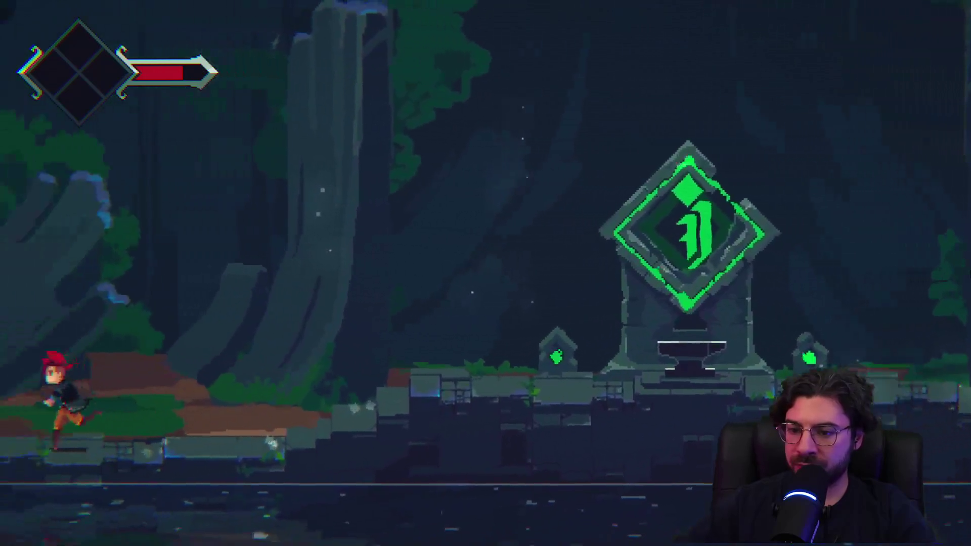
Break the crate for coins, then defeat the hedgehog in the next room and drop to the grassy level
key(x)
key(Left)
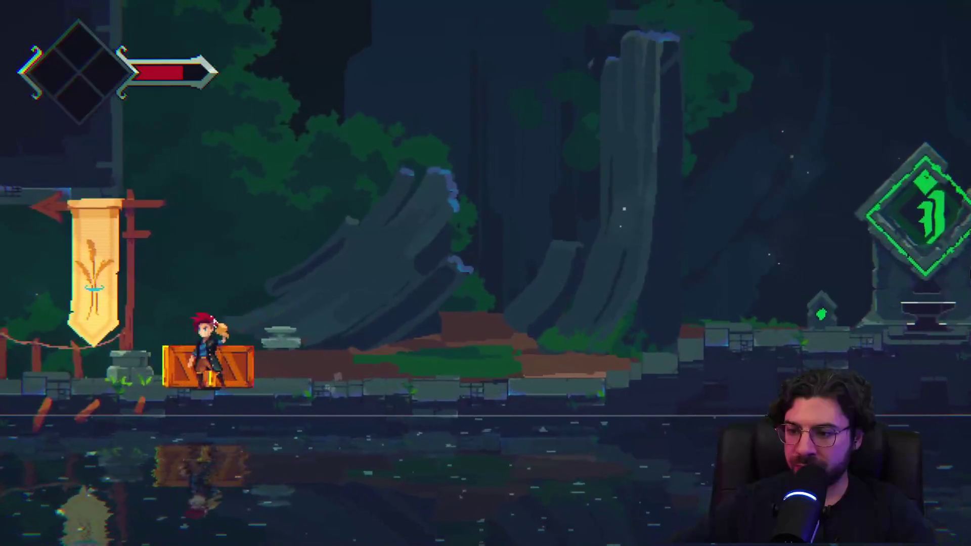
key(x)
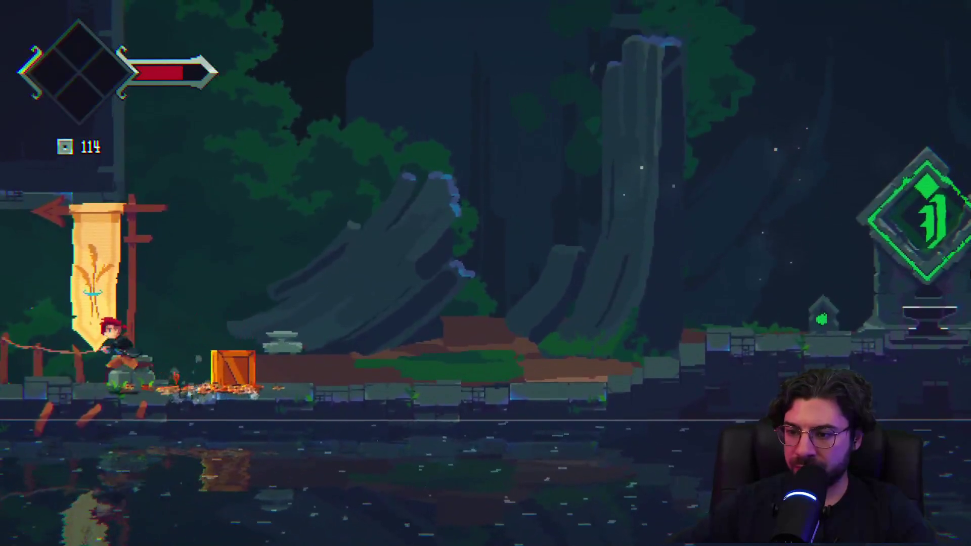
key(Left)
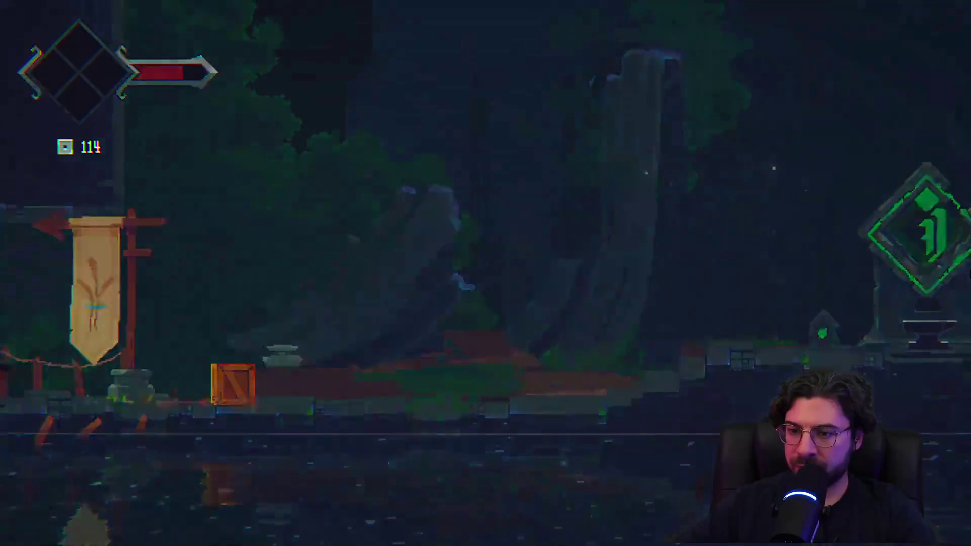
key(Left)
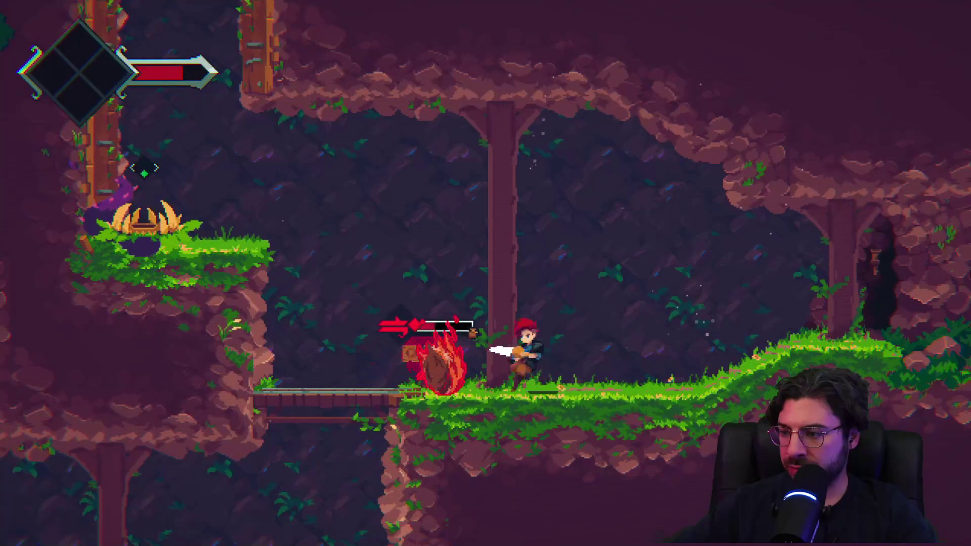
key(Right)
key(Left)
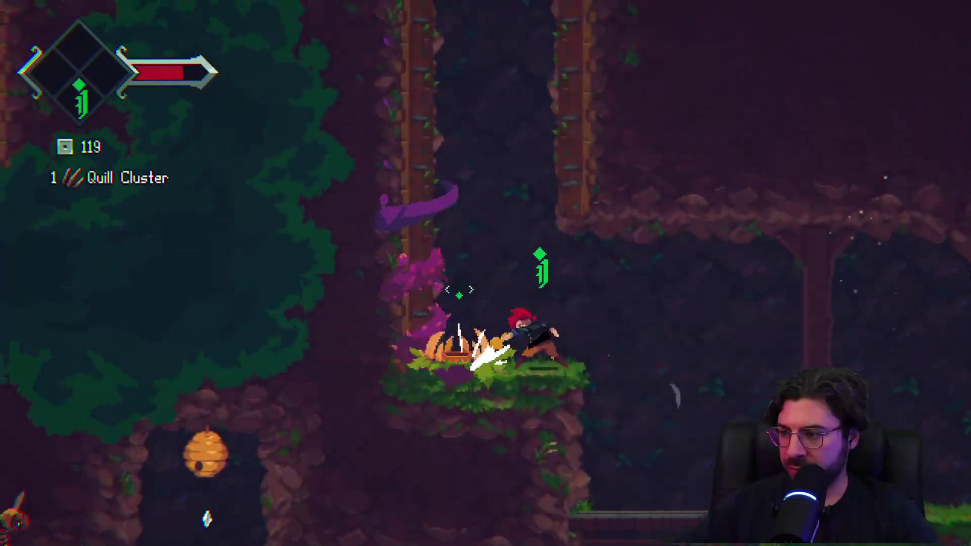
key(Left)
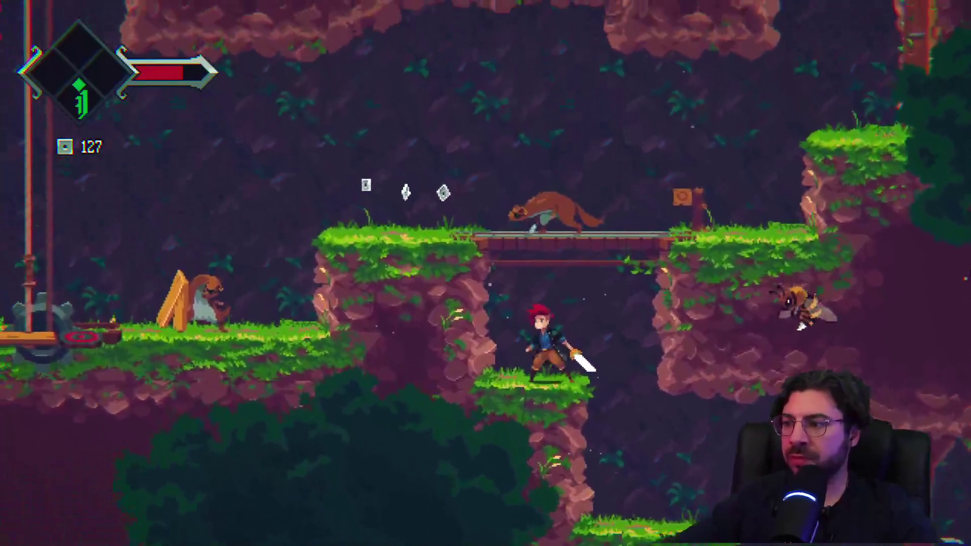
Jump onto the bridge and defeat both weasels with slashes and a spinning upward attack
key(x)
key(z)
key(z)
key(x)
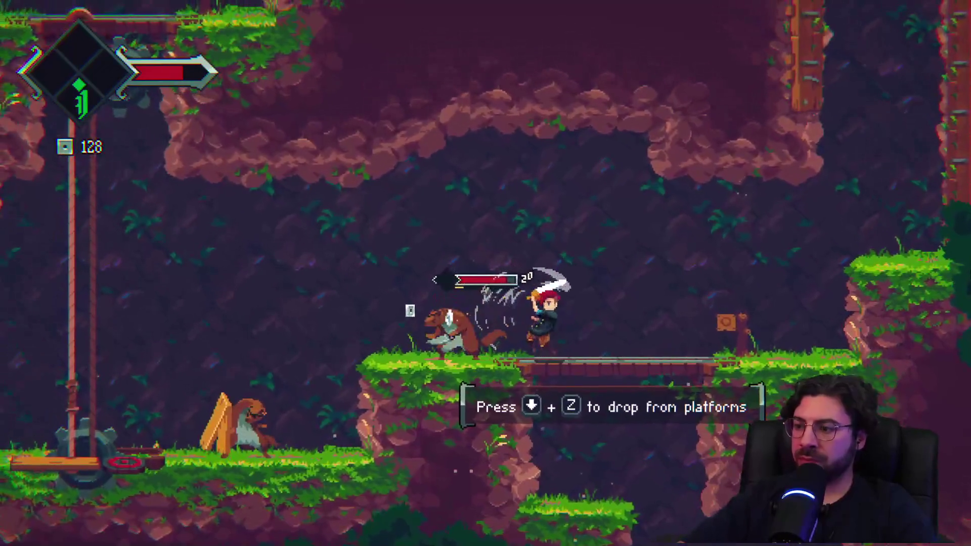
key(x)
key(Left)
key(x)
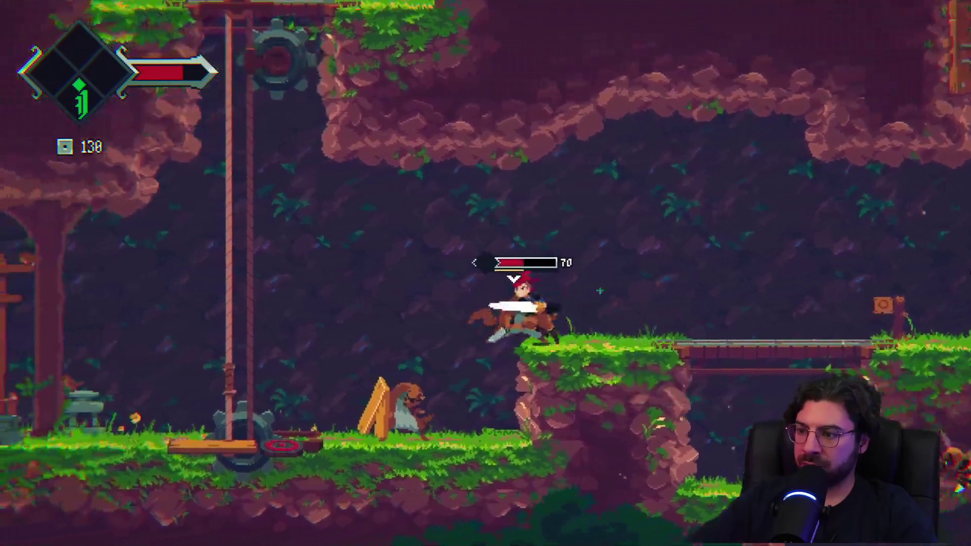
key(x)
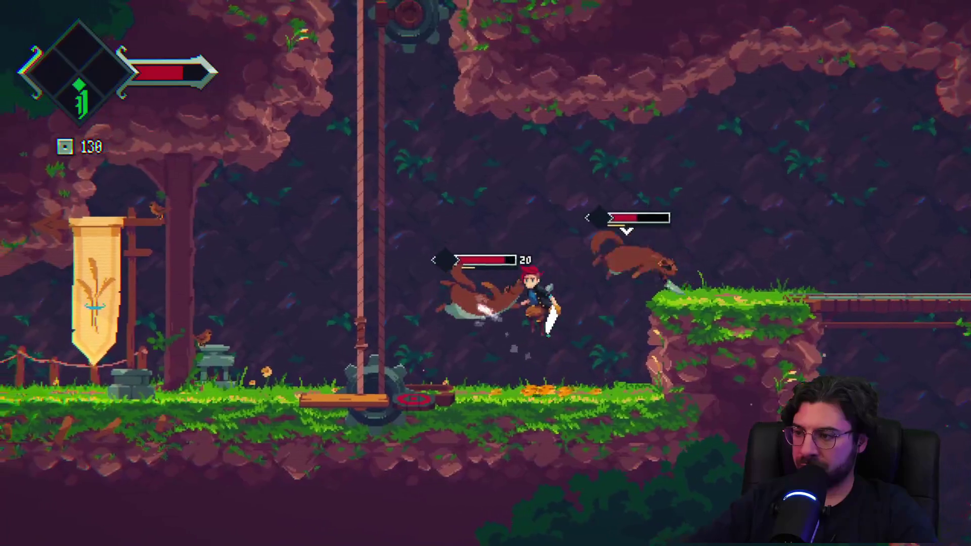
key(Left)
key(x)
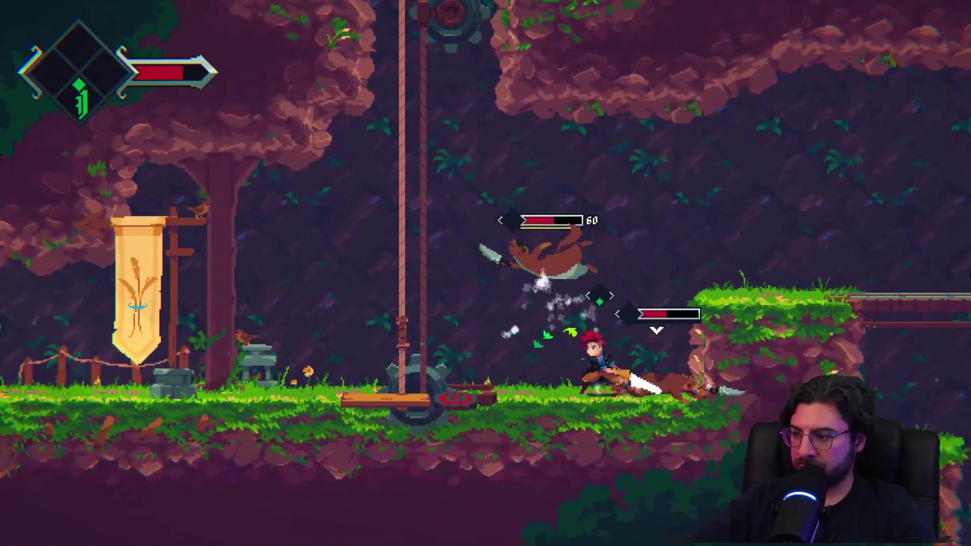
key(x)
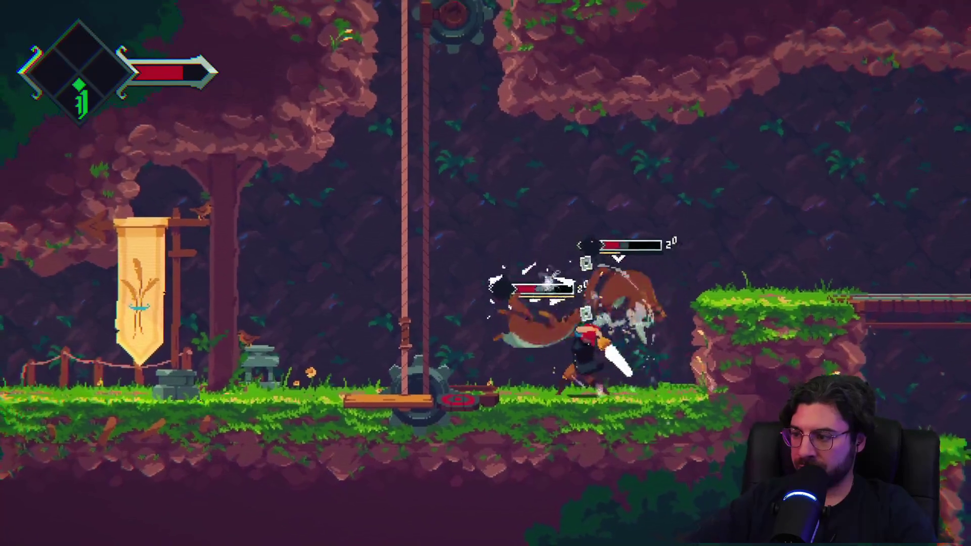
key(x)
key(x)
key(x)
key(x)
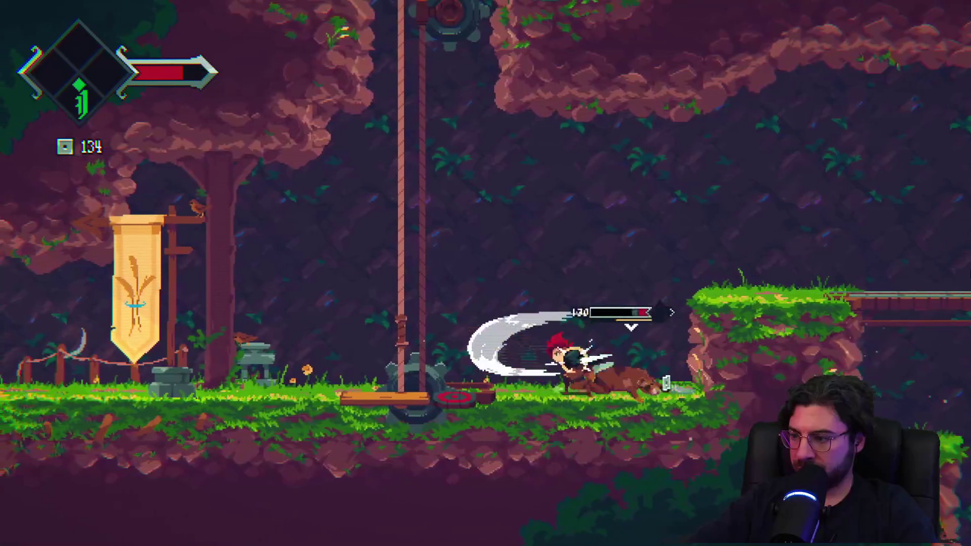
key(Left)
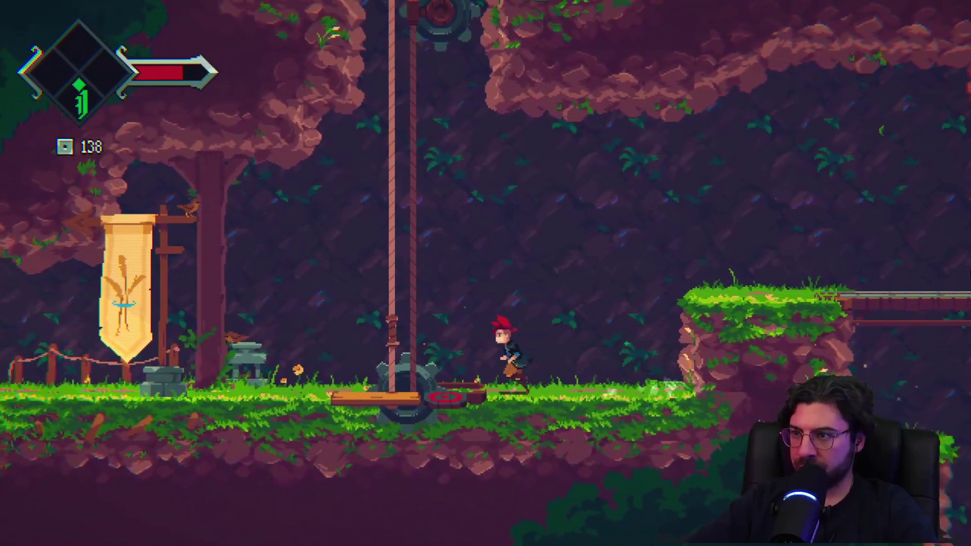
key(Left)
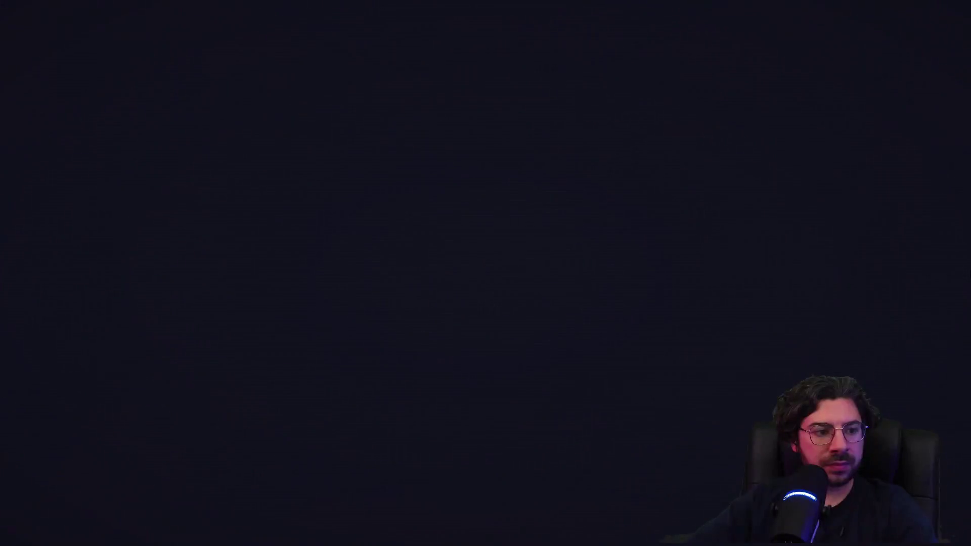
Run left through the cave and wall-jump up the shaft onto the upper-left ledge
key(Left)
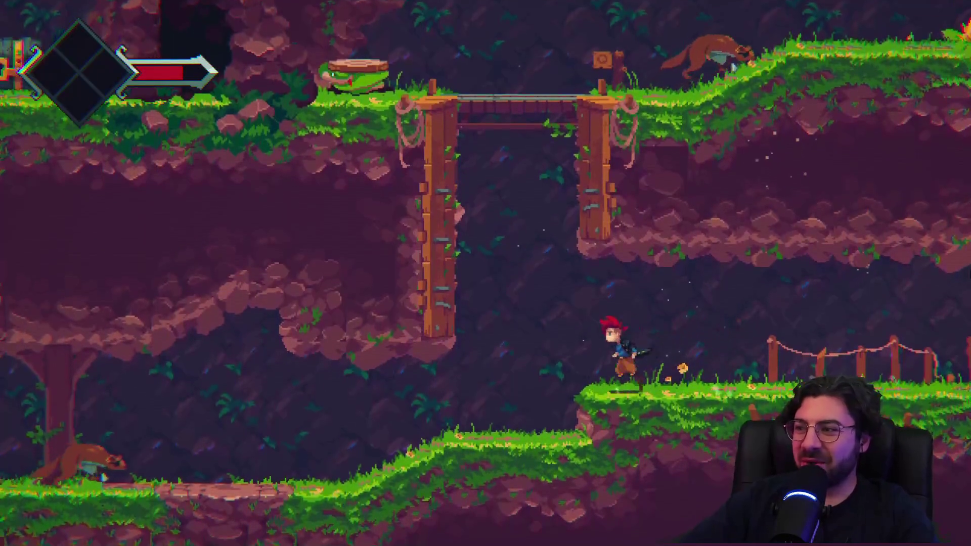
key(Left)
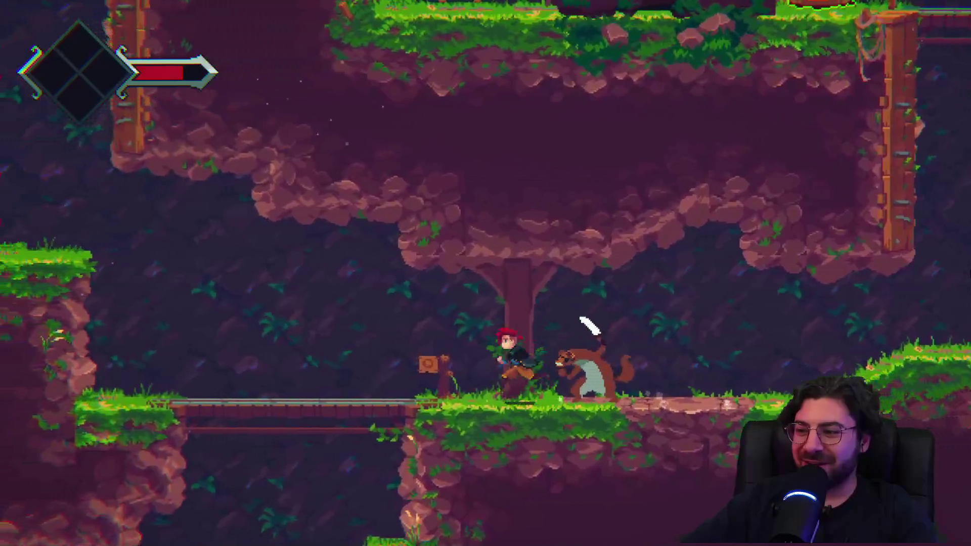
key(Left)
key(z)
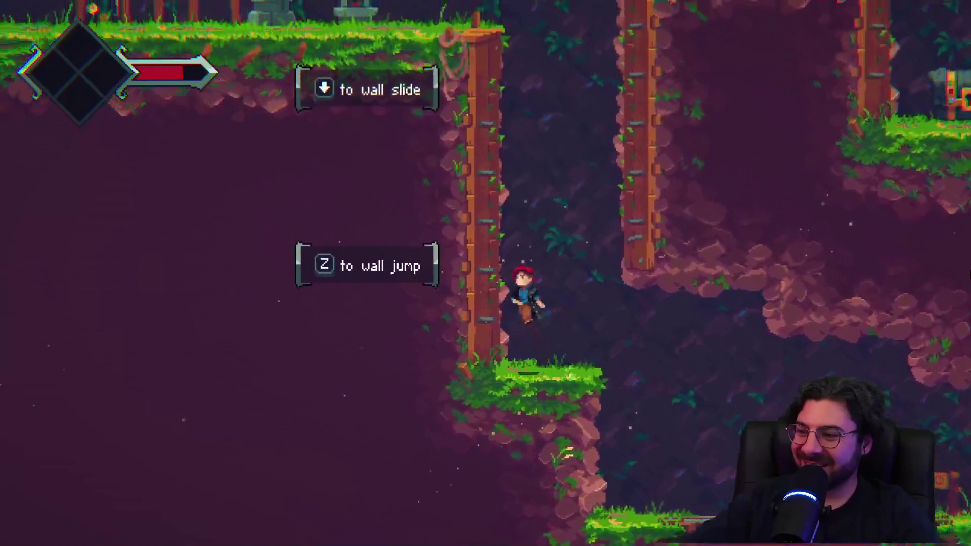
key(z)
key(z)
key(z)
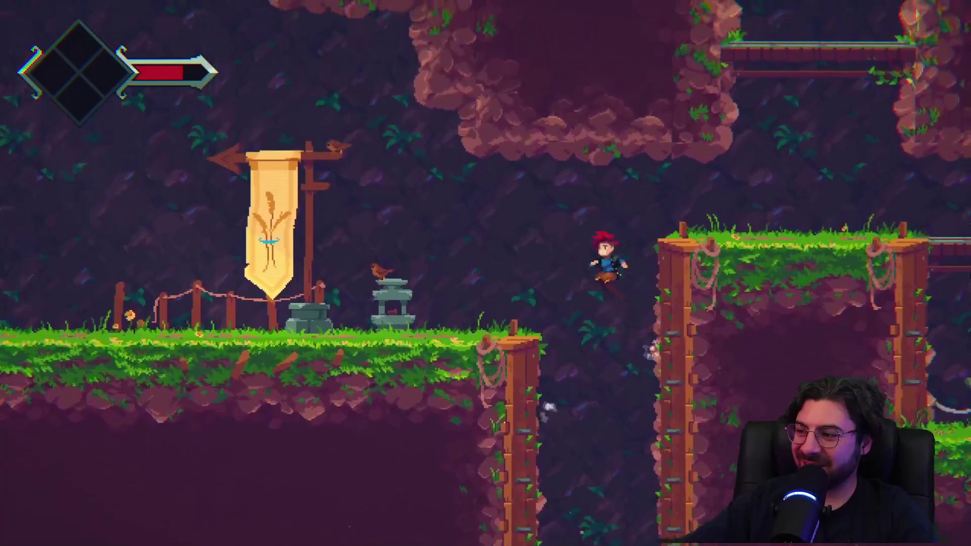
key(Left)
key(Left)
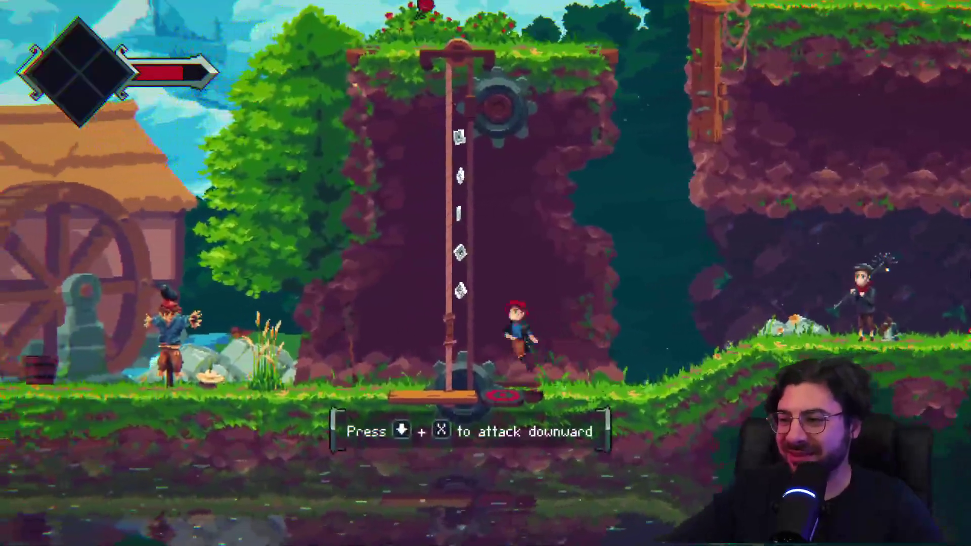
Run left past the mill, stone bridge, banner and village, then enter the forge cabin door
key(Left)
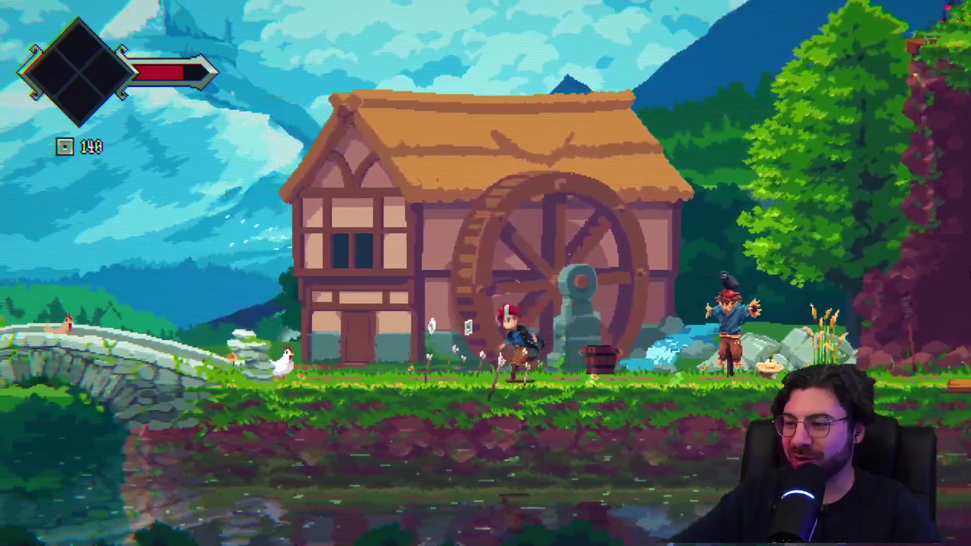
key(Left)
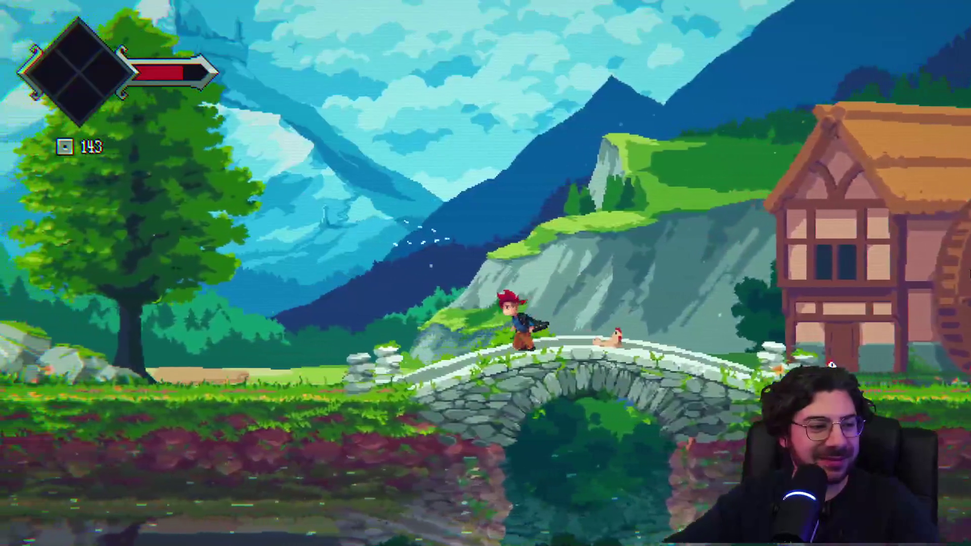
key(Left)
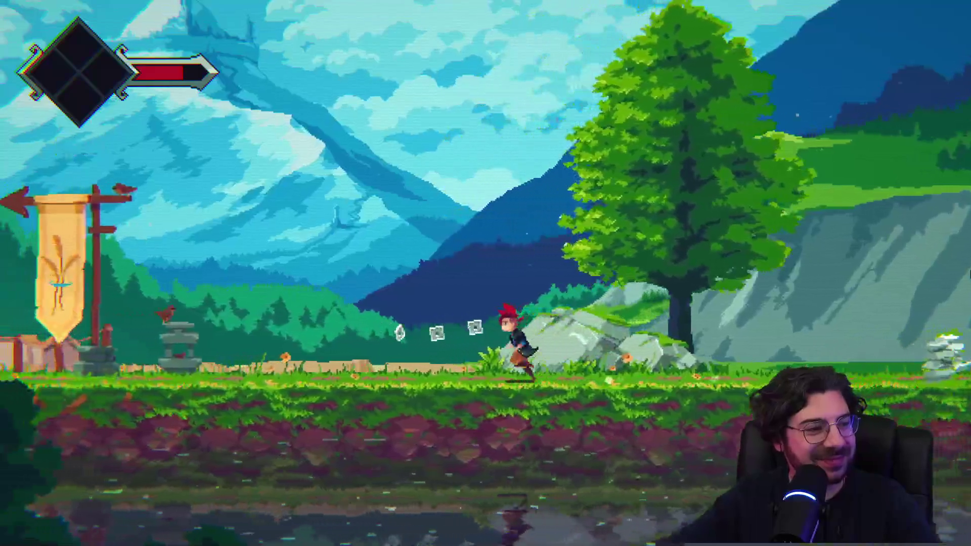
key(Left)
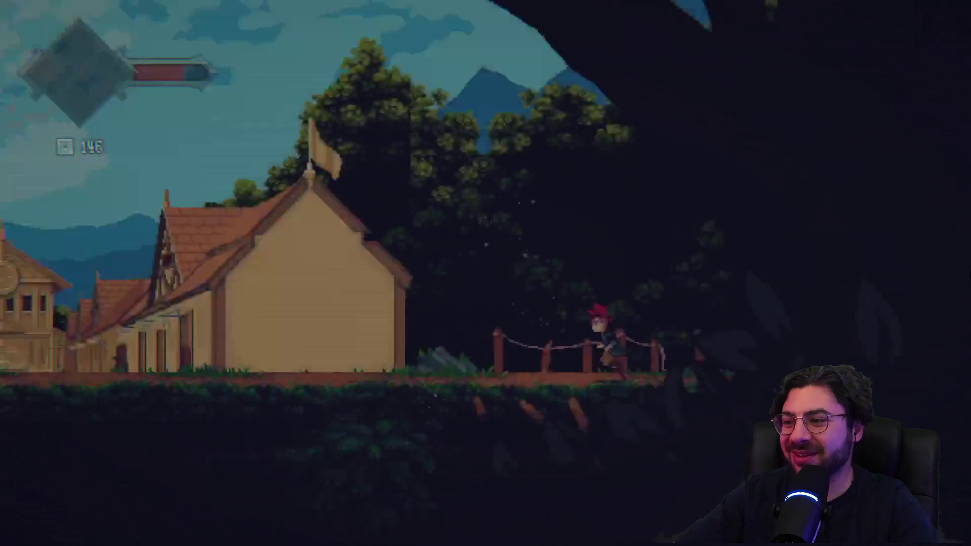
key(Left)
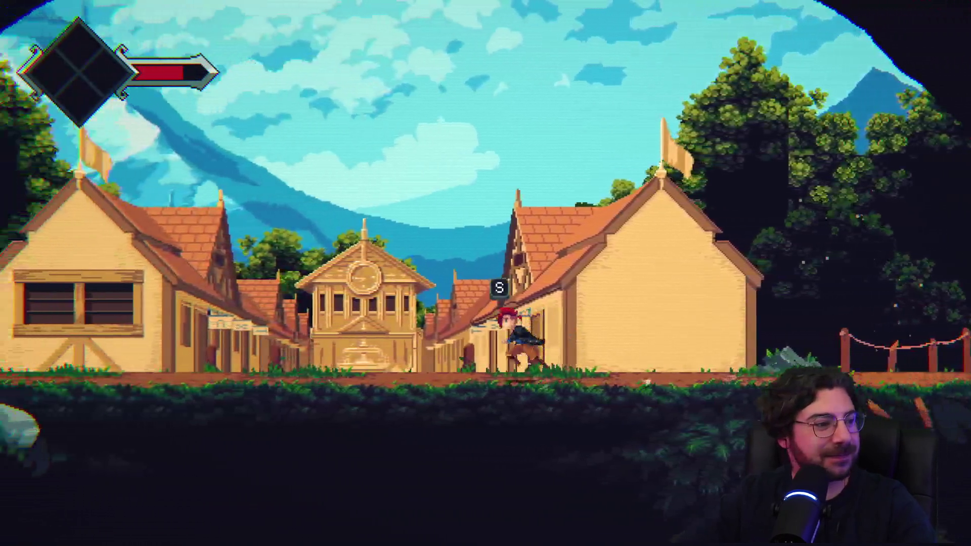
key(Left)
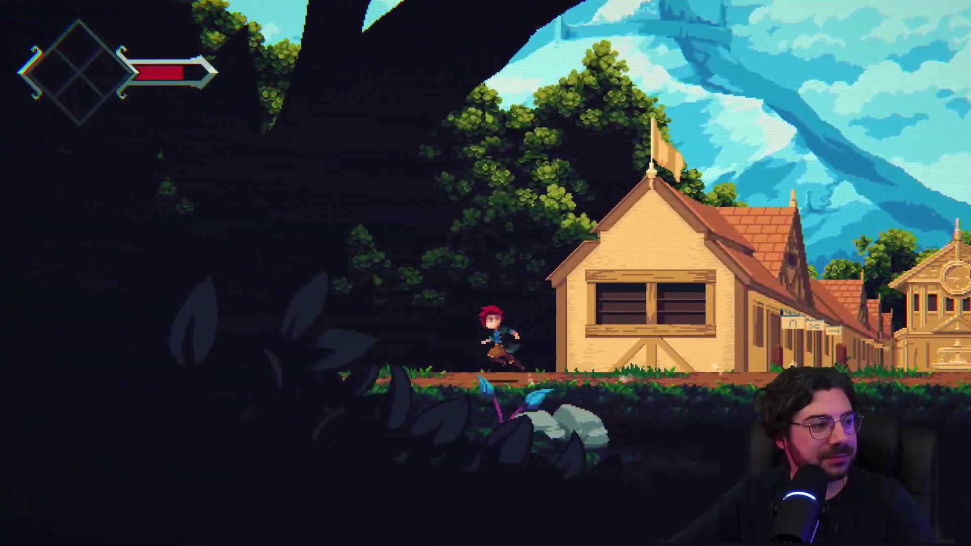
key(Left)
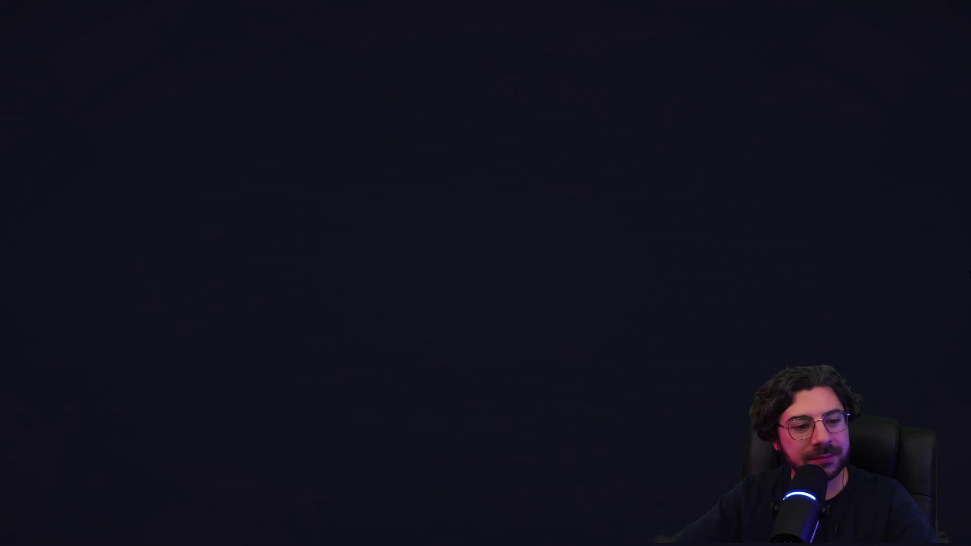
key(Left)
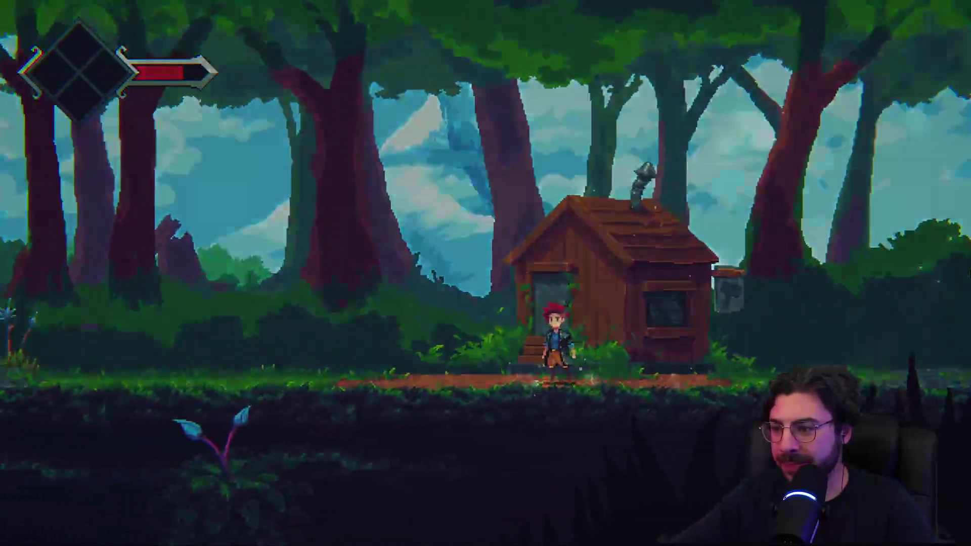
key(Up)
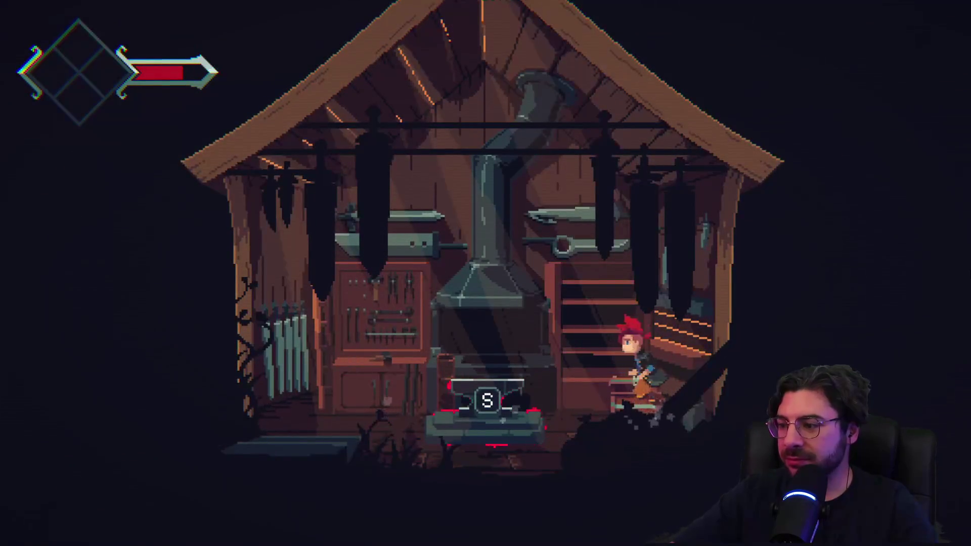
Use the forge anvil and advance Armin's dialogue lines until the teleport cutscene plays
key(s)
key(s)
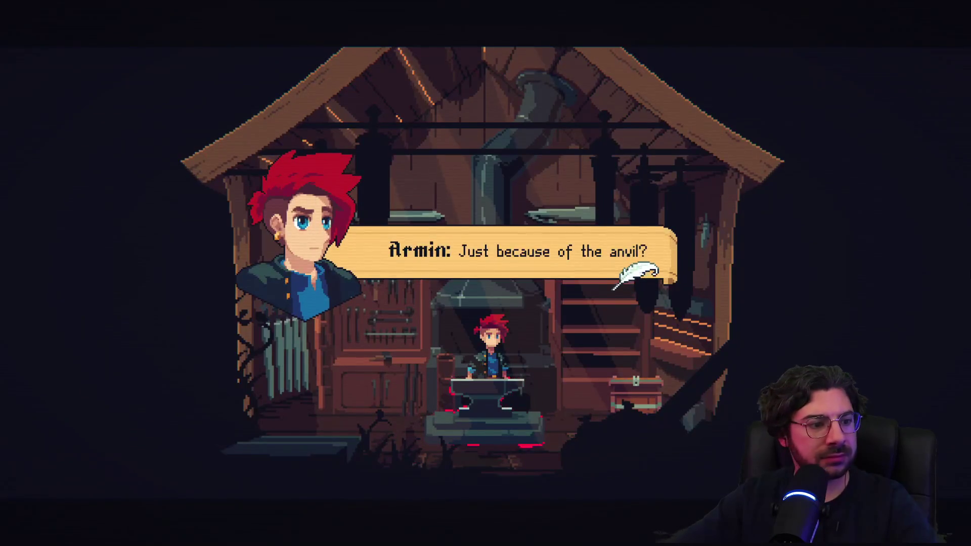
key(s)
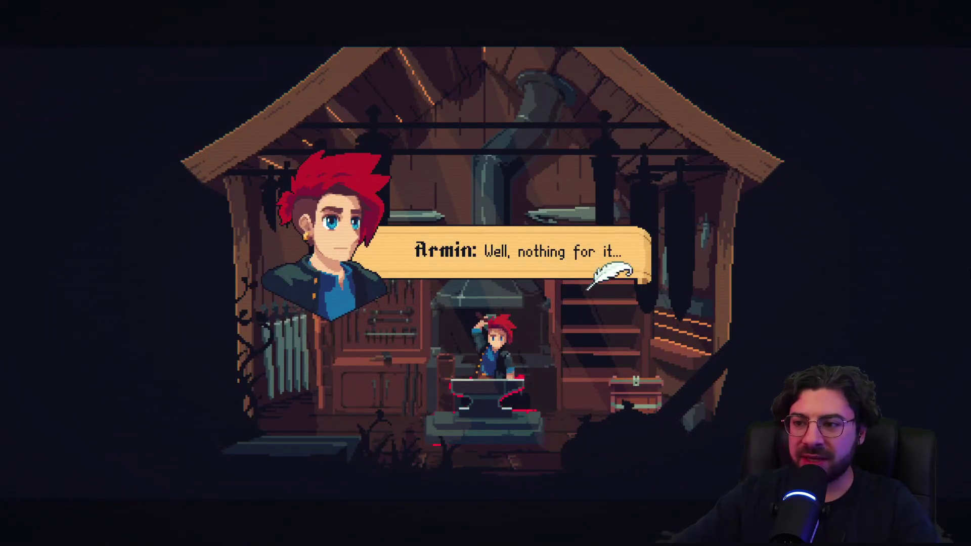
key(s)
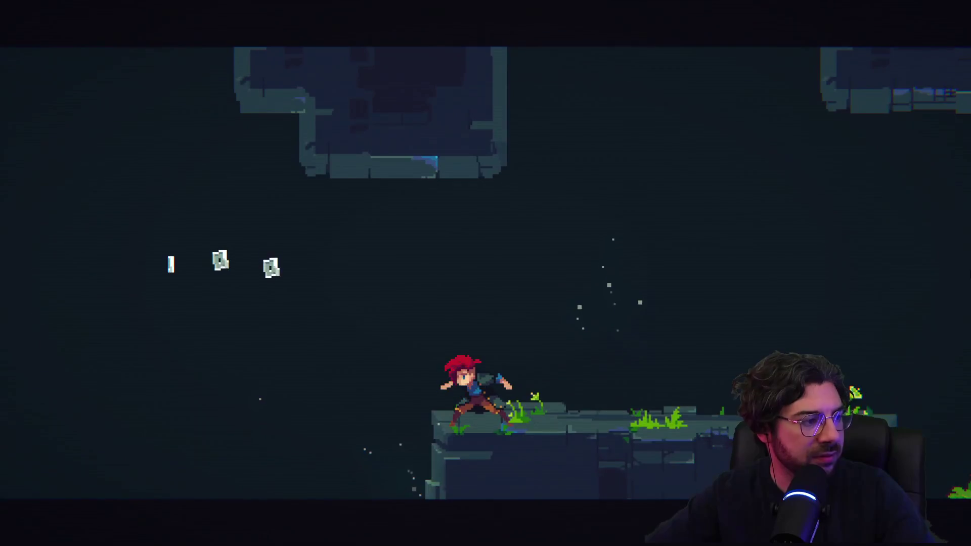
Advance the Ethereal Voice lines about the Ensigns until The Charge Ensign lunge card appears
key(space)
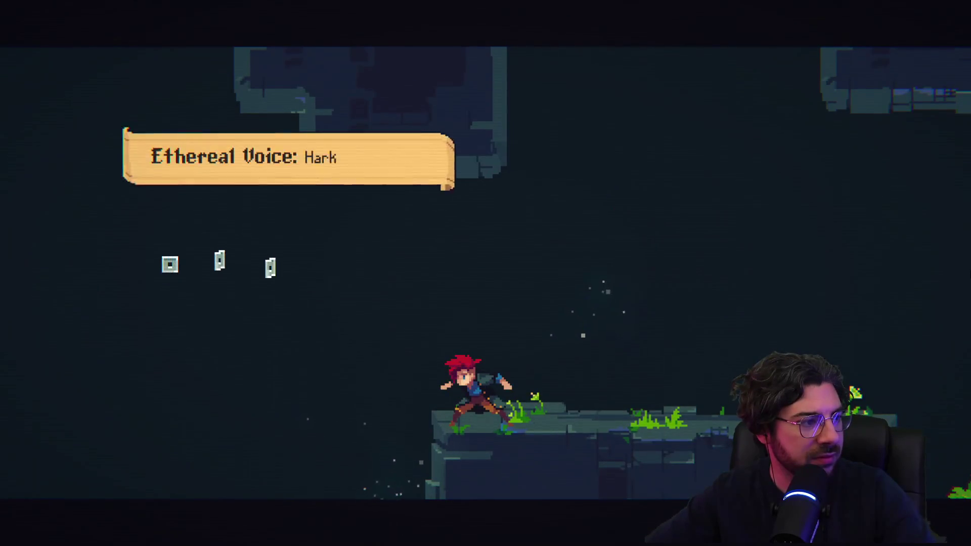
key(space)
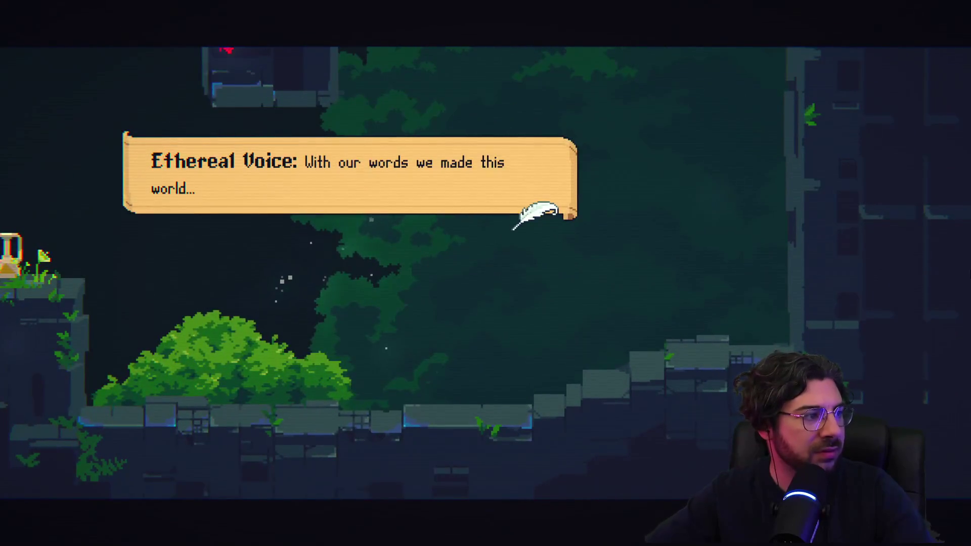
key(space)
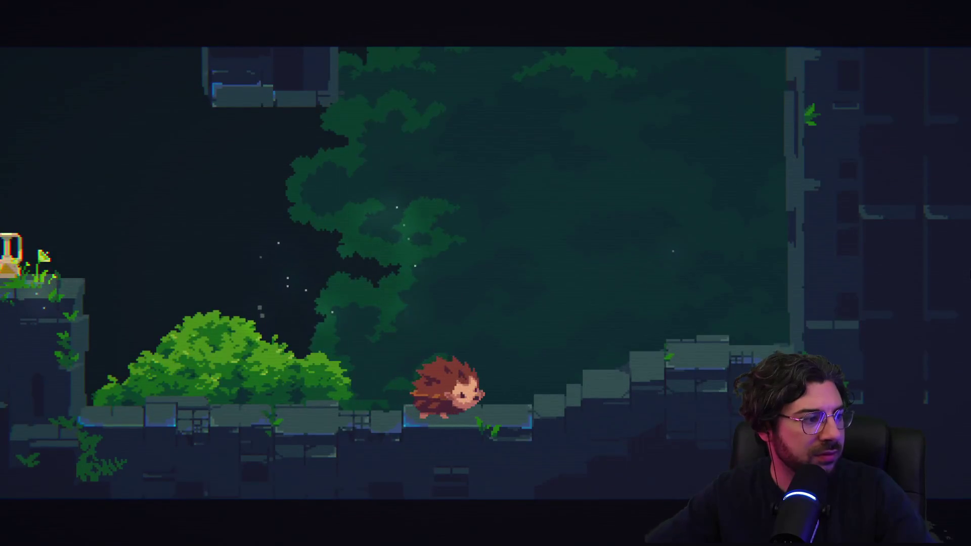
key(Right)
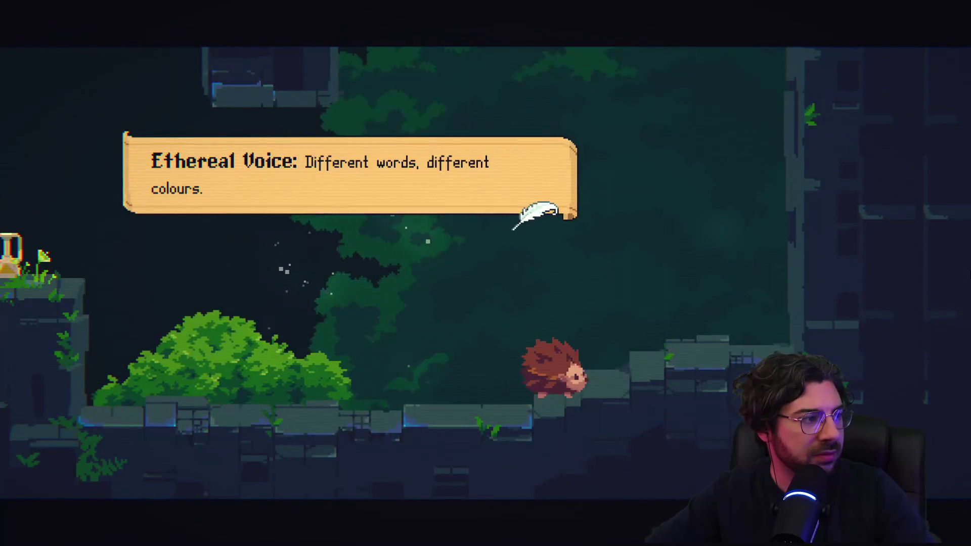
key(space)
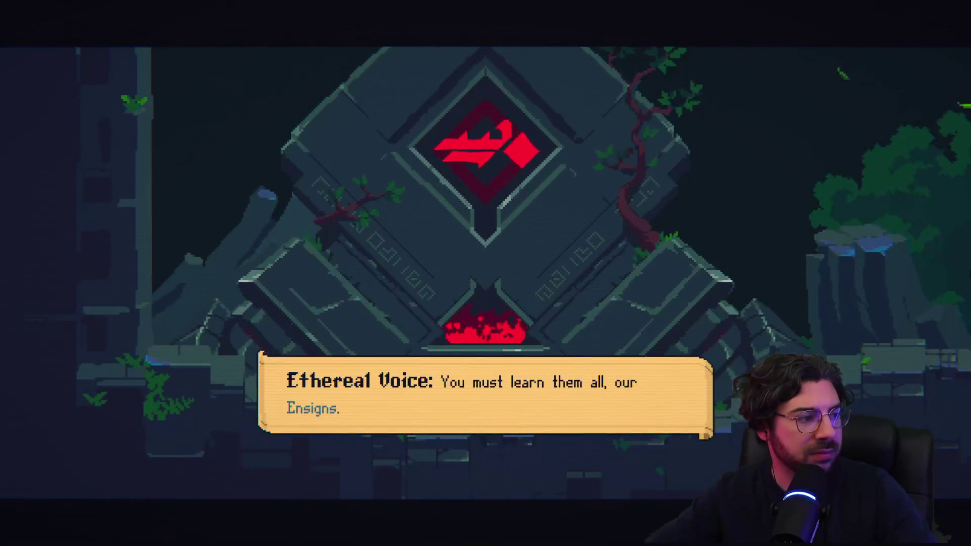
key(space)
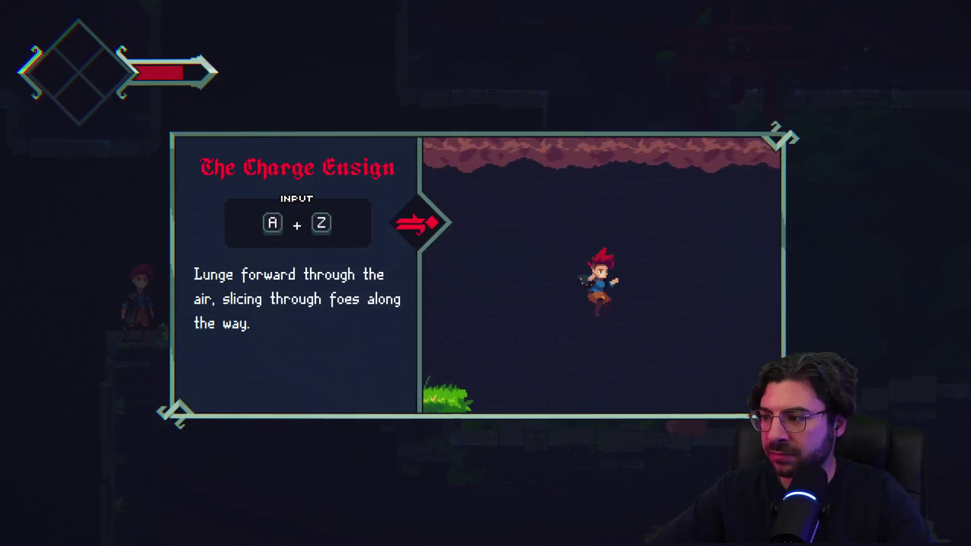
Dismiss the Charge Ensign card, try the charge lunge, and defeat the hedgehog
key(Return)
key(Right)
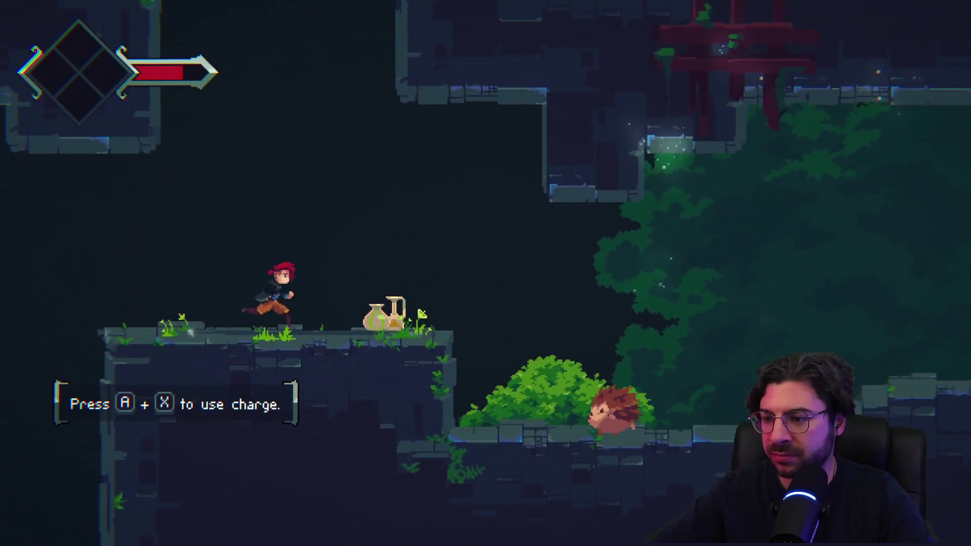
key(a+z)
key(Right)
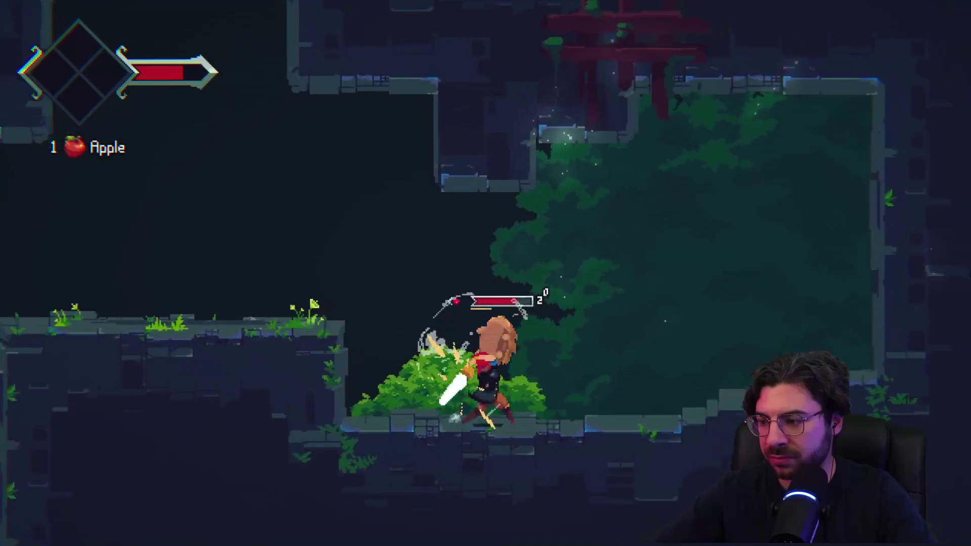
key(x)
key(Right)
key(x)
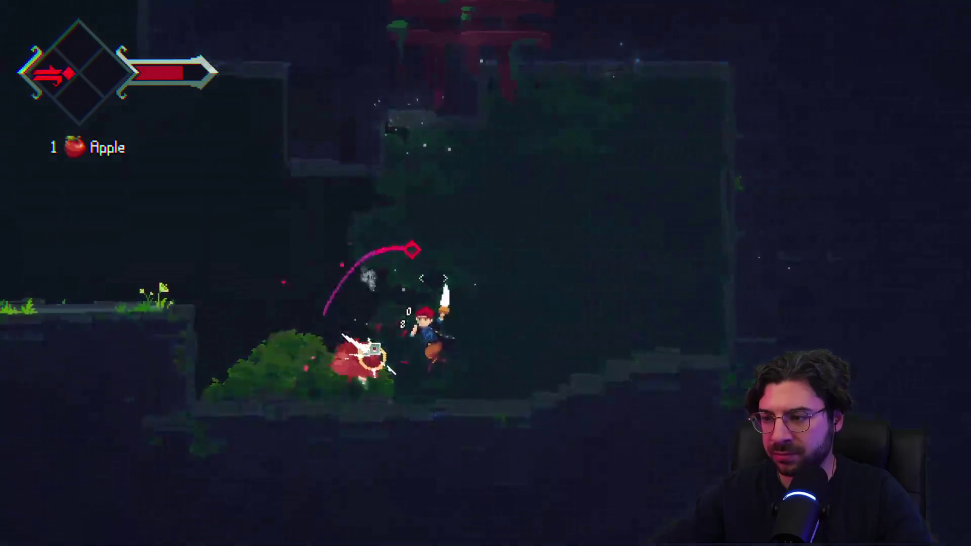
key(x)
Fire-dash up to the upper-left ledge and reach the floor by the rope lift
key(Left)
key(z)
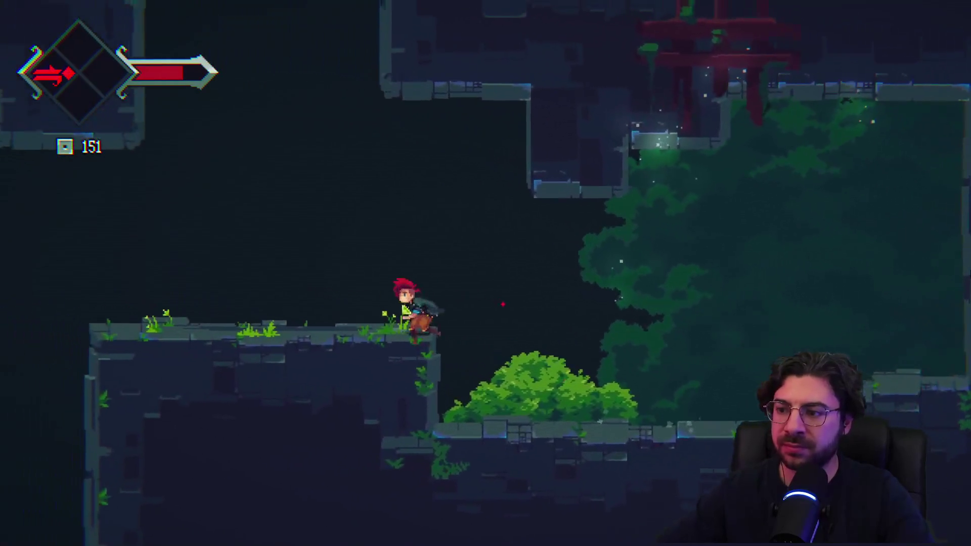
key(Left)
key(z)
key(z+x)
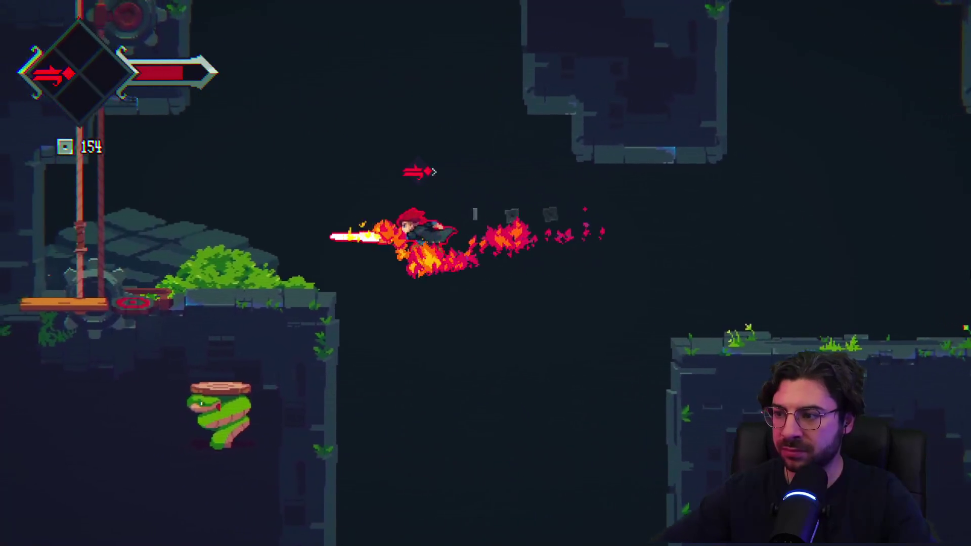
key(Left)
key(z)
key(x)
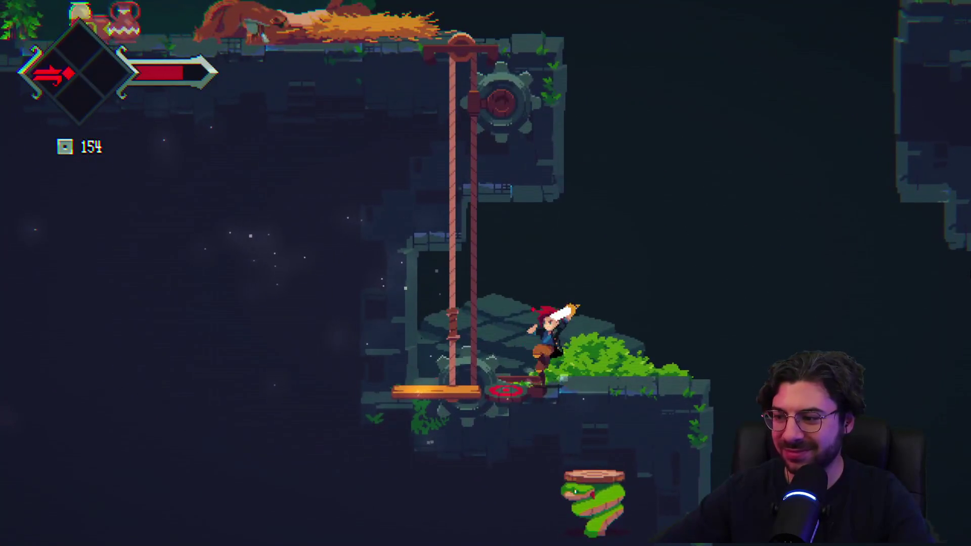
Defeat the leaping squirrel creature and collect the Block of Cheese
key(z)
key(x)
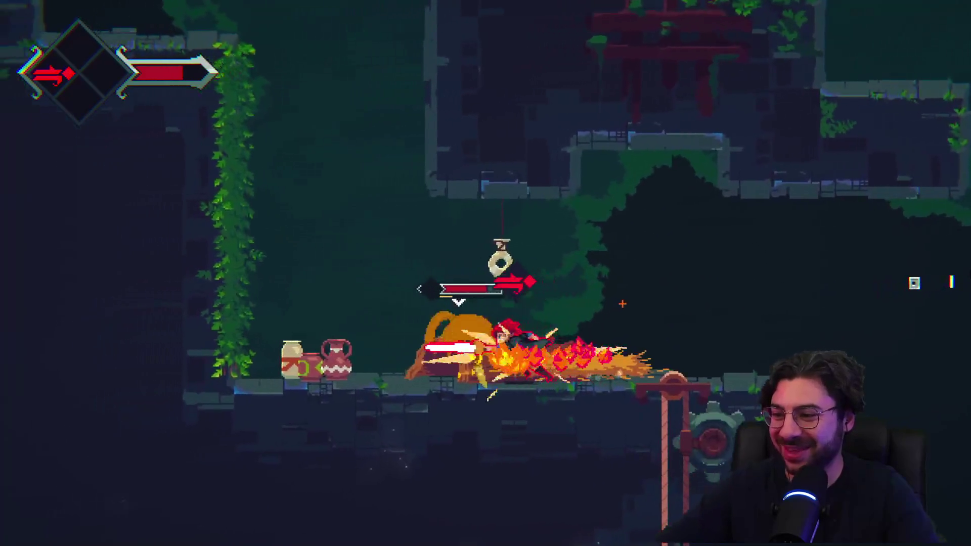
key(x)
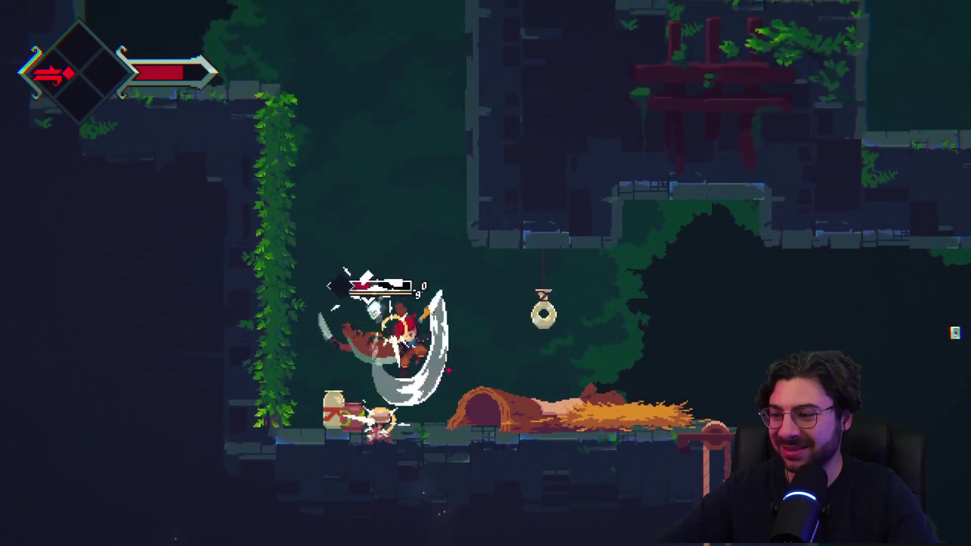
key(z)
key(x)
key(x)
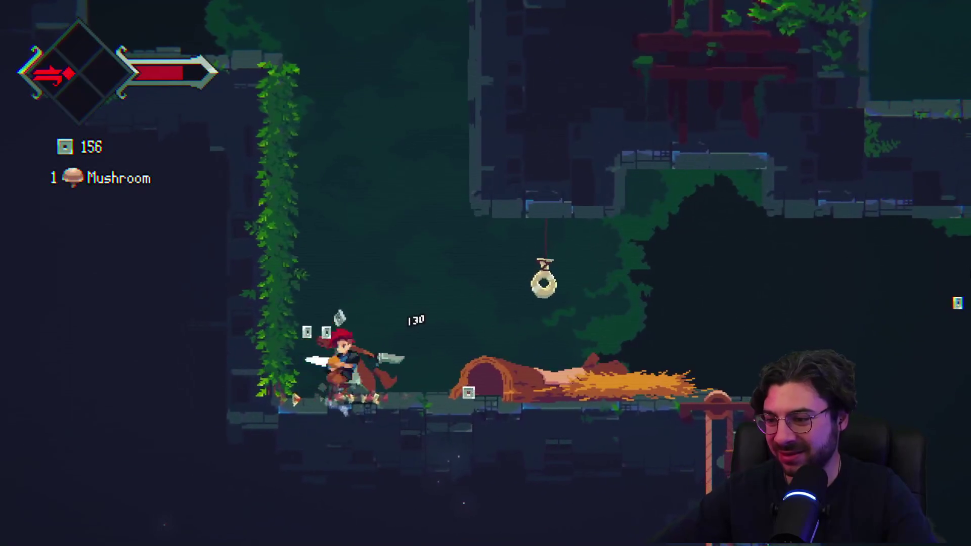
key(x)
key(Right)
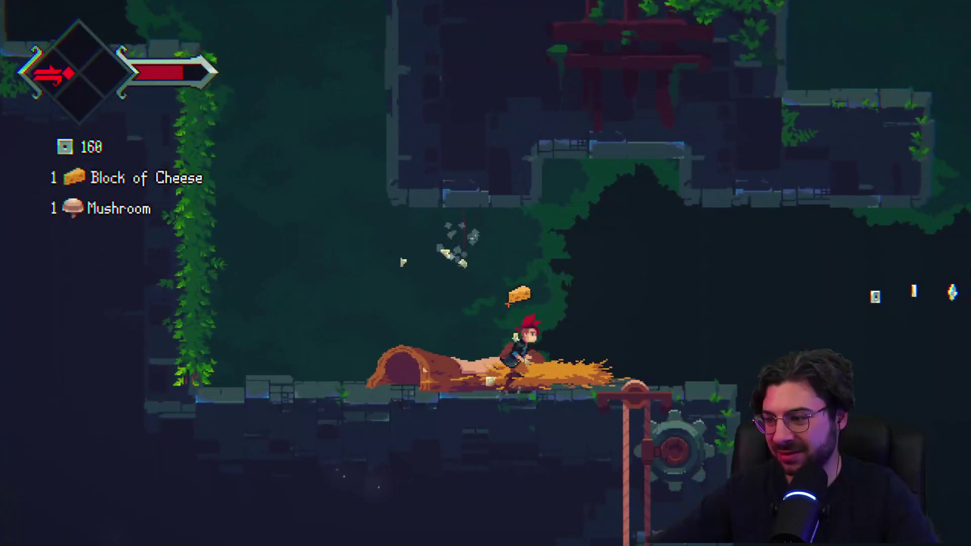
key(z)
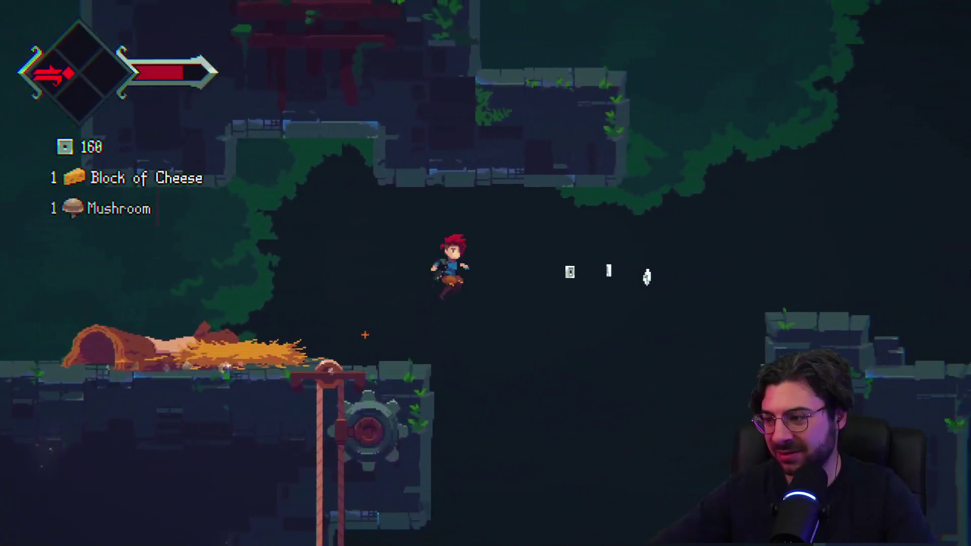
Move onto the next platform right and defeat the hedgehog creature on the bridge
key(x)
key(x)
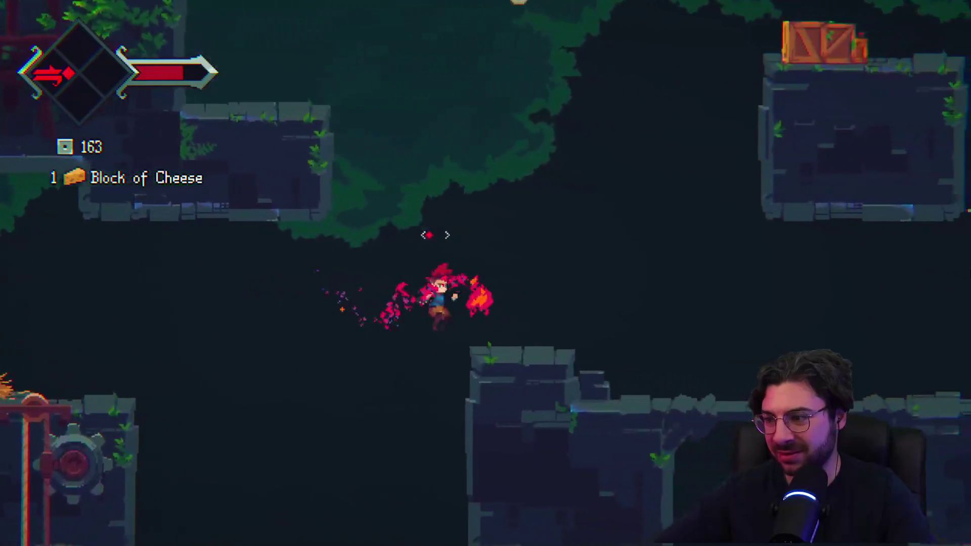
key(z)
key(x)
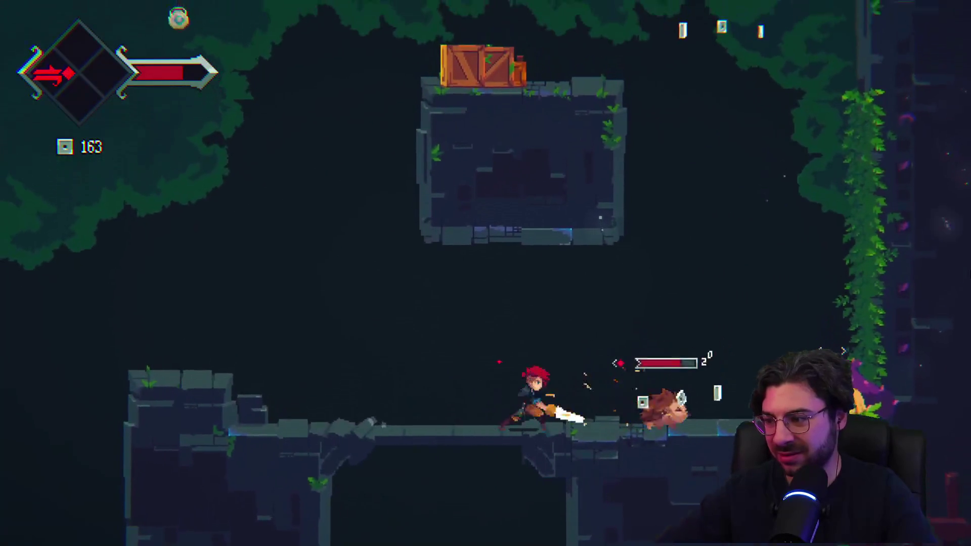
key(x)
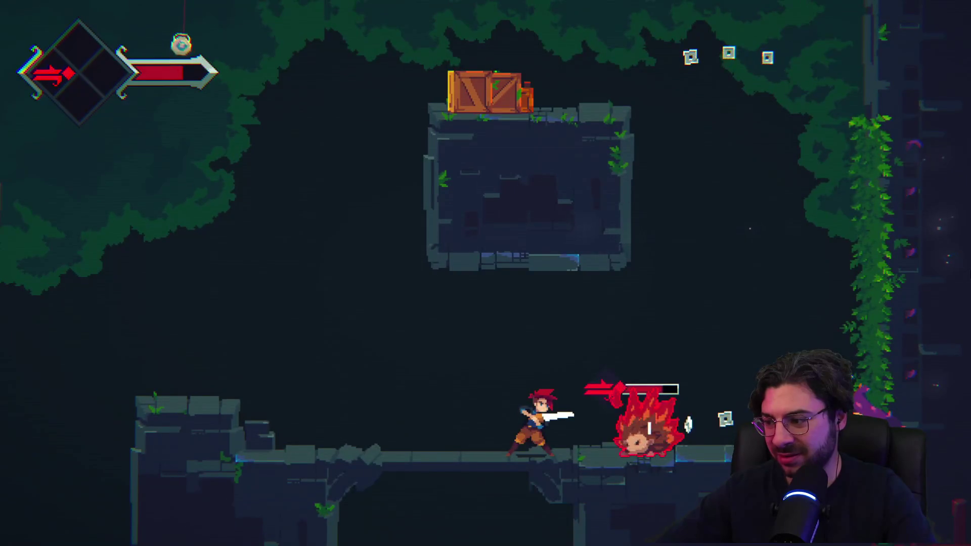
key(x)
key(x)
key(x)
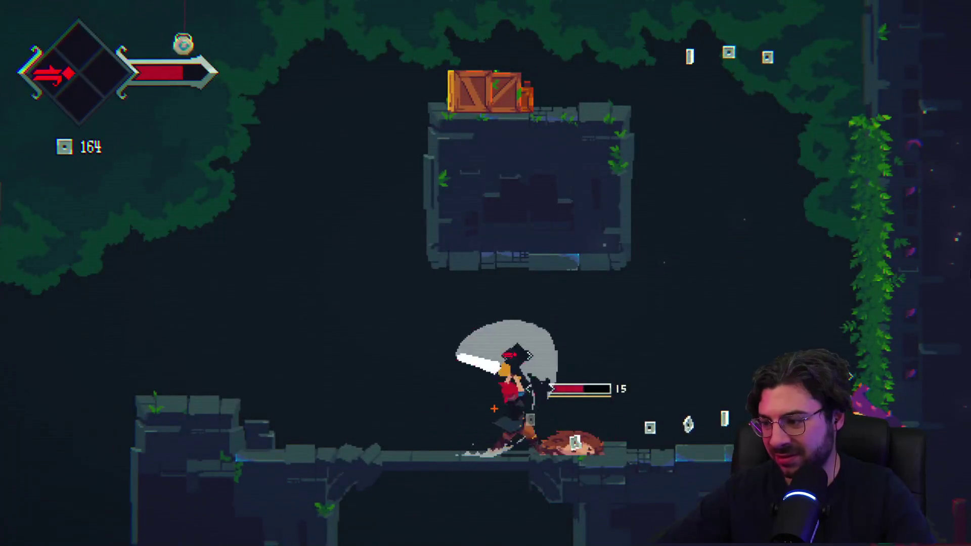
key(x)
key(x)
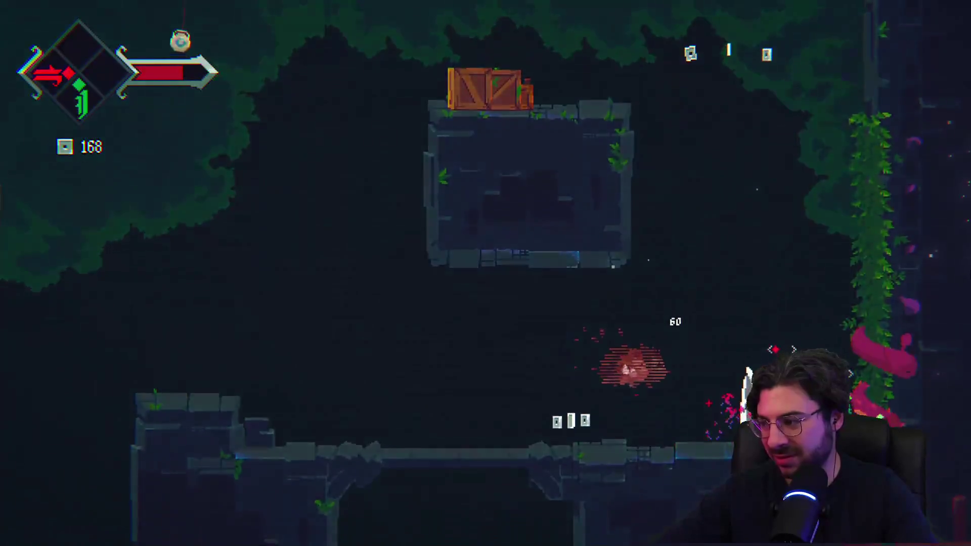
key(space)
Climb the right-wall vine, smash the crates, and wall-jump and dash across the ledges
key(x)
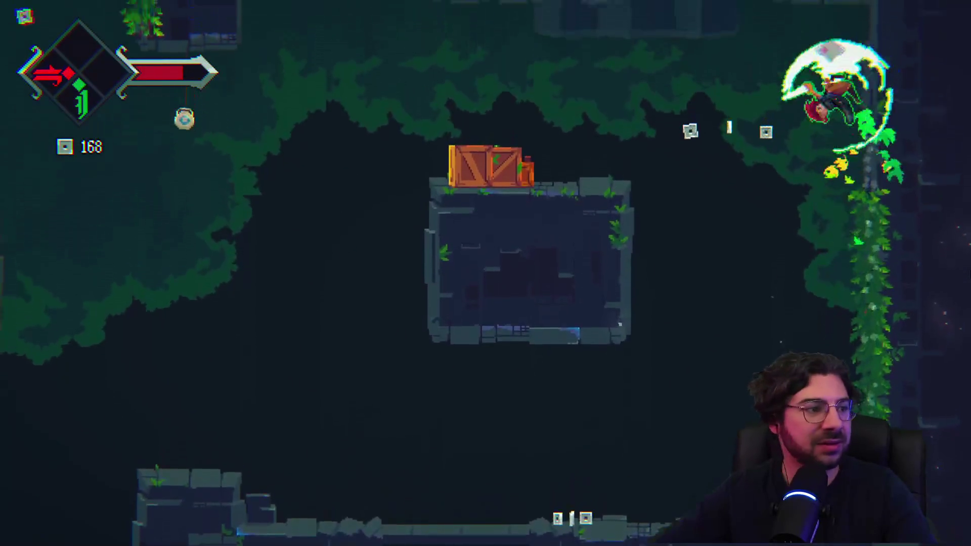
key(x)
key(c)
key(x)
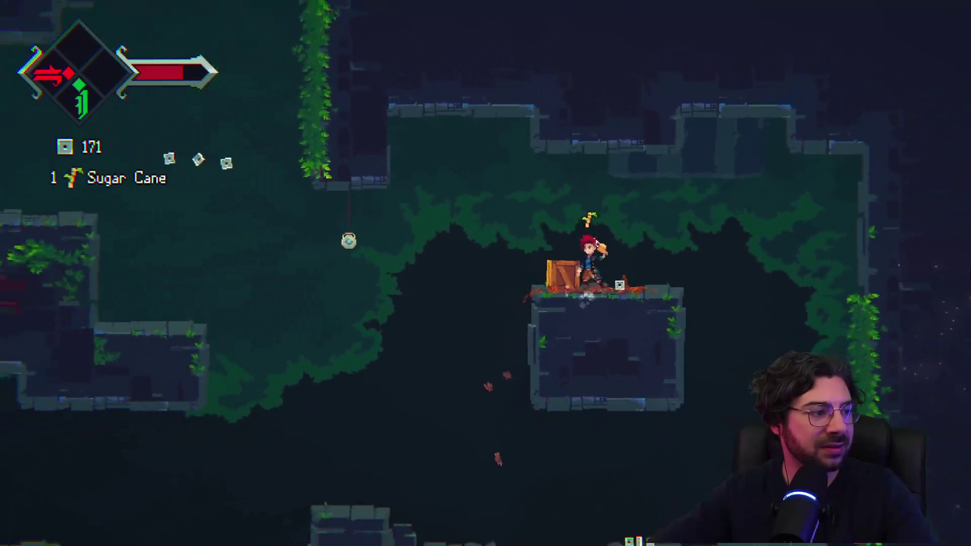
key(x)
key(space)
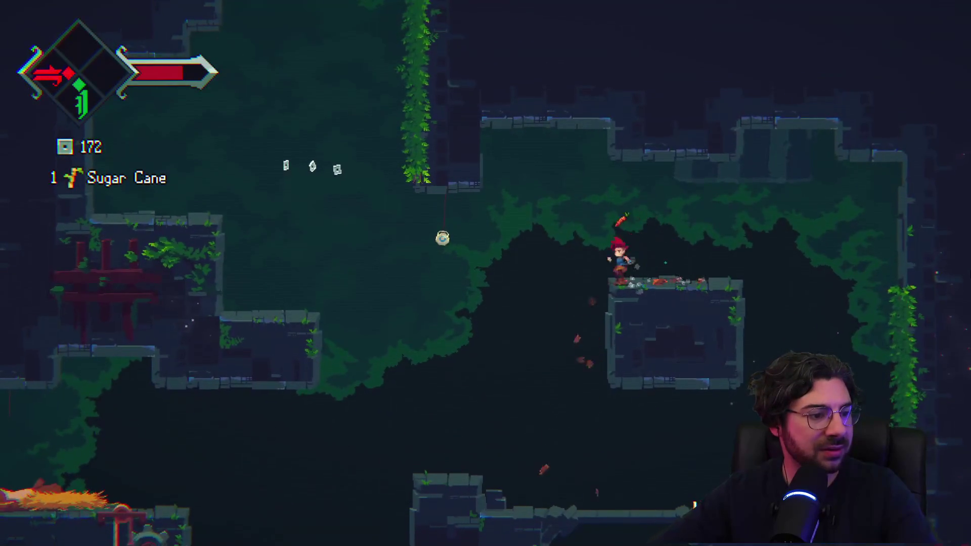
key(x)
key(c)
key(space)
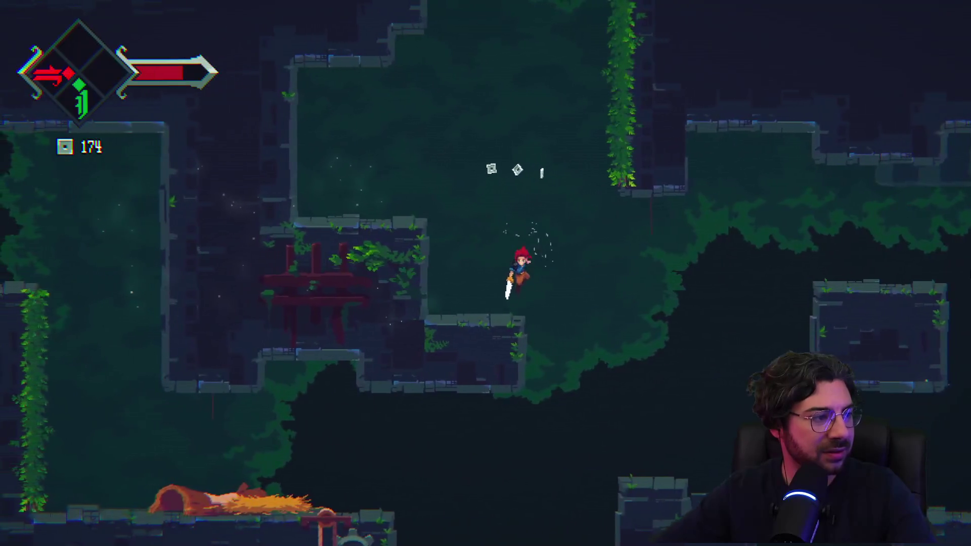
key(space)
key(c)
Climb the vine to the ledge and open the treasure chest for a Chocolate Bar
key(Up)
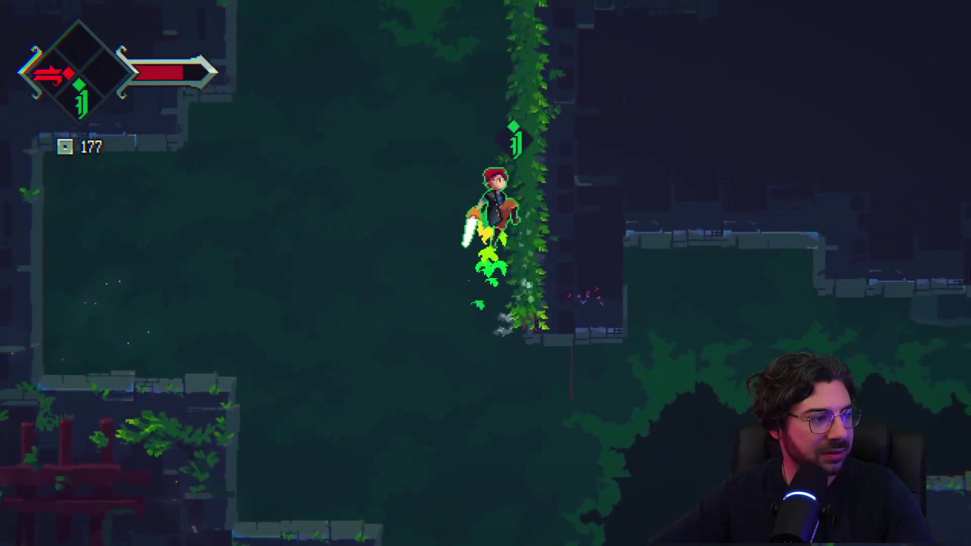
key(space)
key(x)
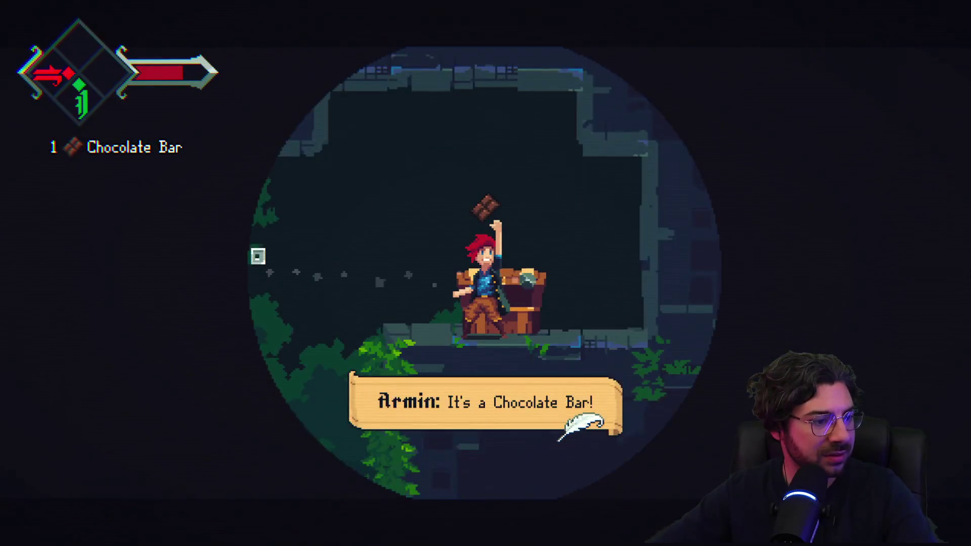
key(x)
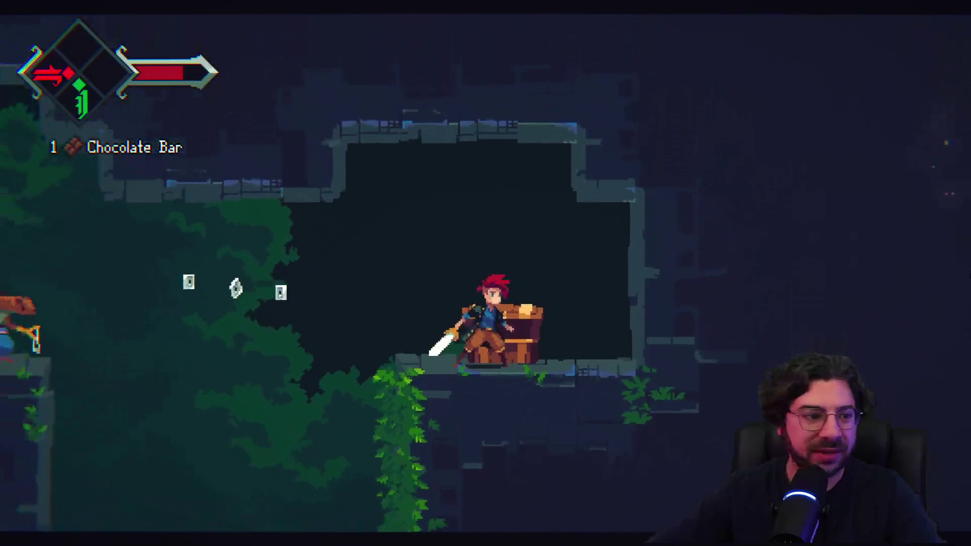
Fire-dash the enemy, reach the red shrine anvil, and advance its dialogue to light the crucible
key(Left)
key(space)
key(c)
key(Left)
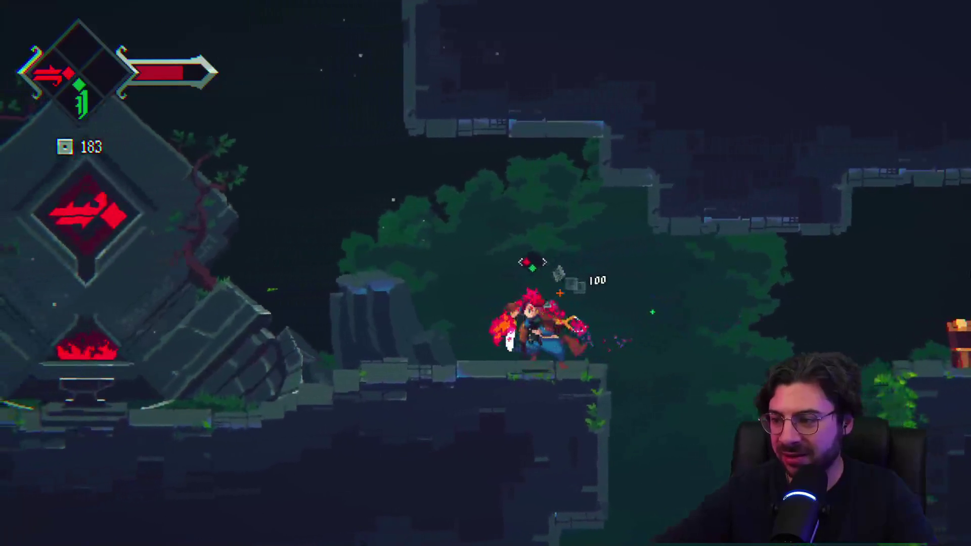
key(space)
key(Left)
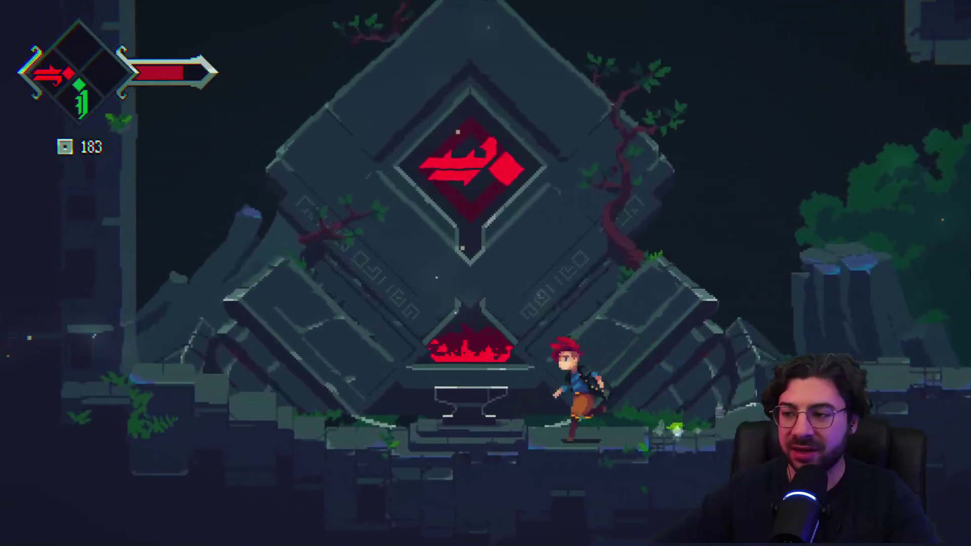
key(x)
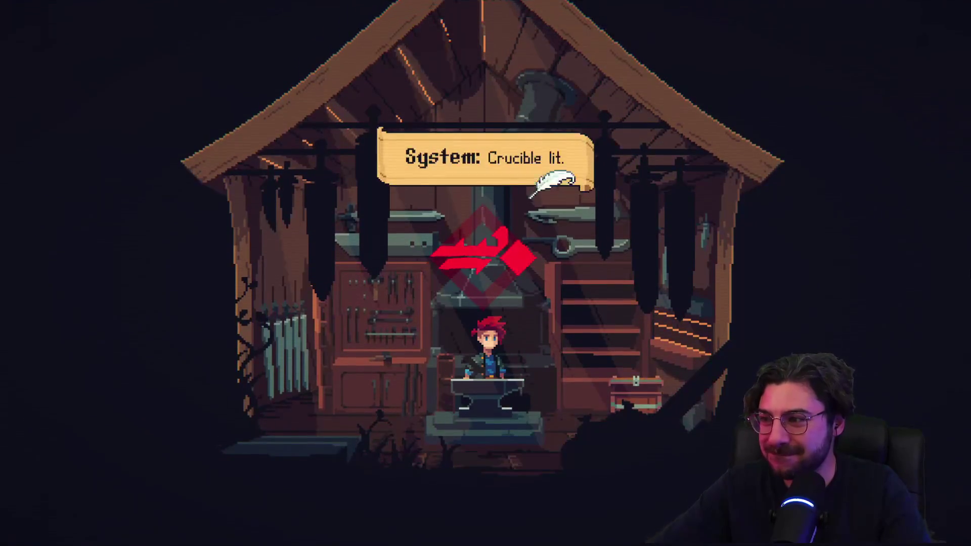
Dismiss the Crucible lit message and browse the world map
key(space)
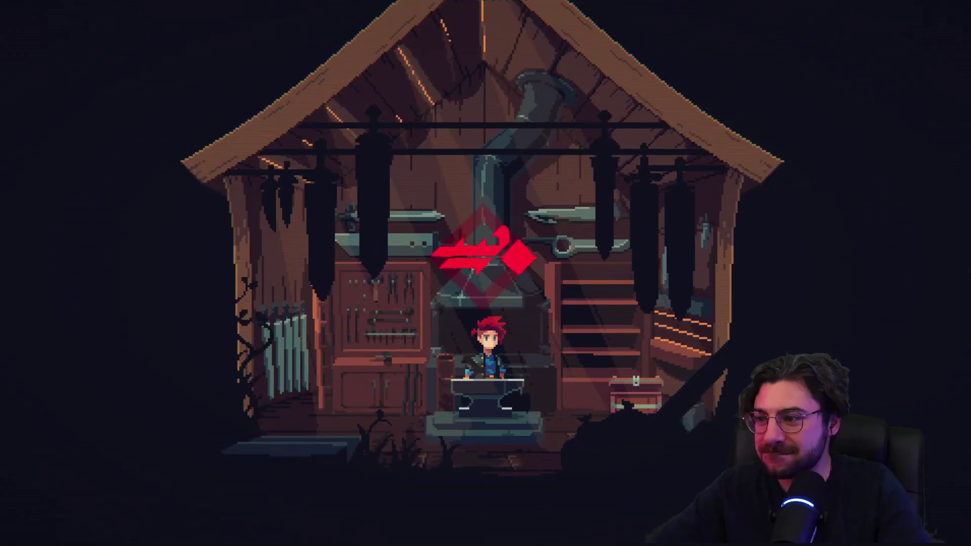
key(m)
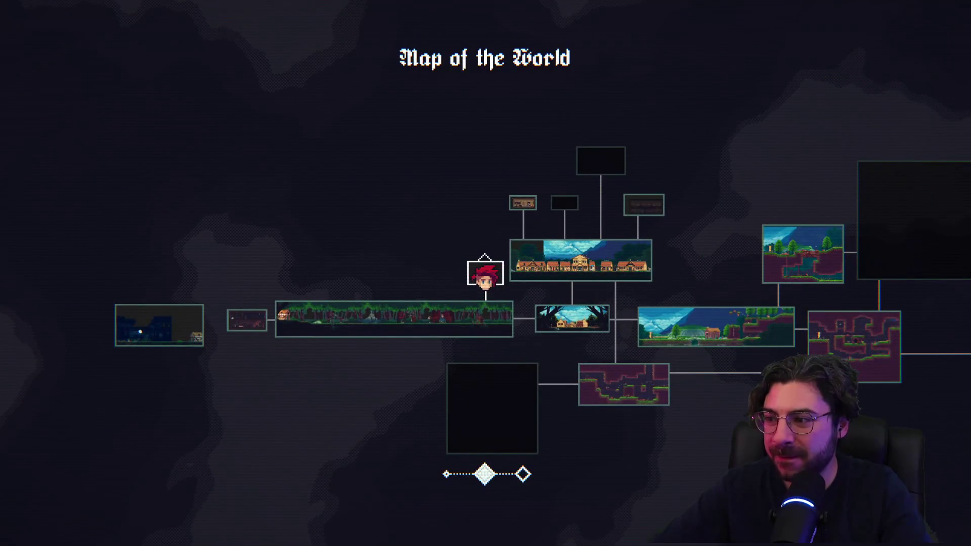
scroll(486, 273, up, 1)
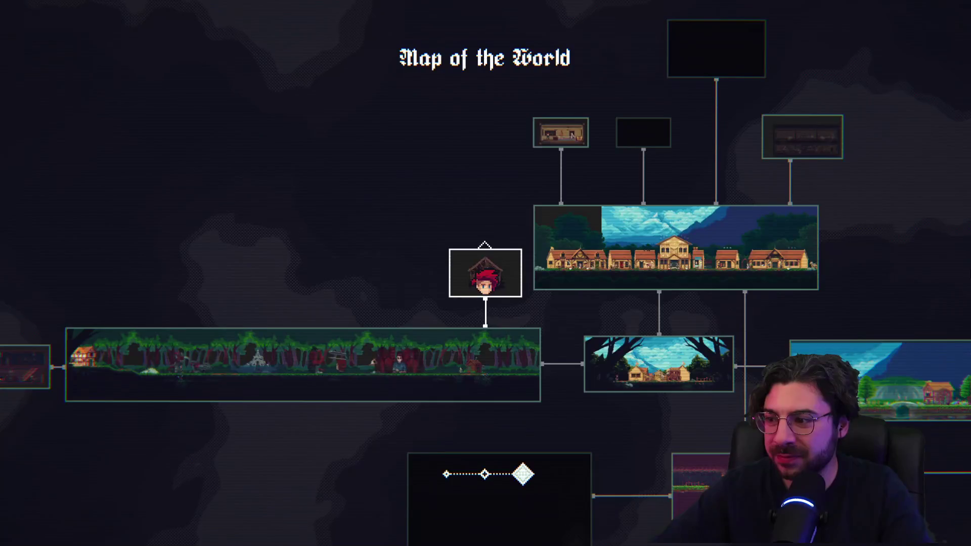
scroll(485, 273, down, 2)
key(Escape)
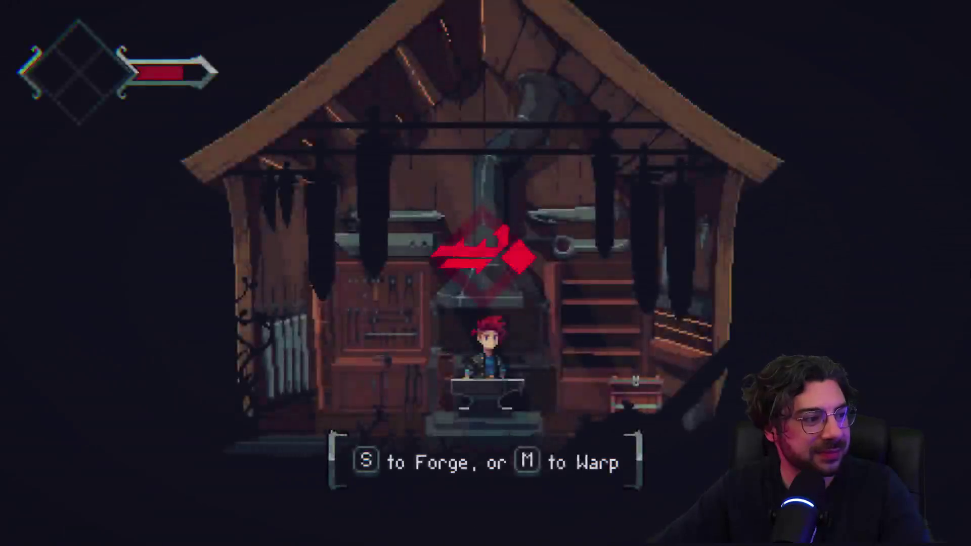
Select Ohrenstead Excavation Entrance as the warp destination and travel there
key(m)
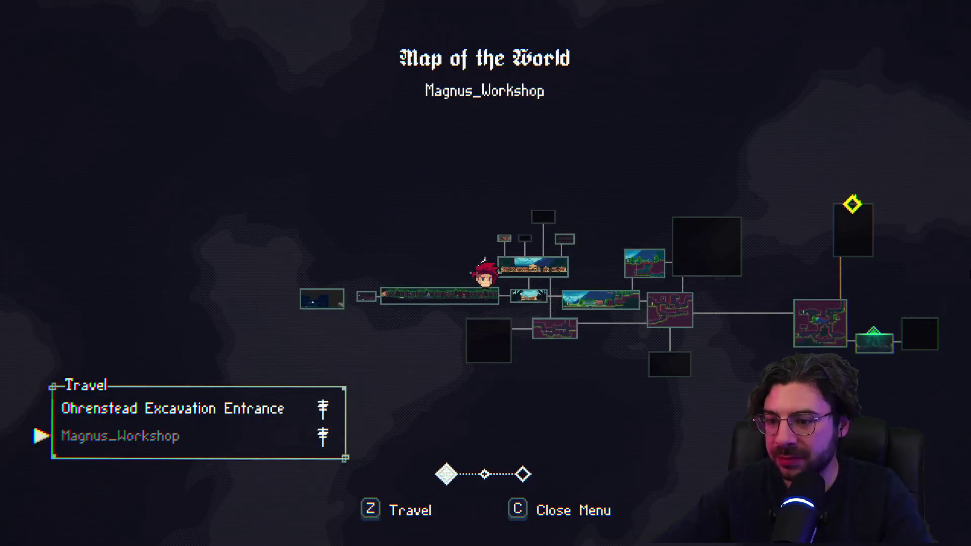
key(Up)
key(Down)
key(Up)
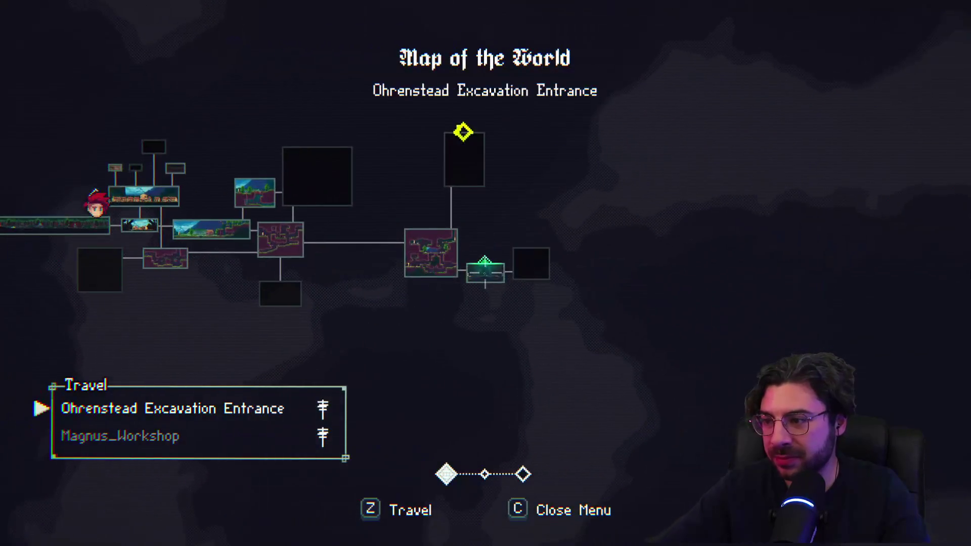
key(c)
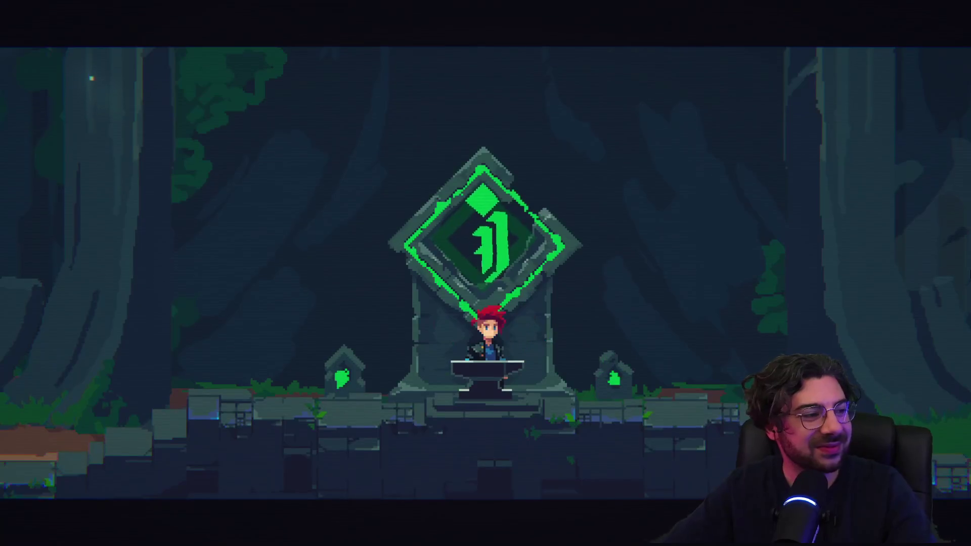
Run left past the banner exit, killing the rolling boulder enemy and the green-outlined plant enemy
key(Left)
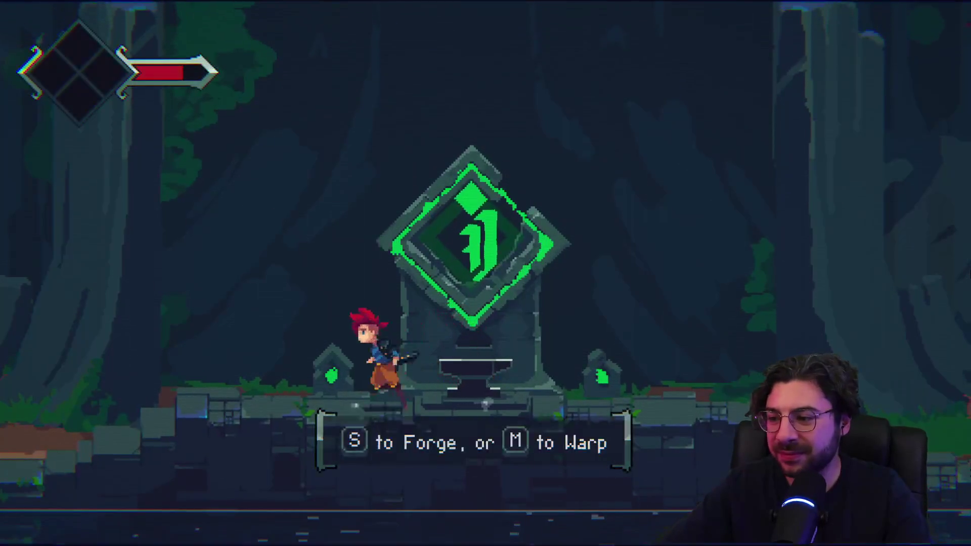
key(Left)
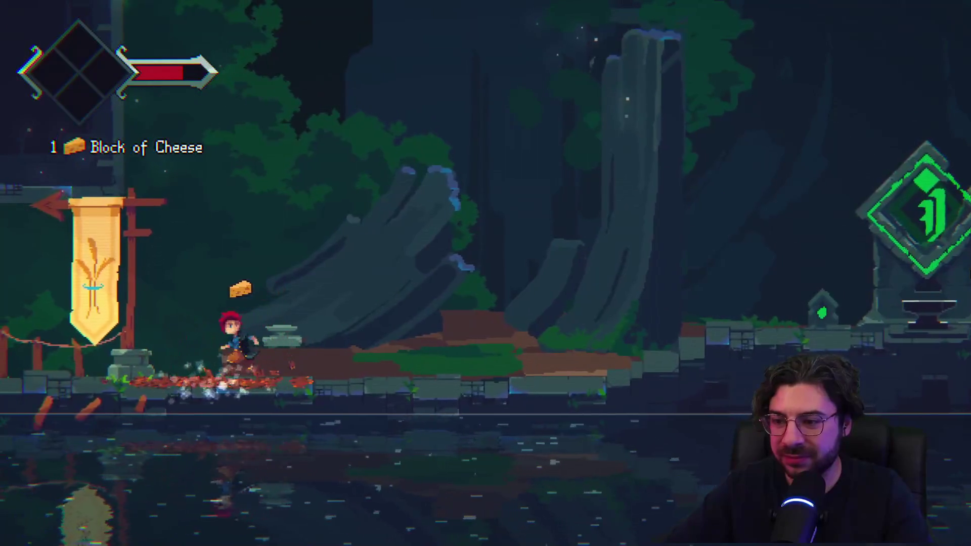
key(Left)
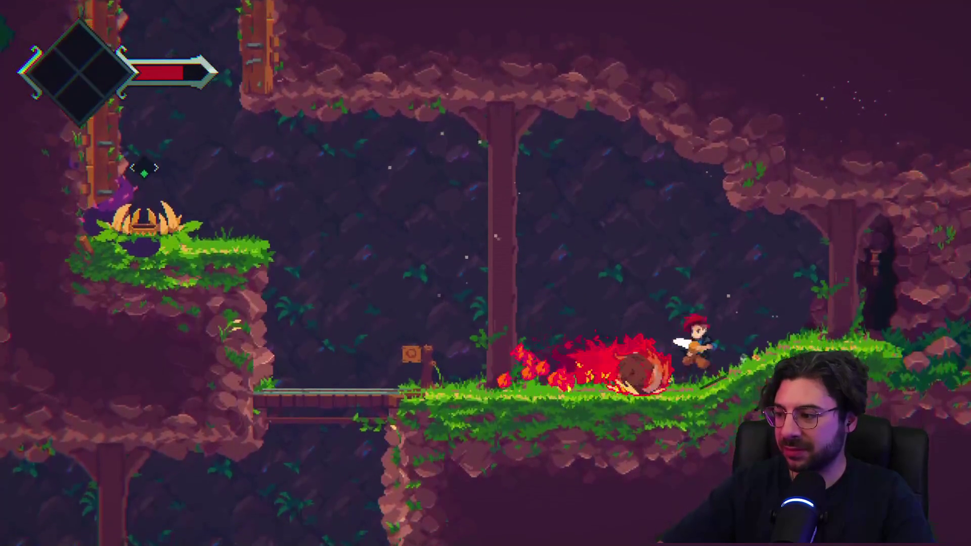
key(x)
key(x)
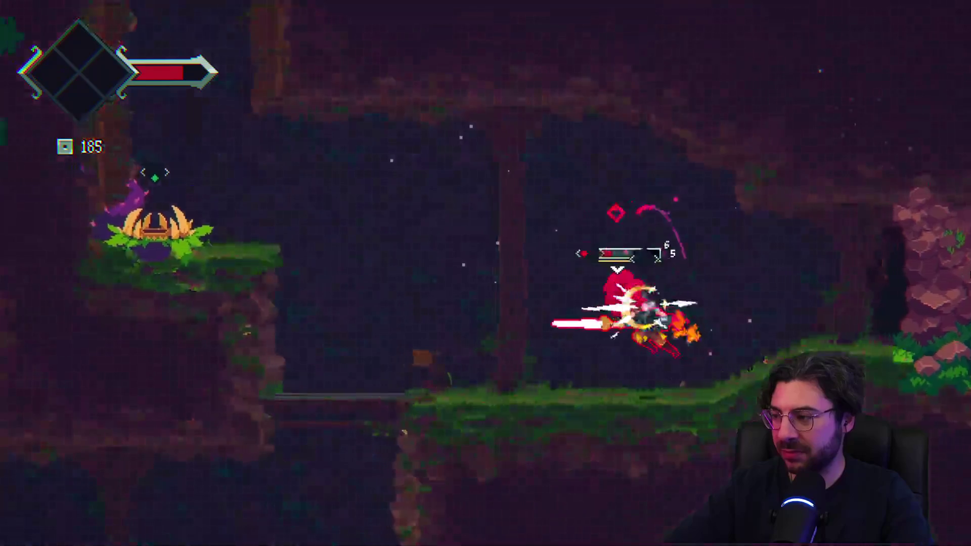
key(Left)
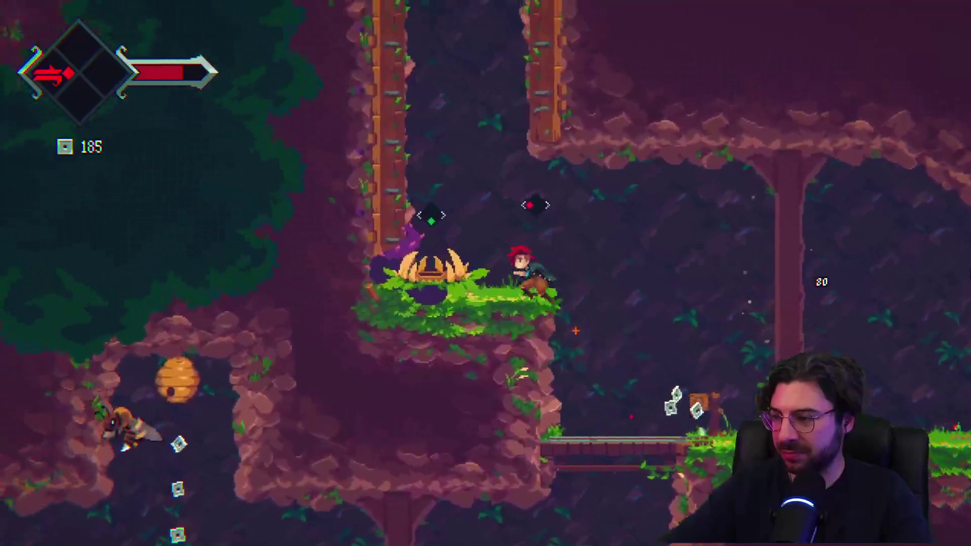
key(x)
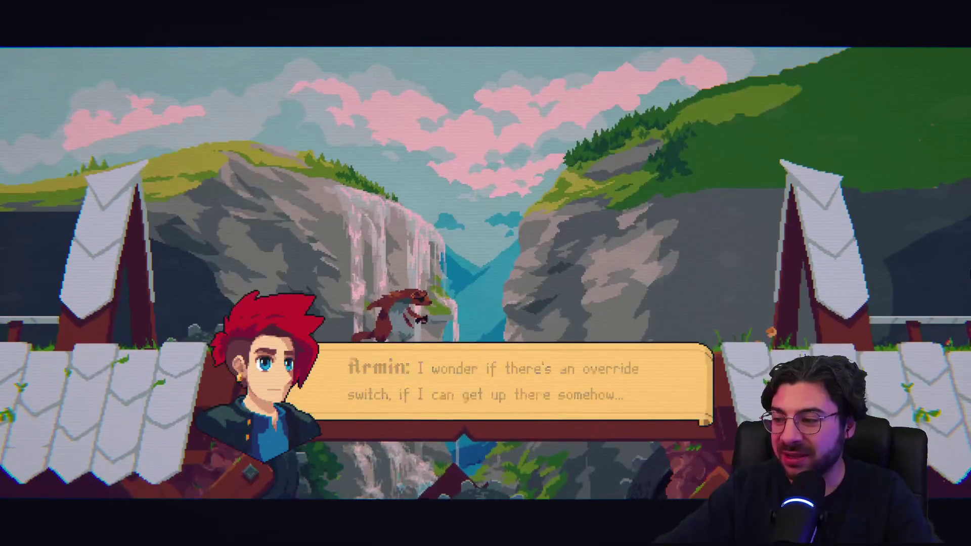
Close the waterfall dialogue, run right to the forge anvil, and play Armin's line about the Athenaeum
key(Return)
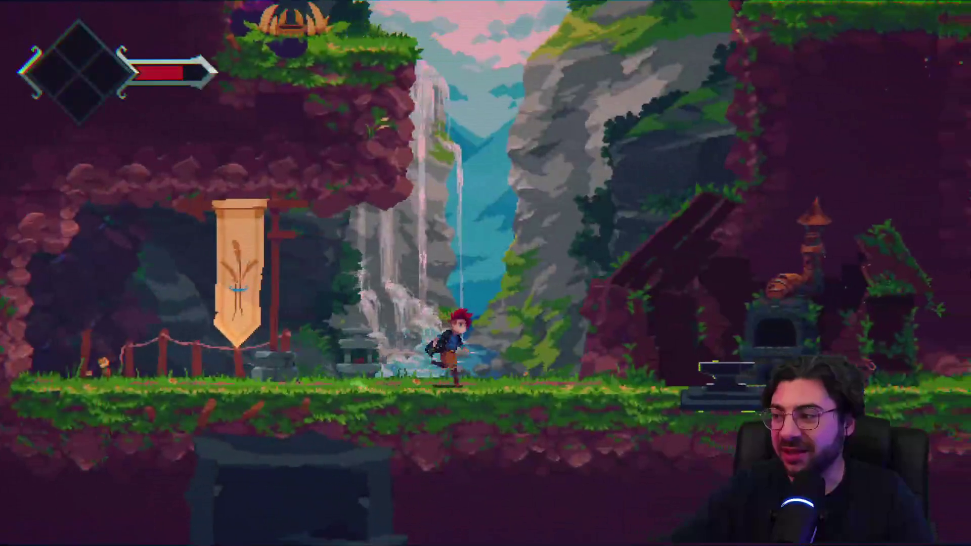
key(j)
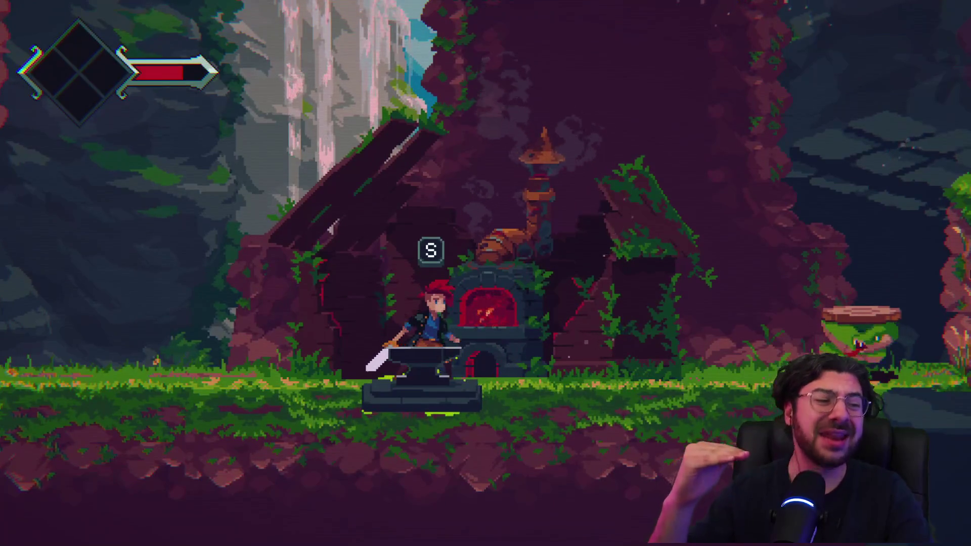
key(s)
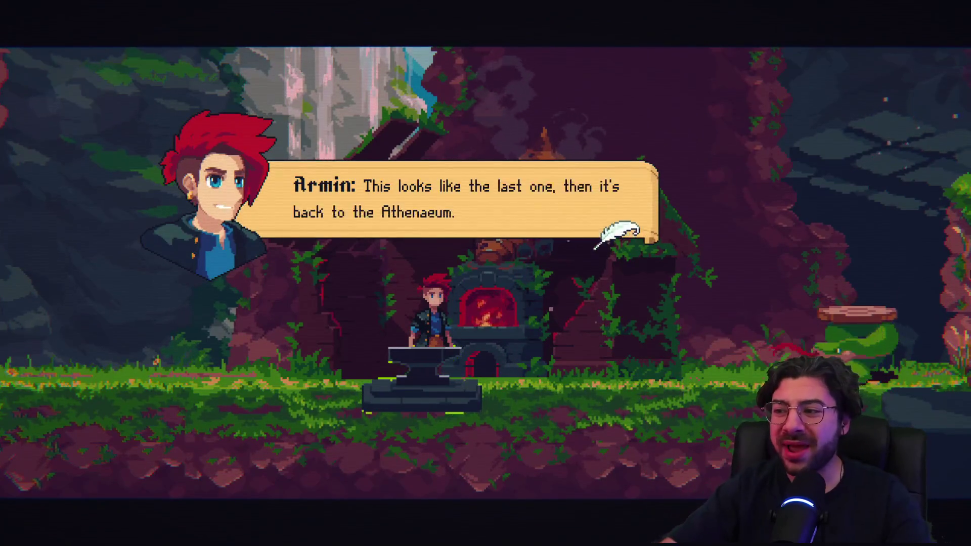
key(Return)
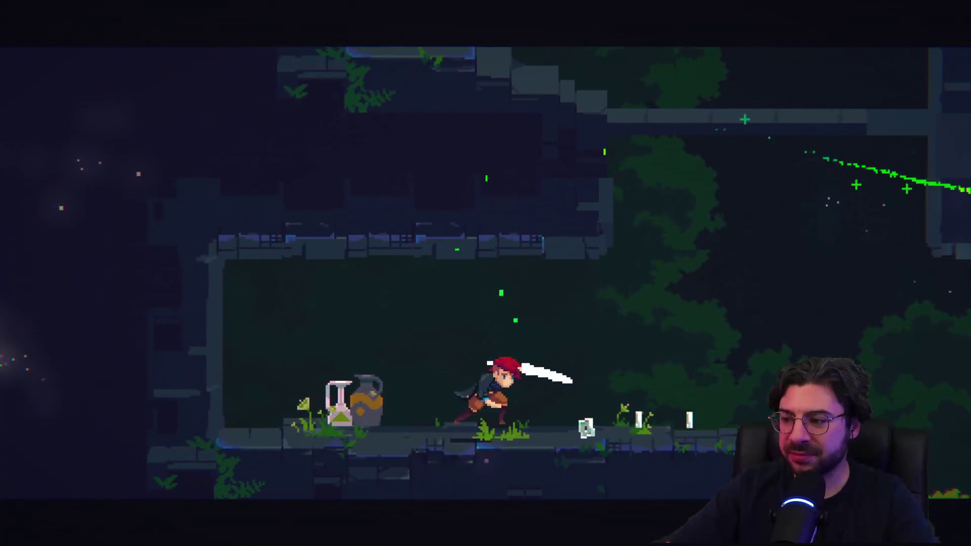
Advance the Ethereal Voice's lines on singing one voice at a time until The Arise Ensign card appears
key(space)
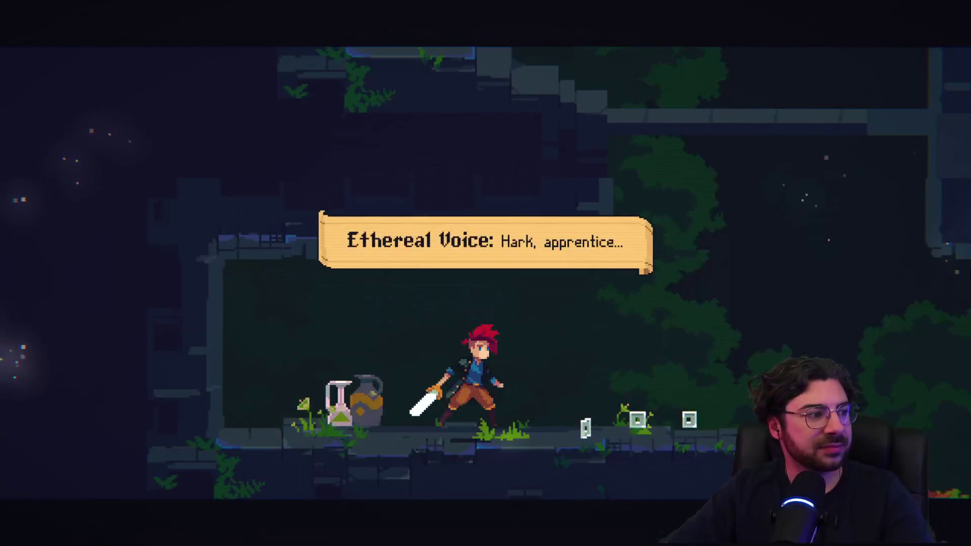
key(space)
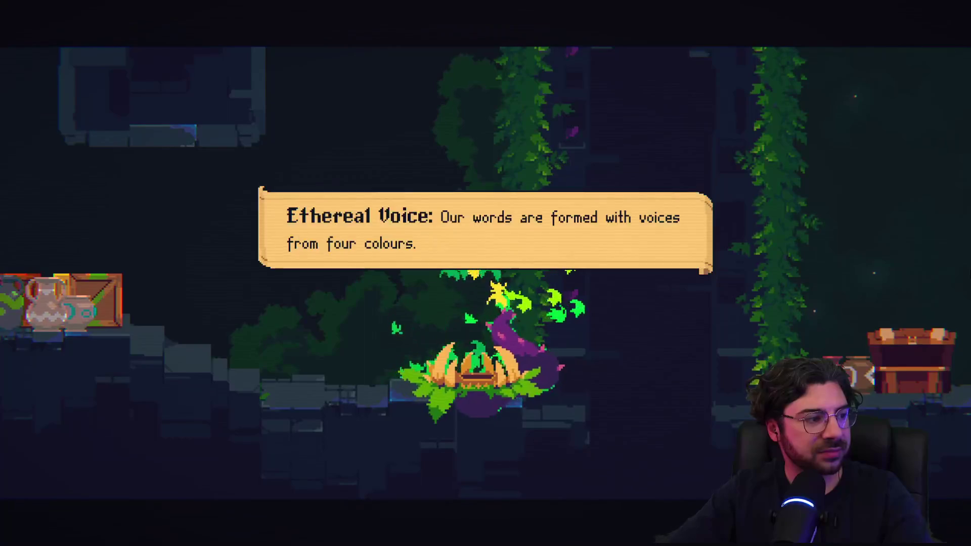
key(space)
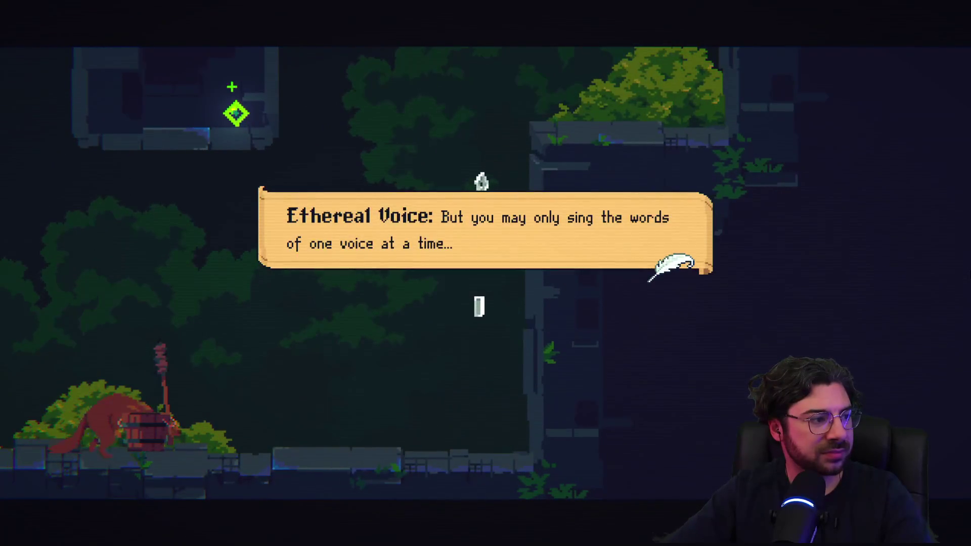
key(space)
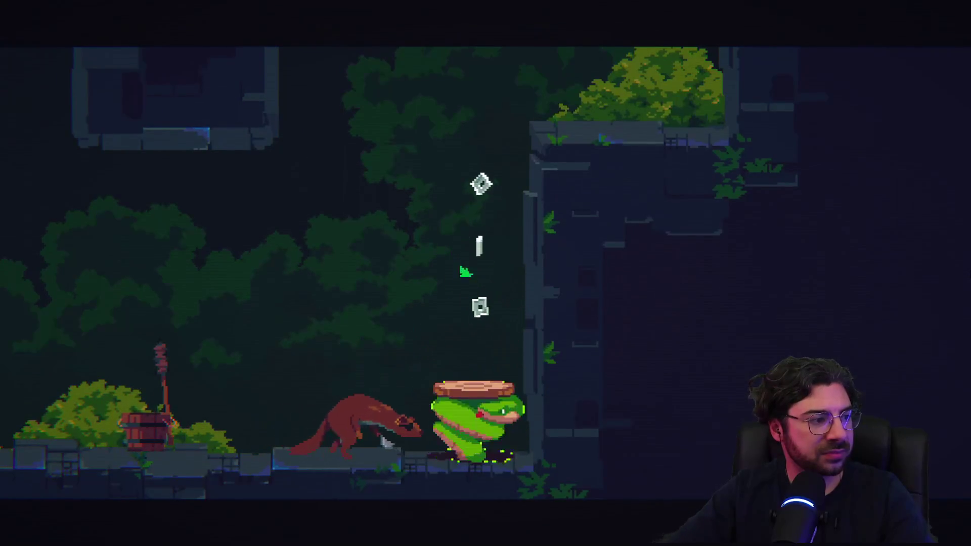
key(space)
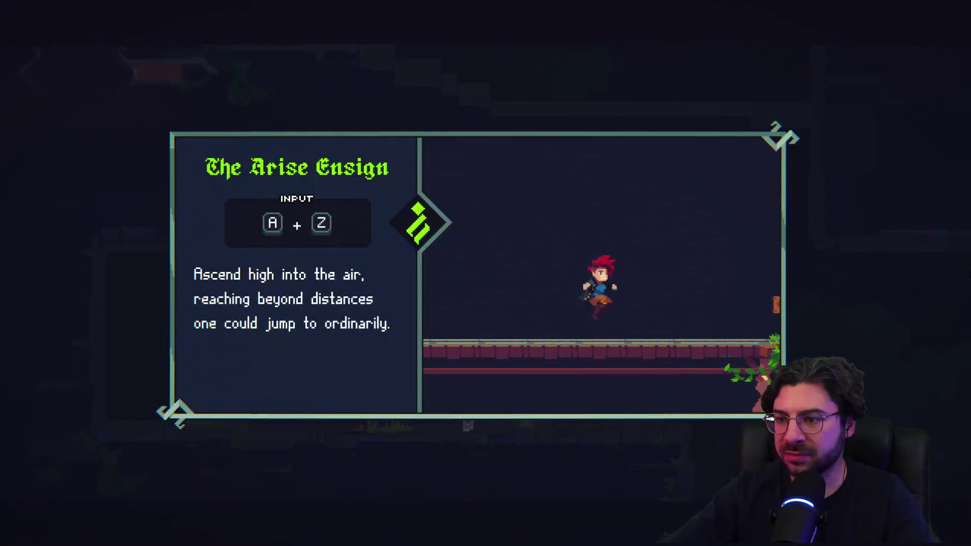
Dismiss the Arise Ensign tutorial, drop to the lower floor and slash the enemies there
key(space)
key(Right)
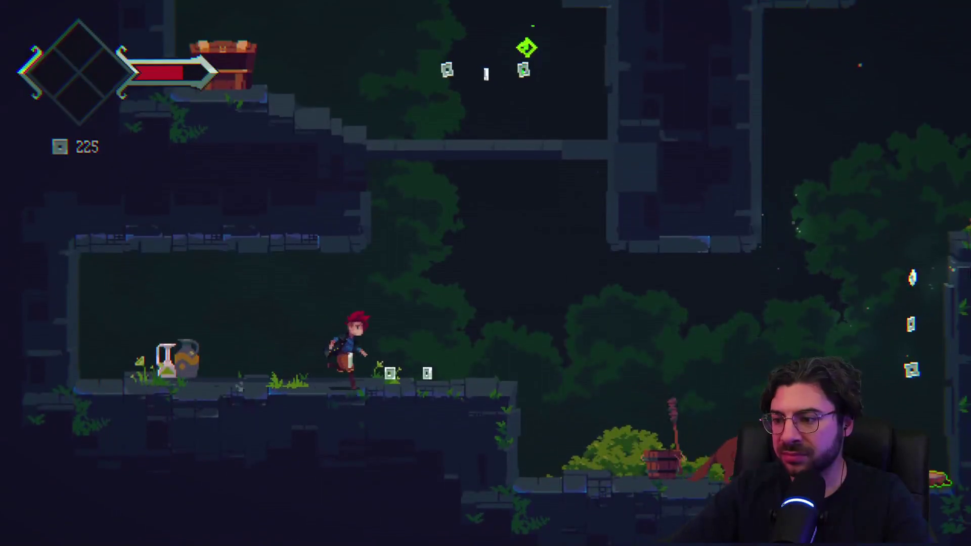
key(space)
key(Right)
key(x)
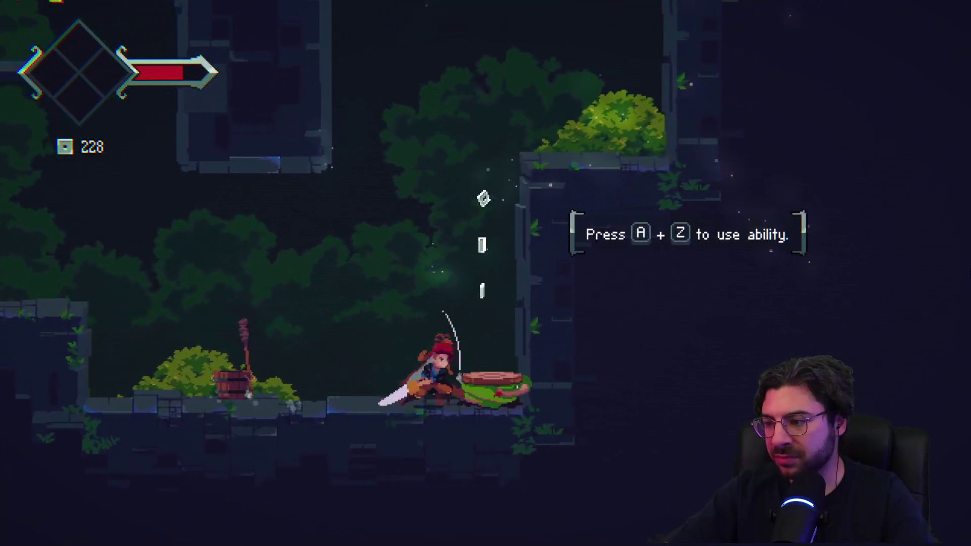
key(x)
key(x)
key(x)
key(x)
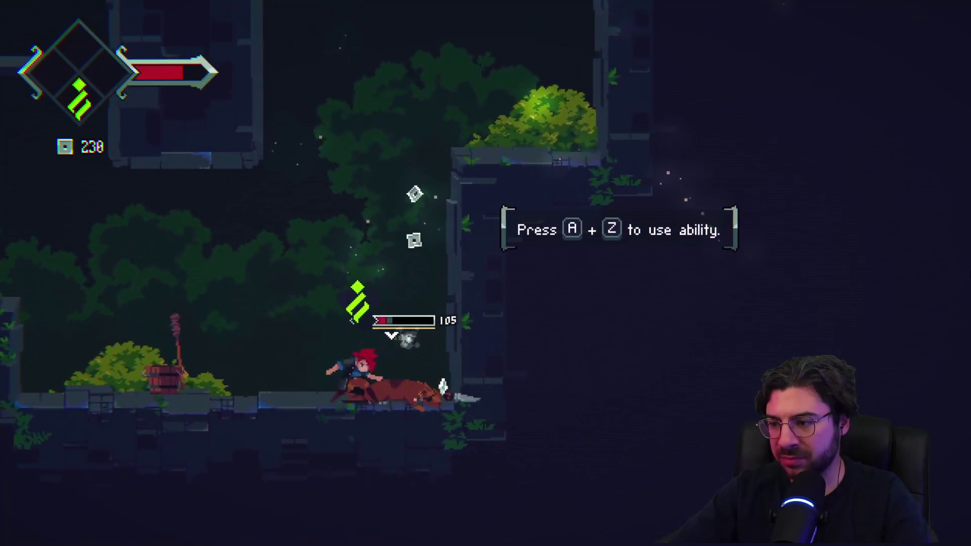
Leap up the wall, smash the crate for currency and slash the plant enemy
key(space)
key(Right)
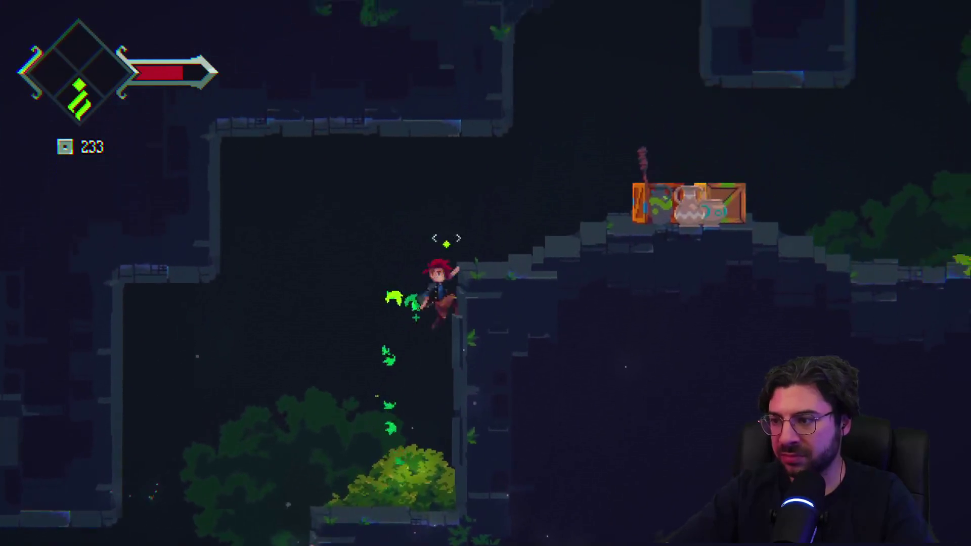
key(space)
key(Right)
key(x)
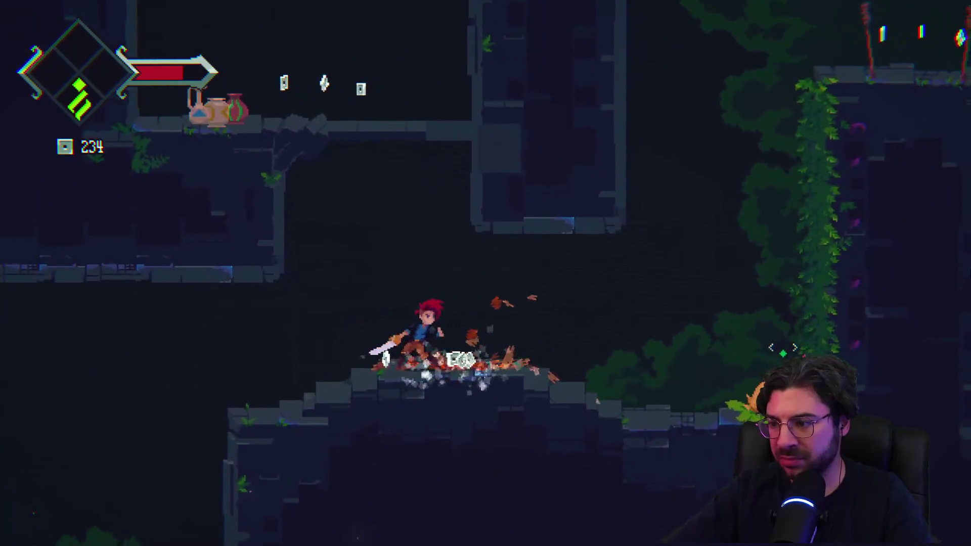
key(Right)
key(x)
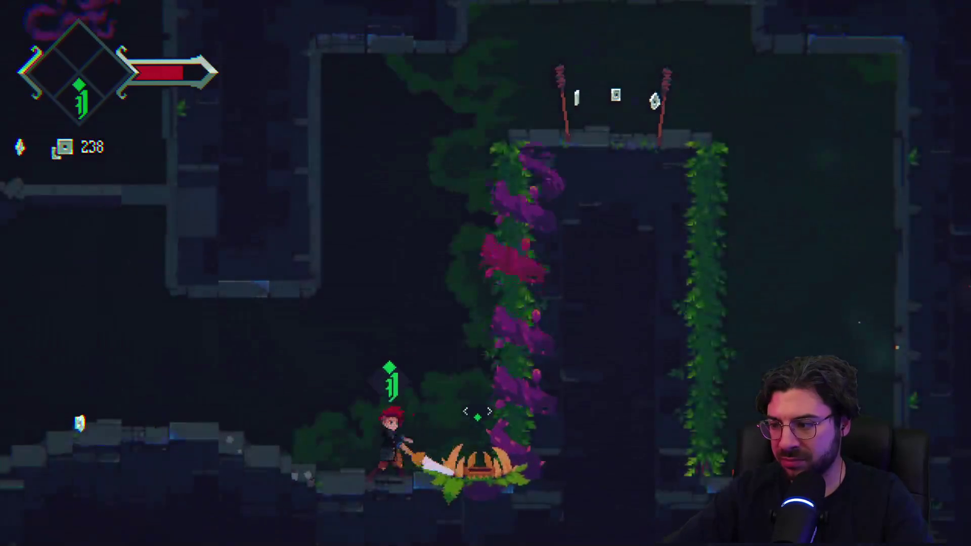
Jump into the next area, collect the green ability pickup and dash upward onto the ledge
key(Left)
key(space)
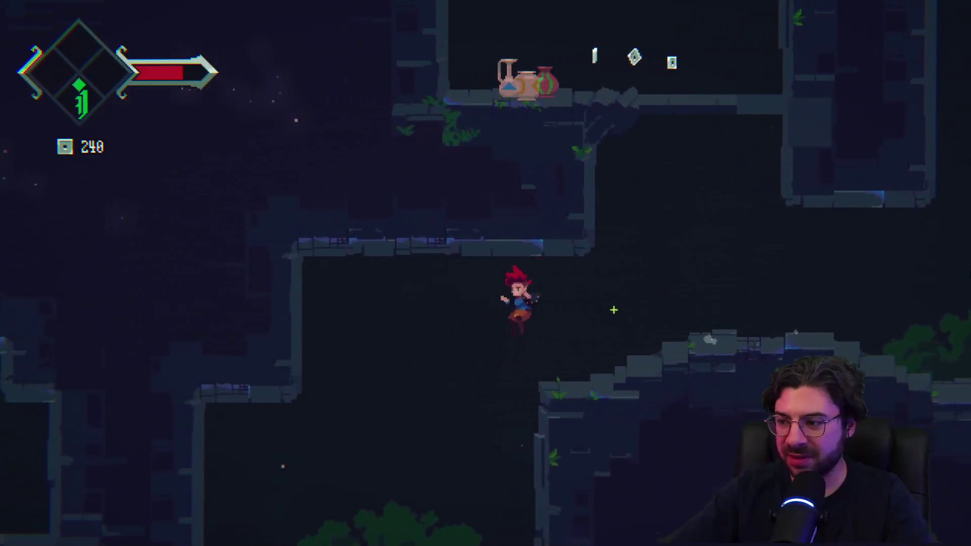
key(Right)
key(x)
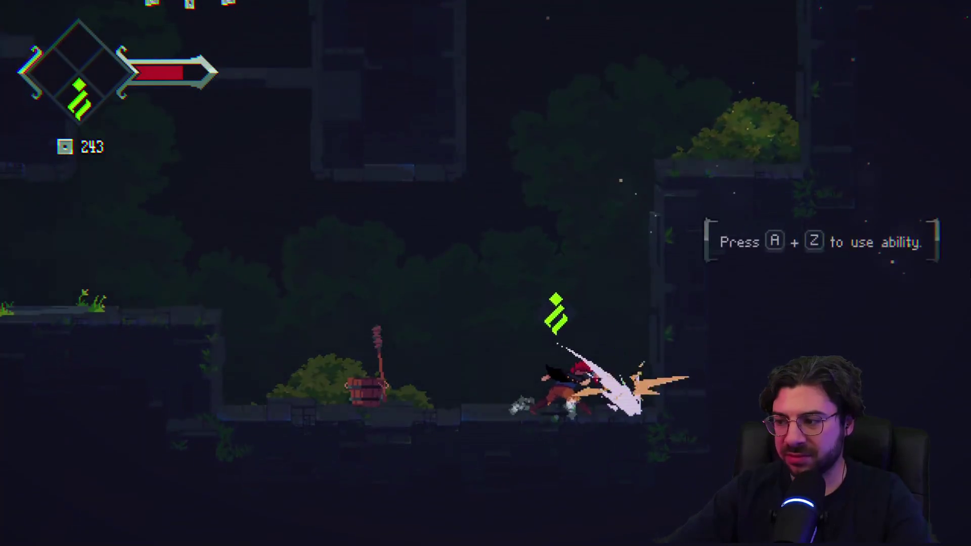
key(a+z)
key(Right)
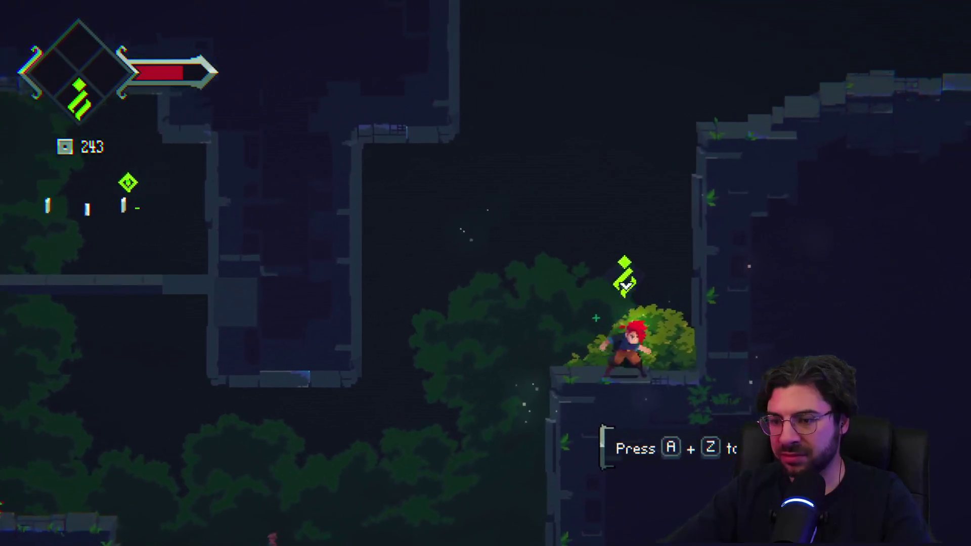
key(a+z)
Run left along the ledge past the pots and dash upward into the next room
key(Left)
key(a+z)
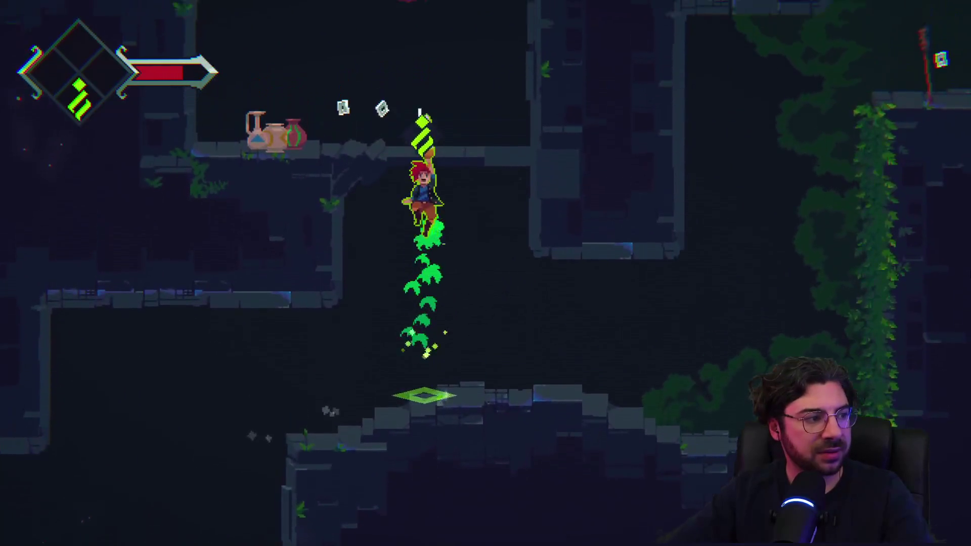
key(Left)
key(x)
key(a+z)
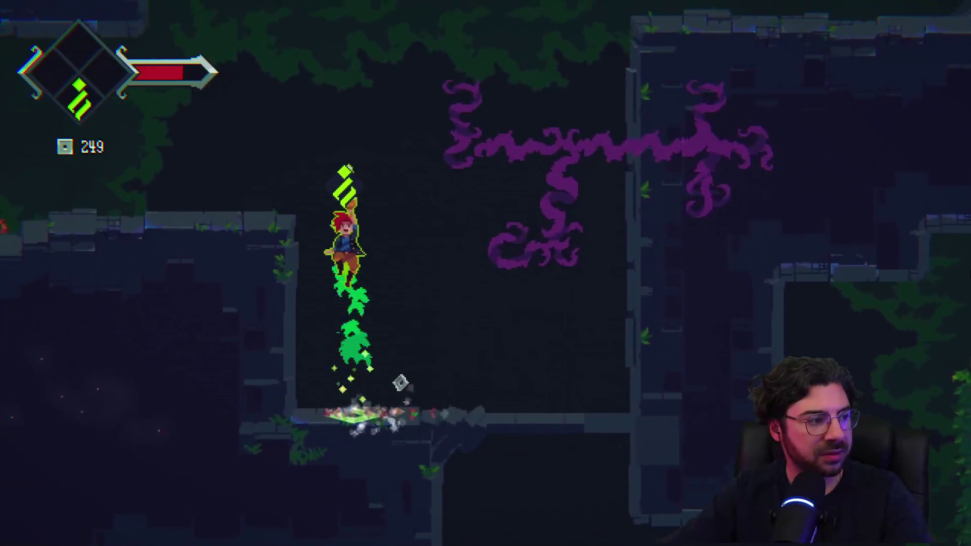
Cross the room fighting the fox enemies and launch upward collecting shards
key(Left)
key(x)
key(x)
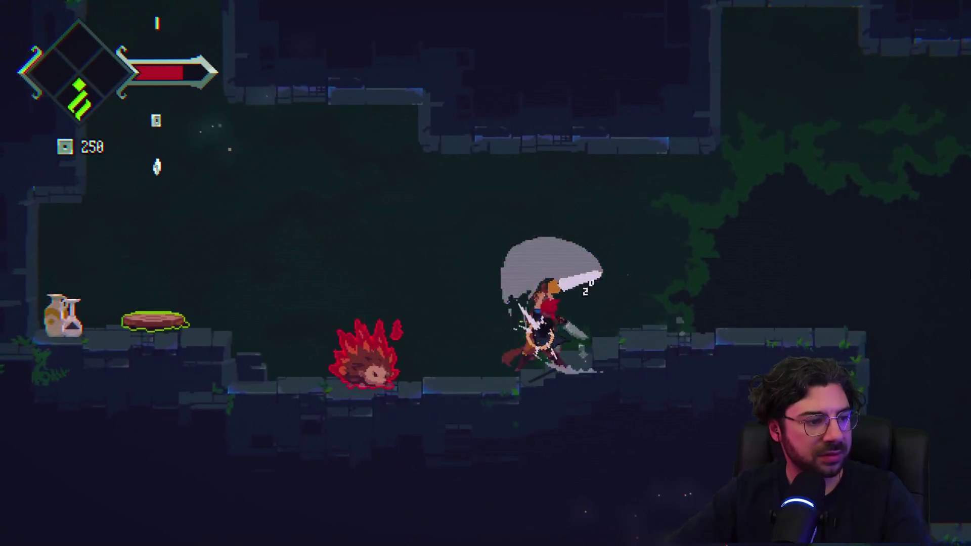
key(a+z)
key(x)
key(x)
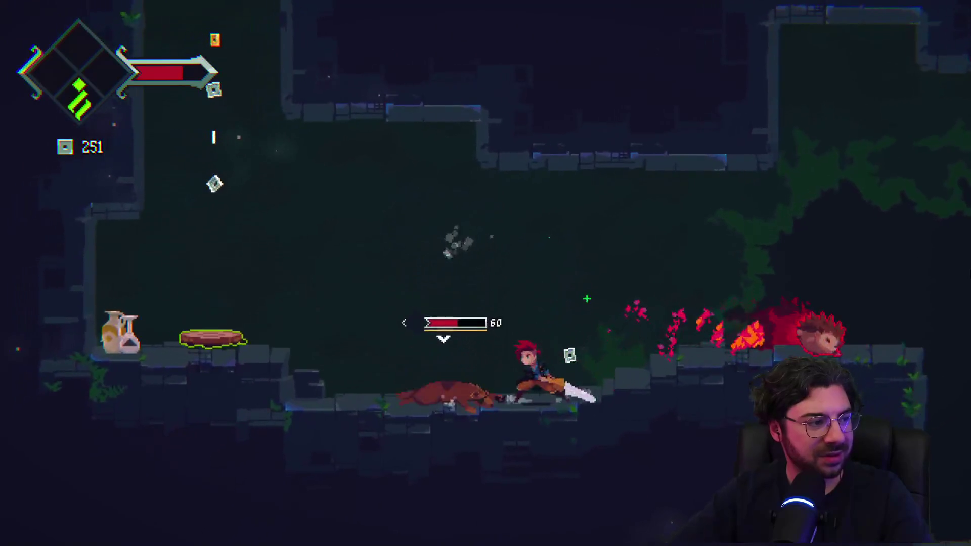
key(x)
key(x)
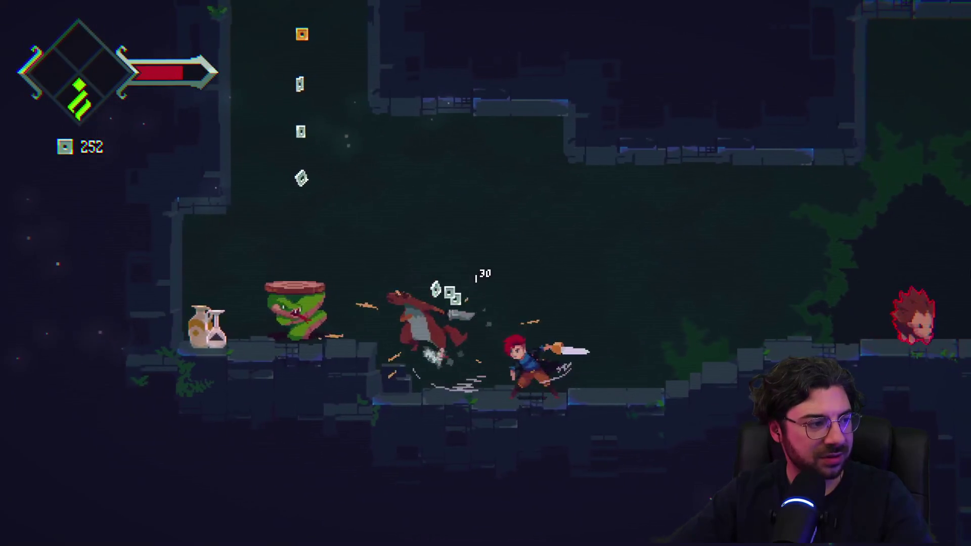
key(a+z)
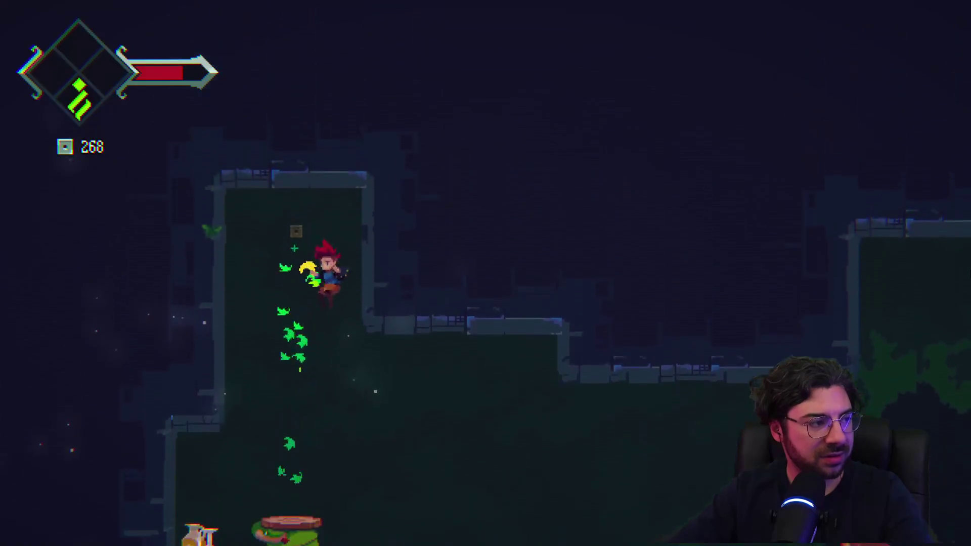
Land, slash the hedgehog enemy repeatedly and knock it upward with the rising green attack
key(Right)
key(x)
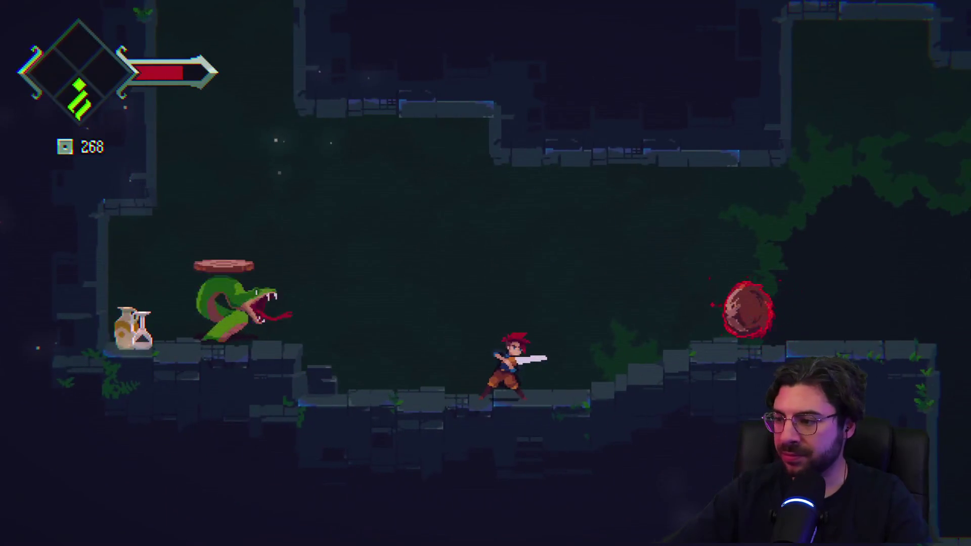
key(x)
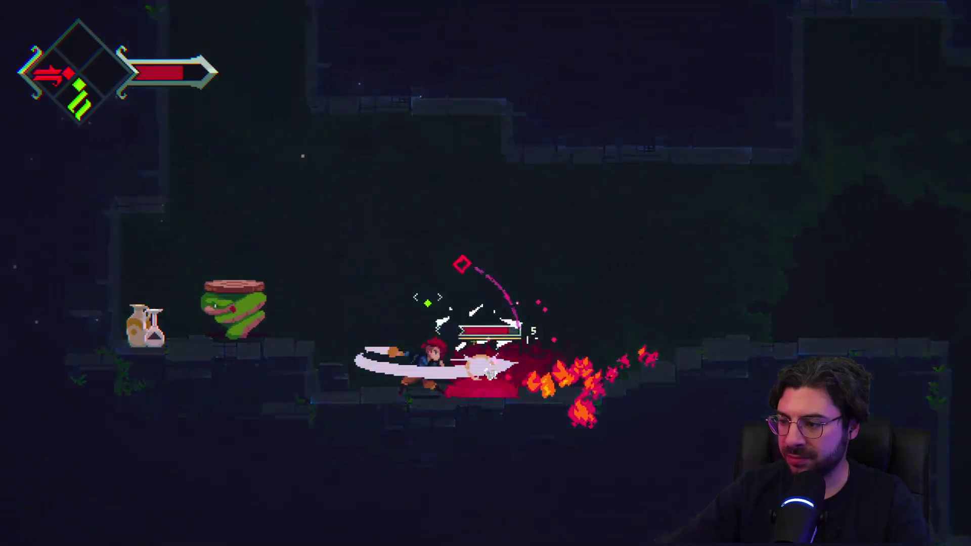
key(x)
key(a+z)
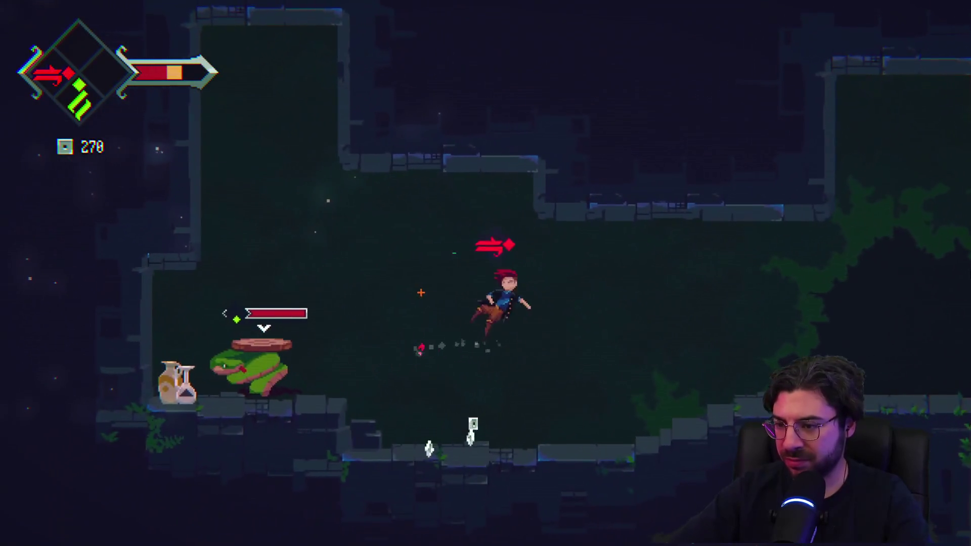
key(Right)
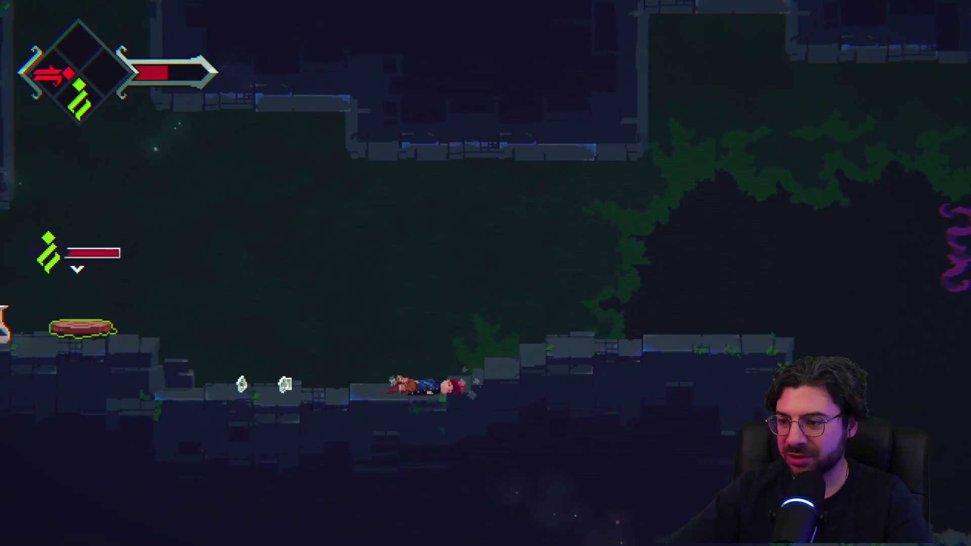
Fight and kill the green snake with jumps, green bursts and slashes, smashing a vase
key(Left)
key(x)
key(x)
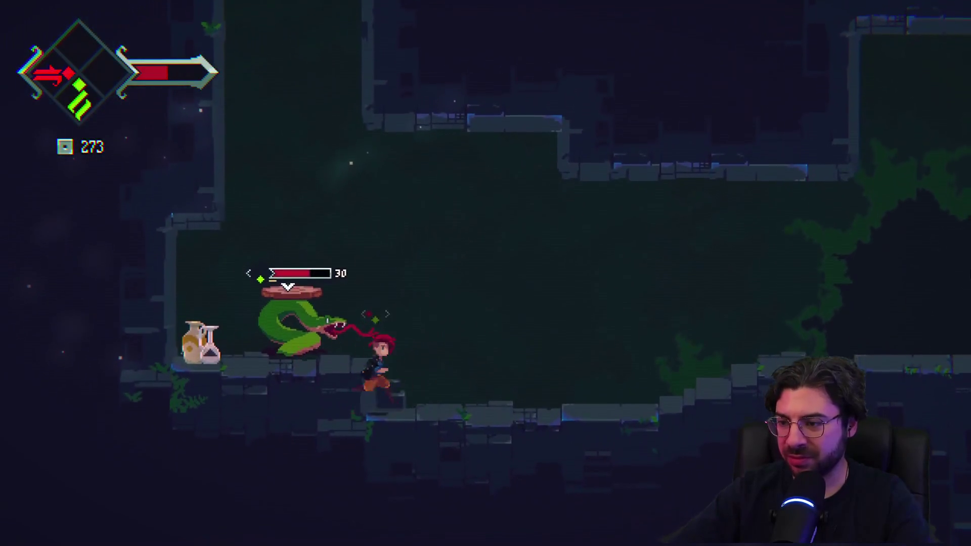
key(z)
key(Left)
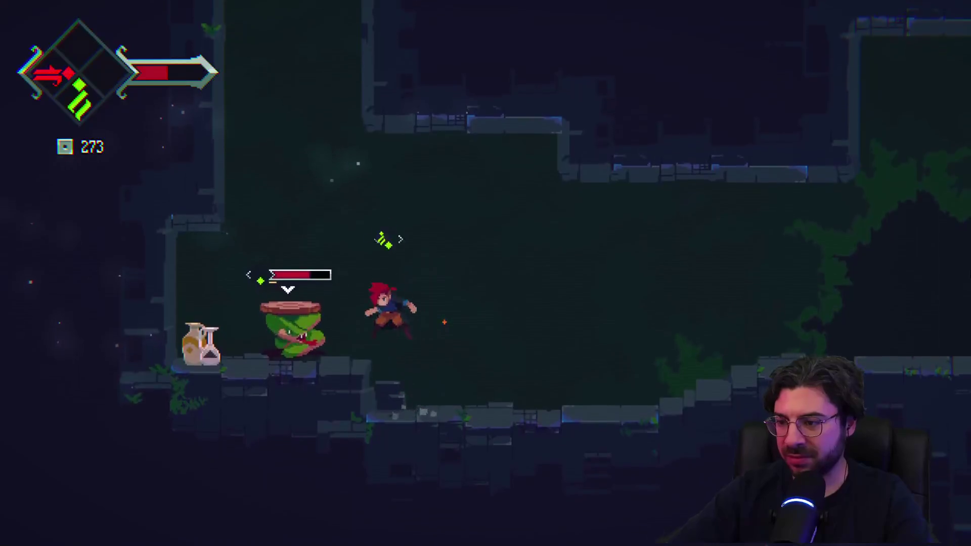
key(a+z)
key(x)
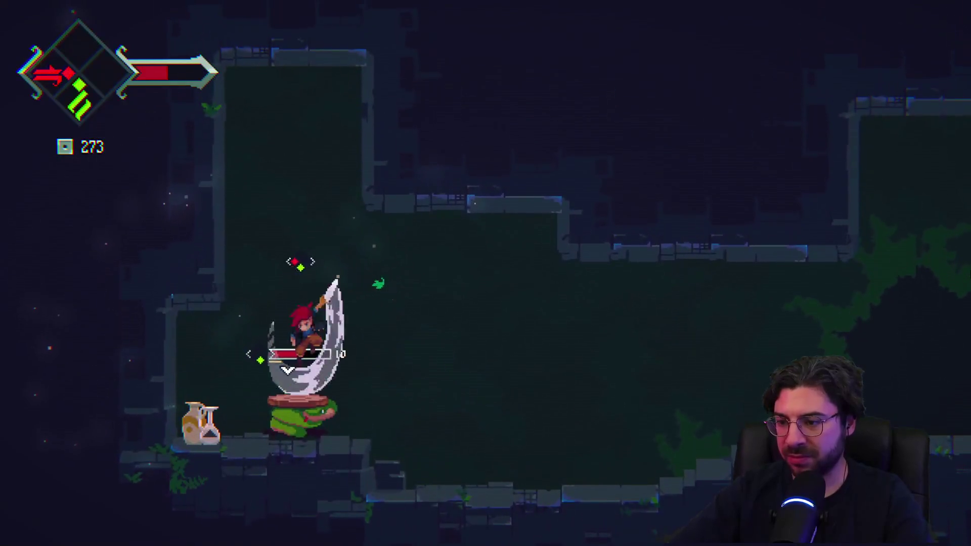
key(Left)
key(x)
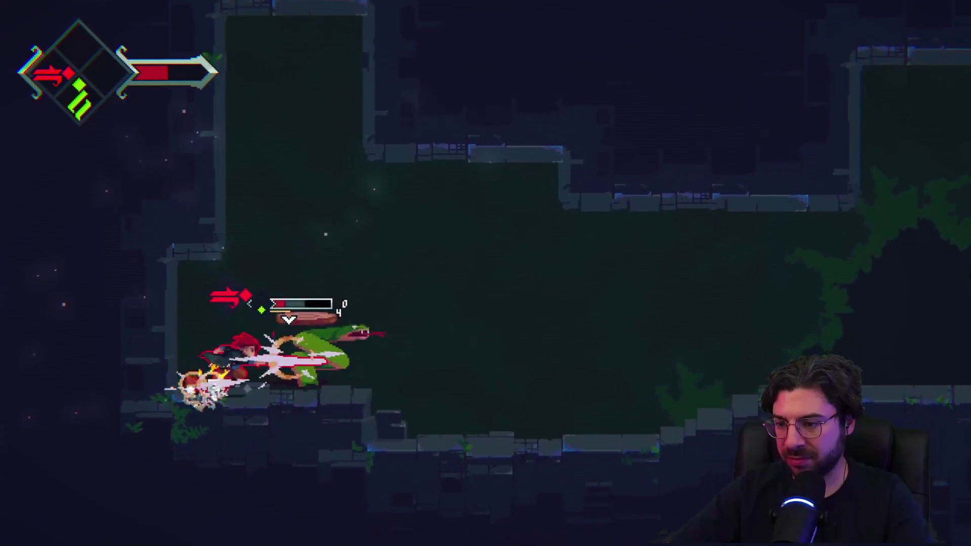
key(Right)
key(x)
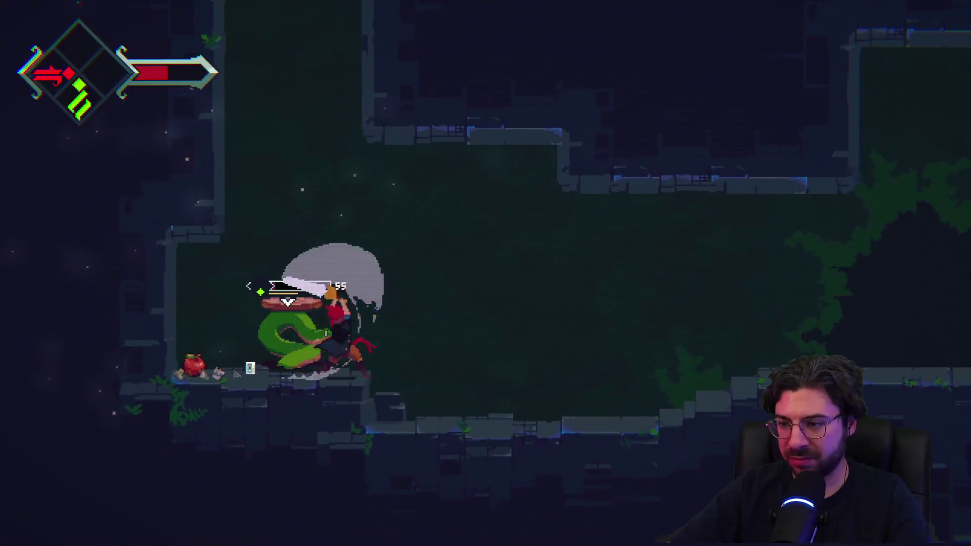
key(x)
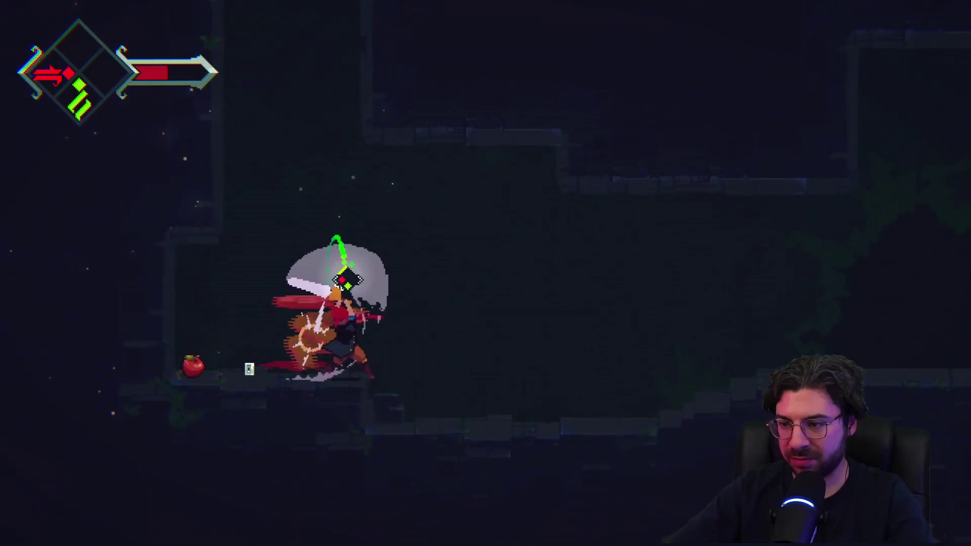
key(x)
Pick up the apple and check the consumable item selector
key(Left)
key(Right)
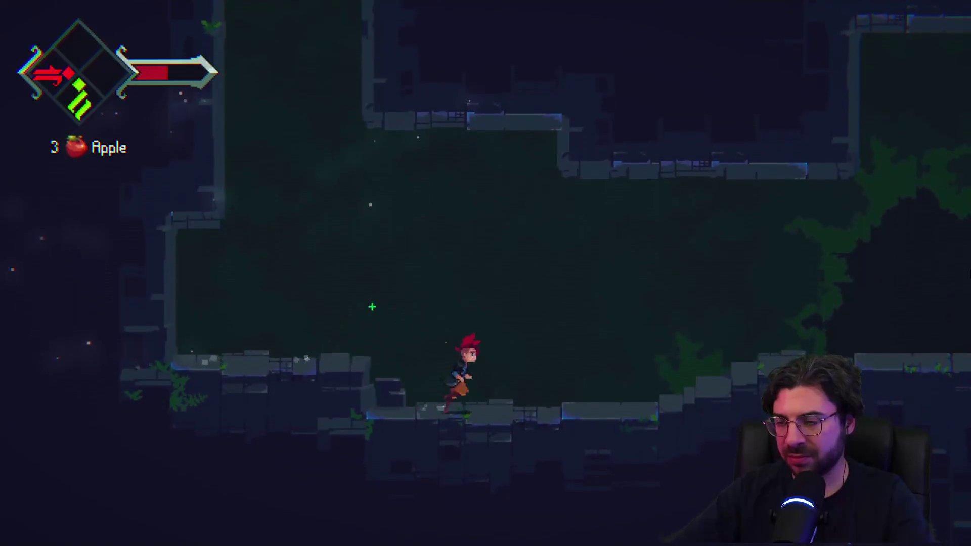
key(s)
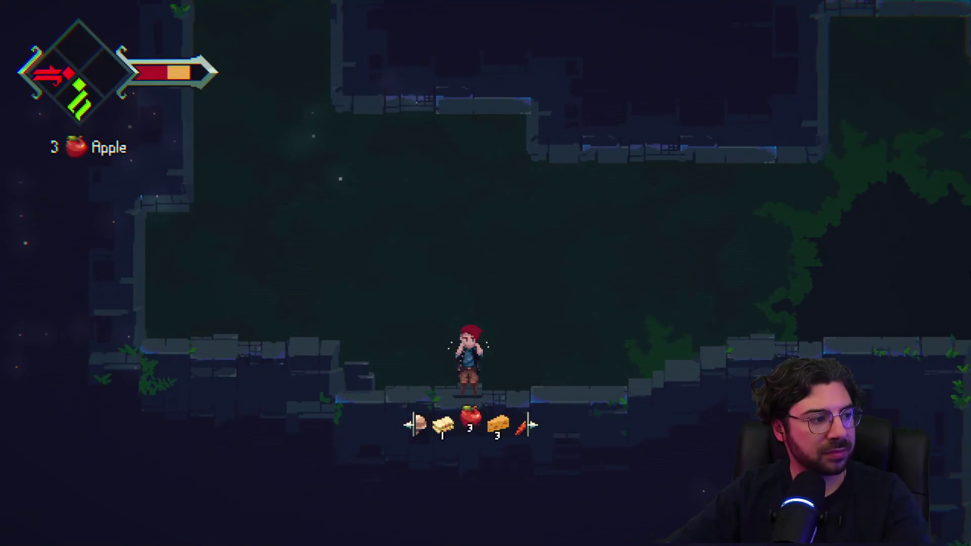
key(Right)
Climb the ledges past the purple vines to the shrine and interact to start its cutscene
key(z)
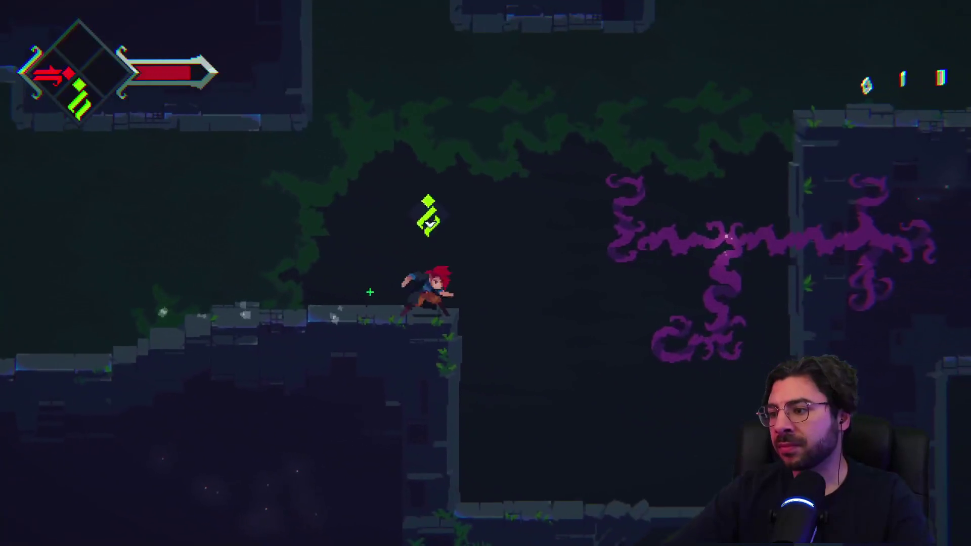
key(z)
key(Right)
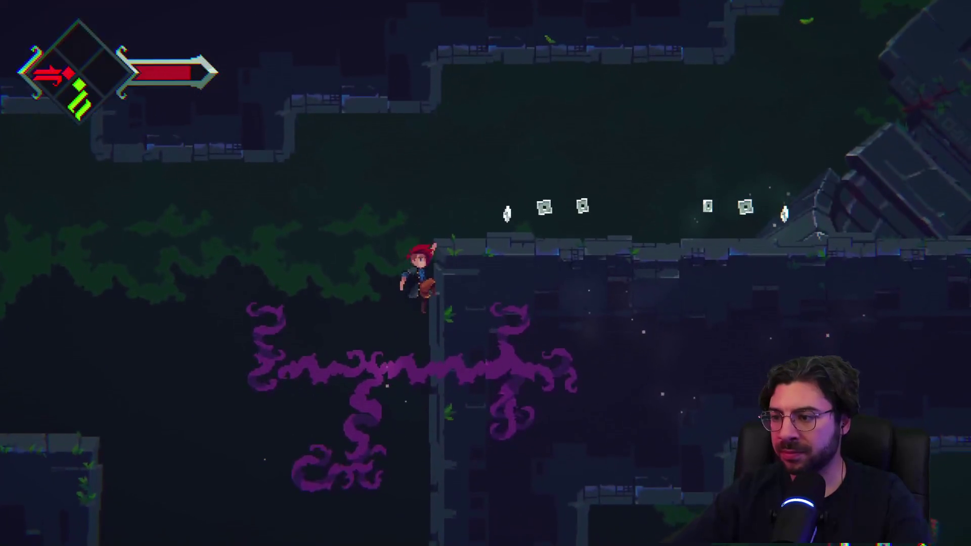
key(z)
key(Right)
key(x)
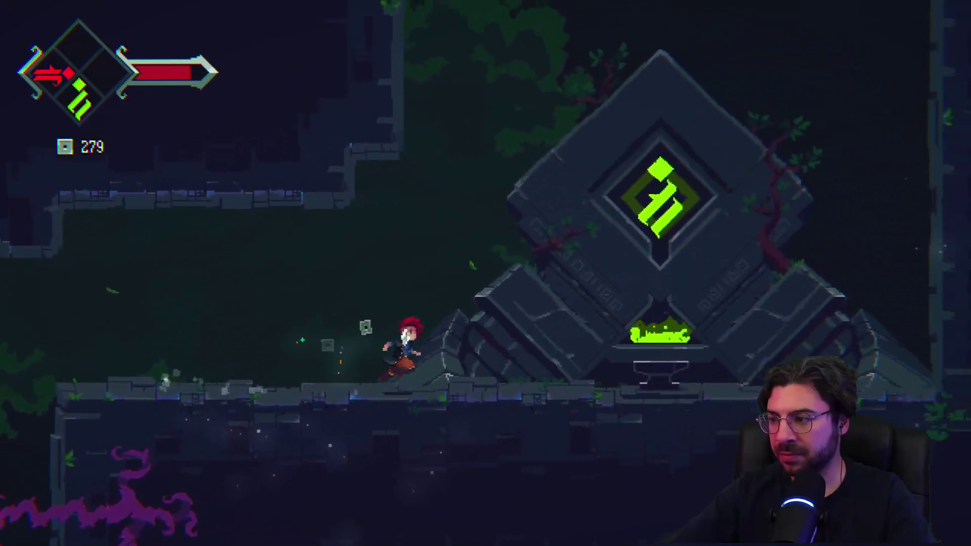
key(Right)
key(z)
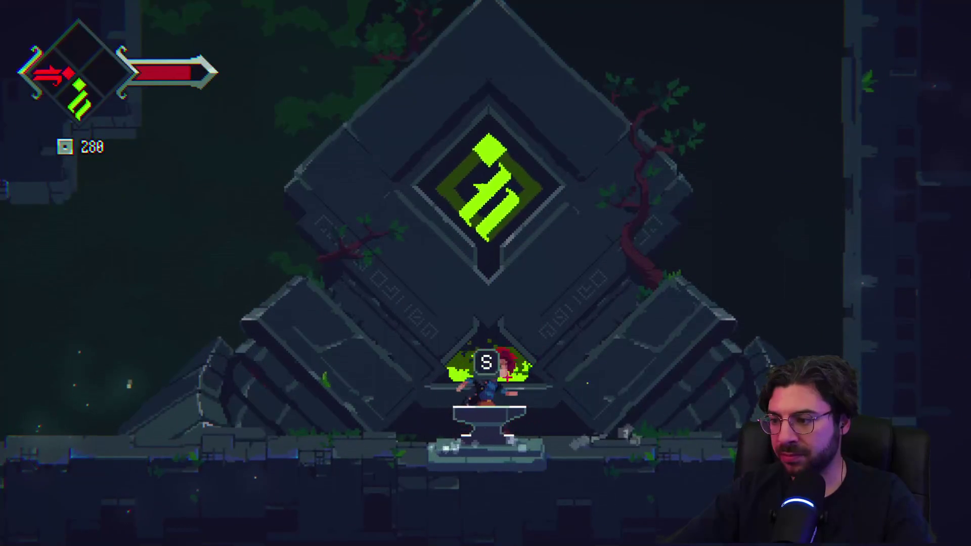
key(s)
key(s)
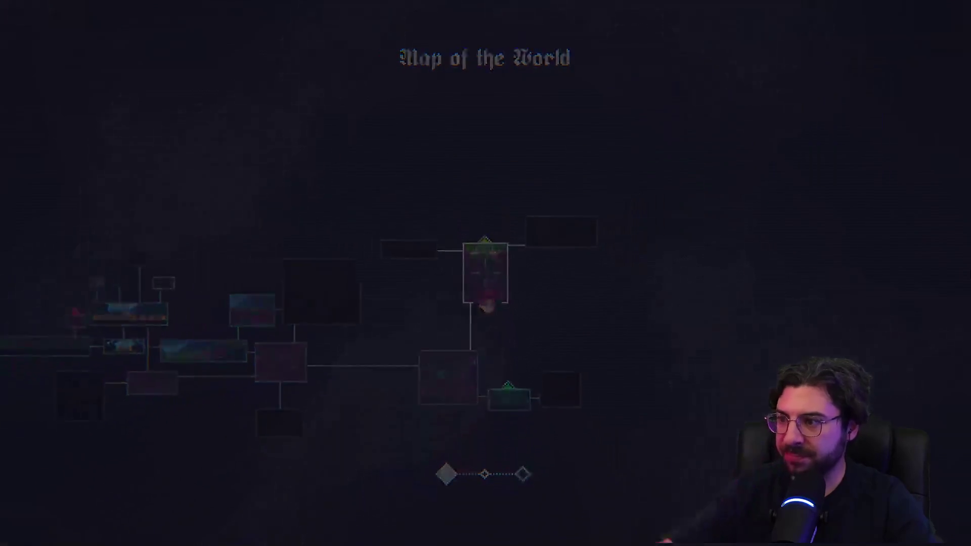
Leave the Map of the World and resume play at the forge
key(Right)
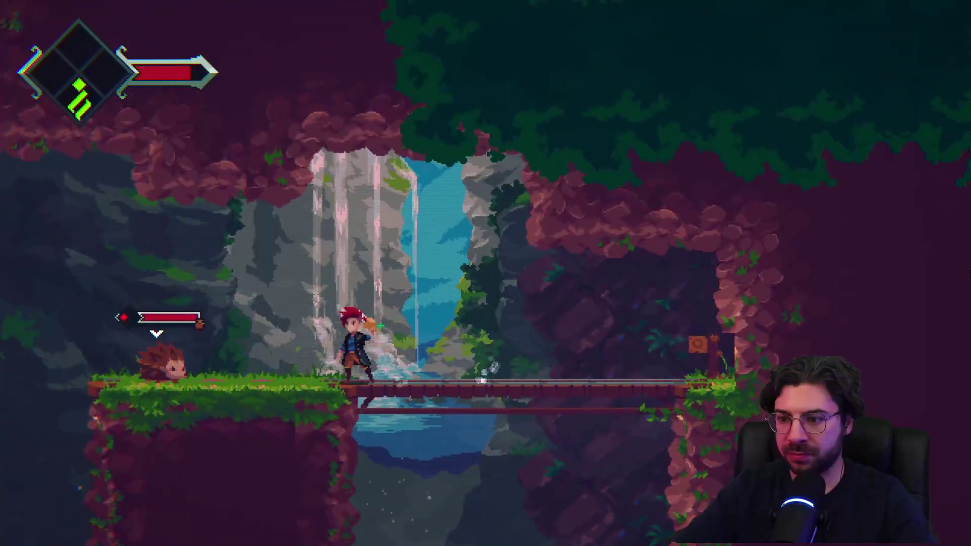
Kill the nearby enemy with a mid-air spin slash and jump the gap by the waterfall
key(Left)
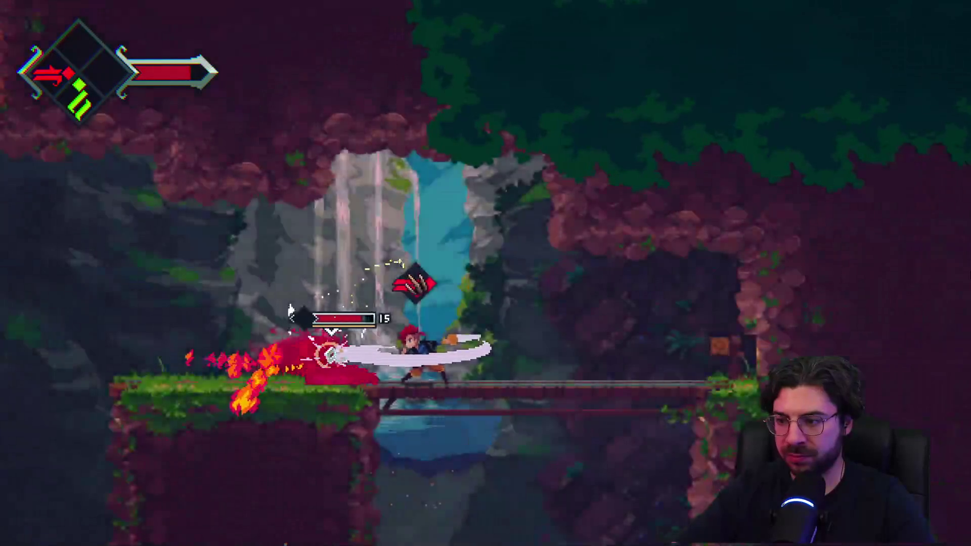
key(space)
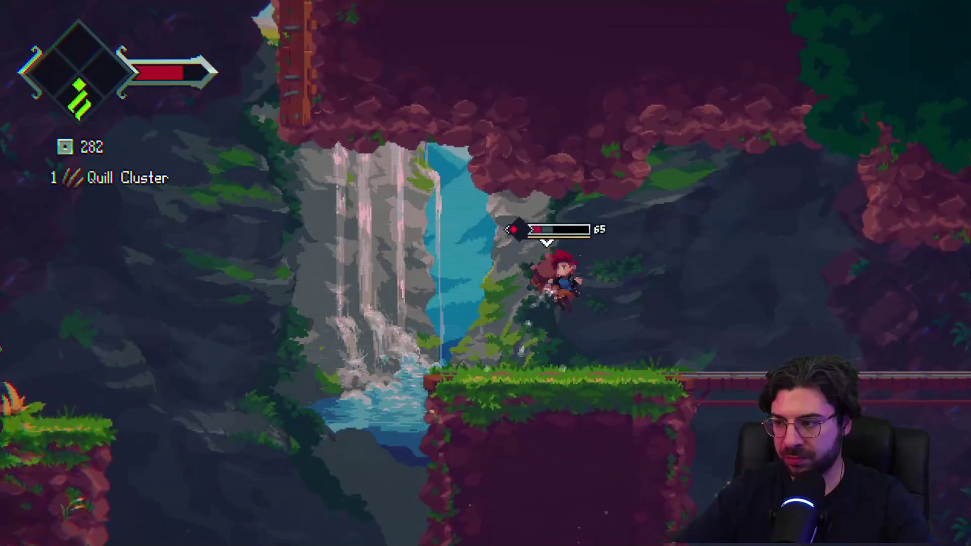
key(x)
key(Left)
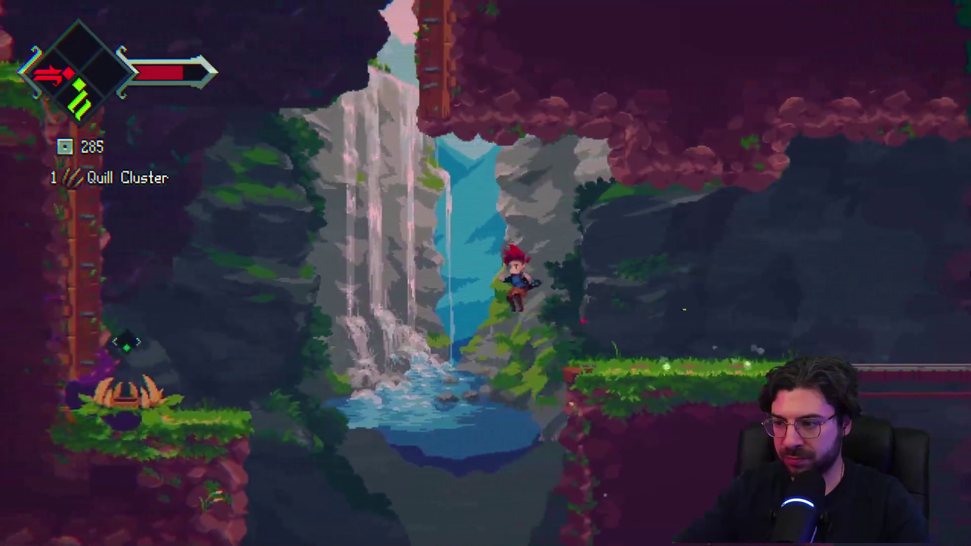
key(space)
key(x)
Leap onto the wooden pillar and slash the red enemy on the lower ledge
key(x)
key(Left)
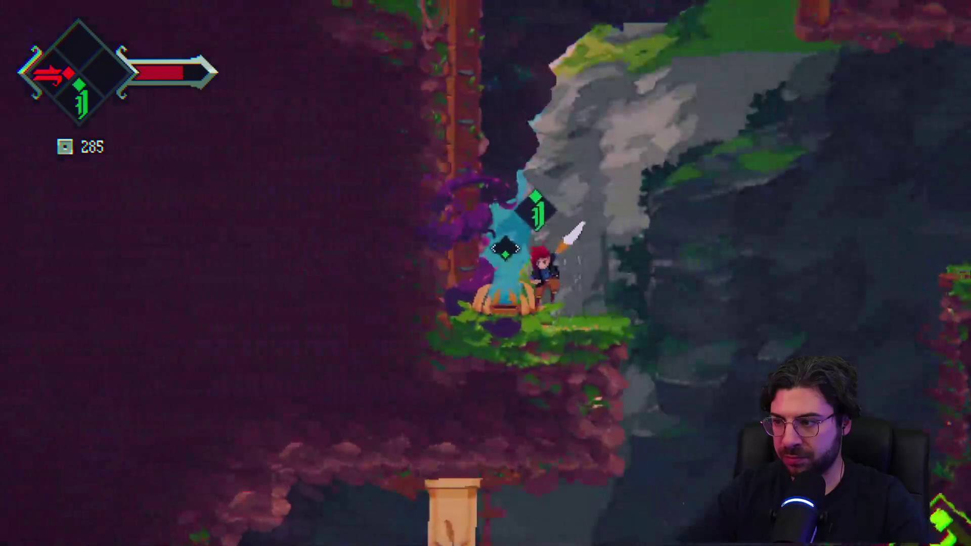
key(space)
key(Right)
key(x)
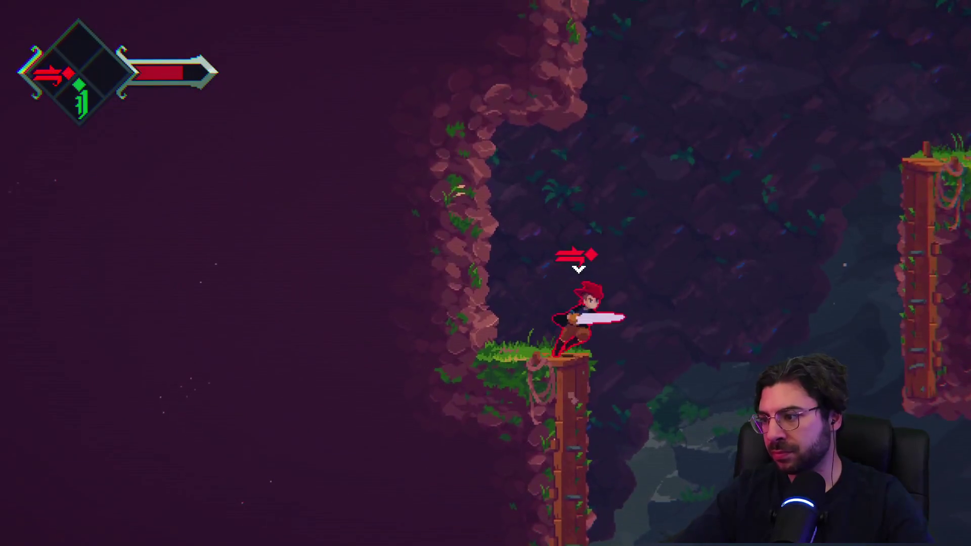
key(space)
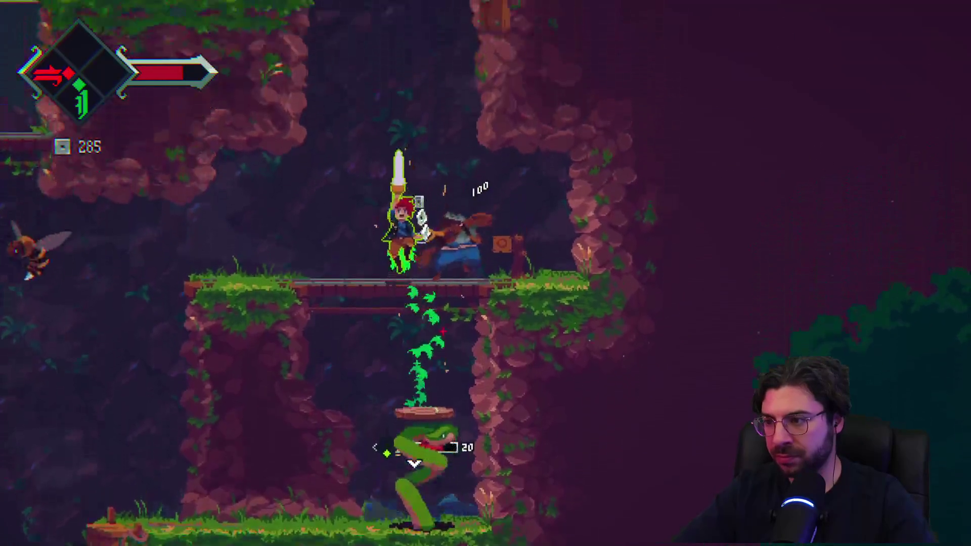
key(x)
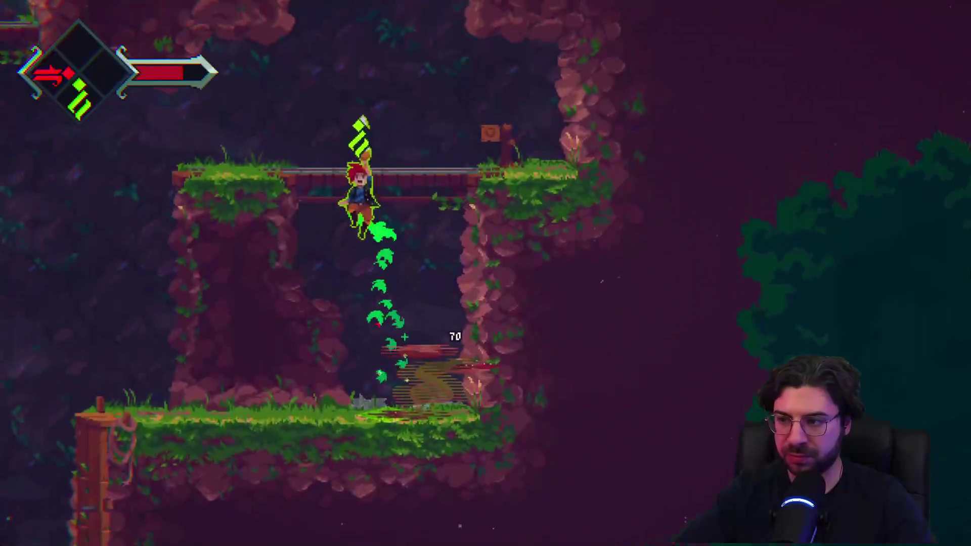
Cross the bridges, slashing the flying bee, and climb onto the higher grassy ledge
key(Left)
key(x)
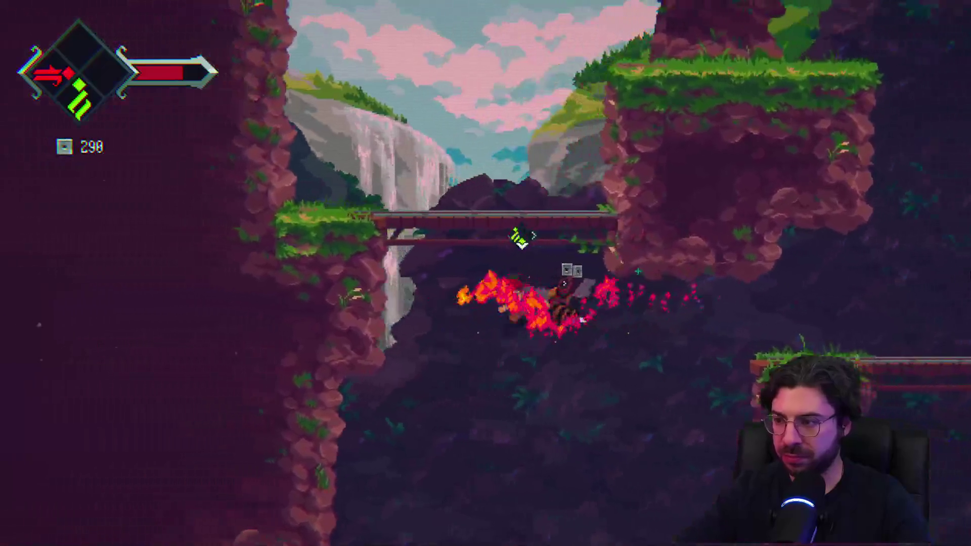
key(space)
key(Right)
key(space)
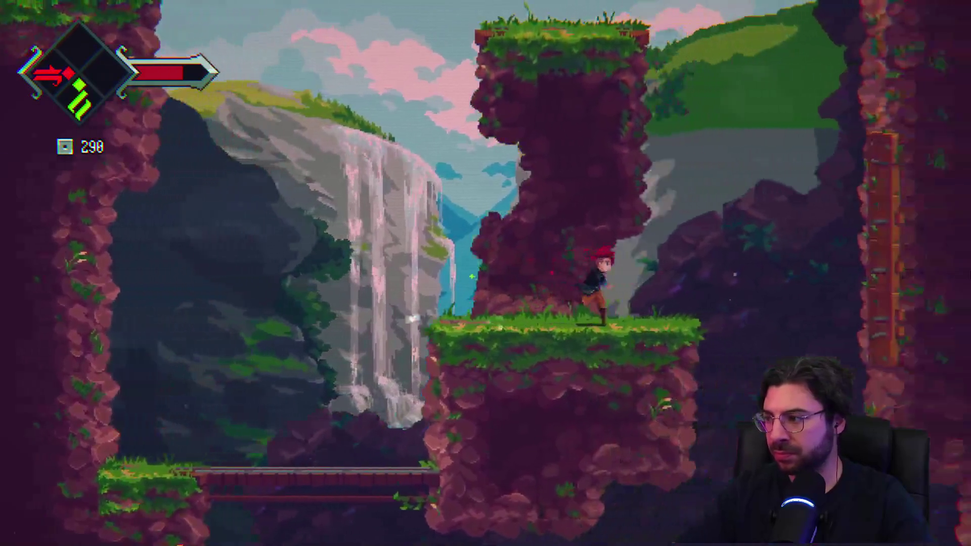
Climb the rock pillar and cliff wall with fiery slashes at nearby enemies
key(space)
key(Left)
key(x)
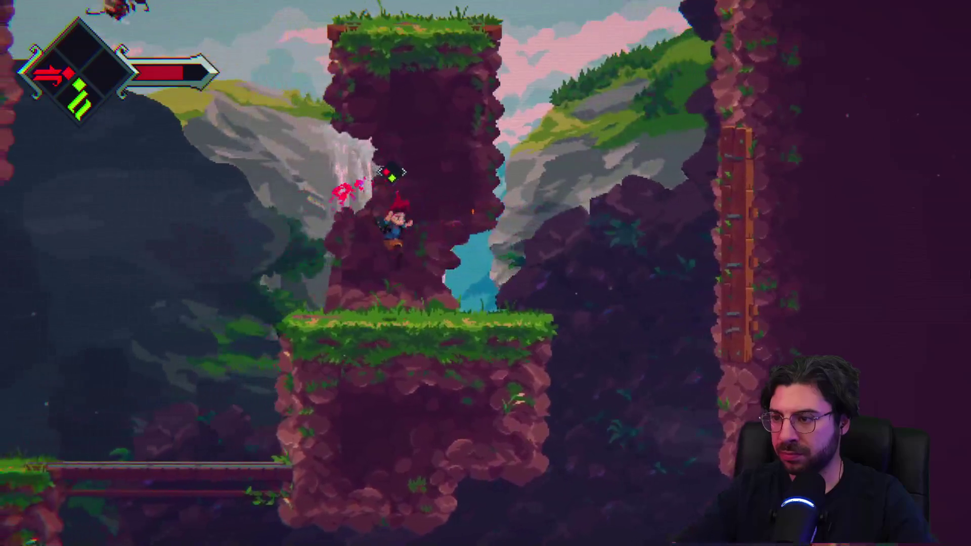
key(space)
key(x)
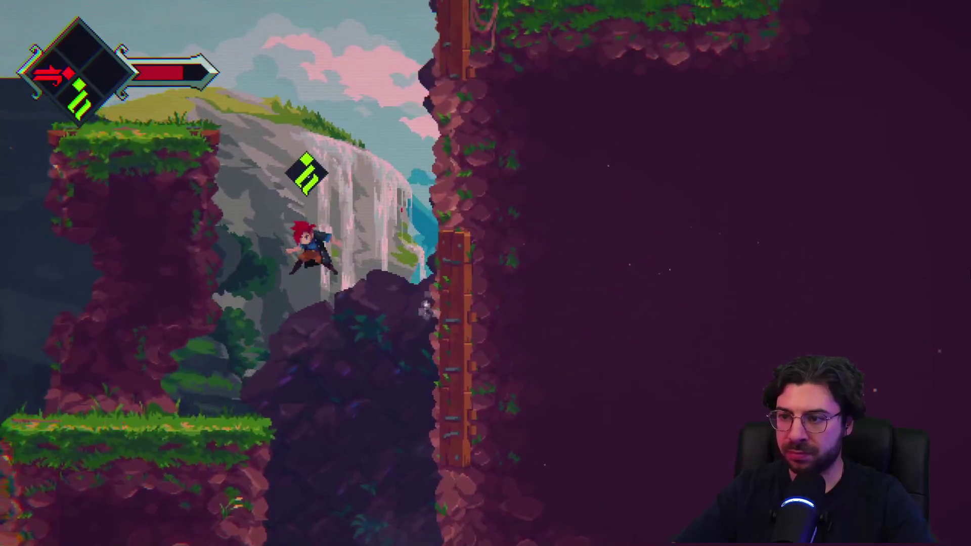
key(space)
Slash the archer on the ledge, climb off the wall and run over the upper bridge
key(Right)
key(x)
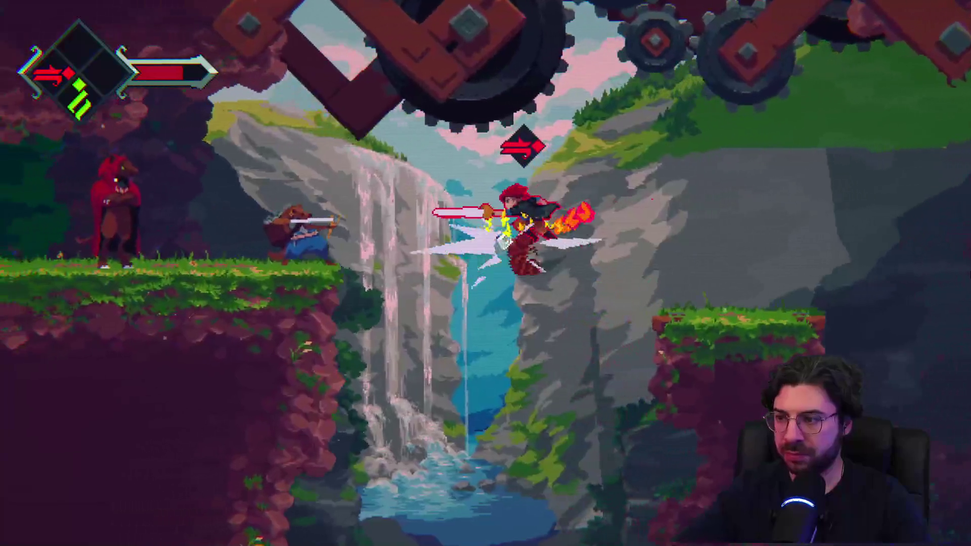
key(x)
key(Left)
key(Right)
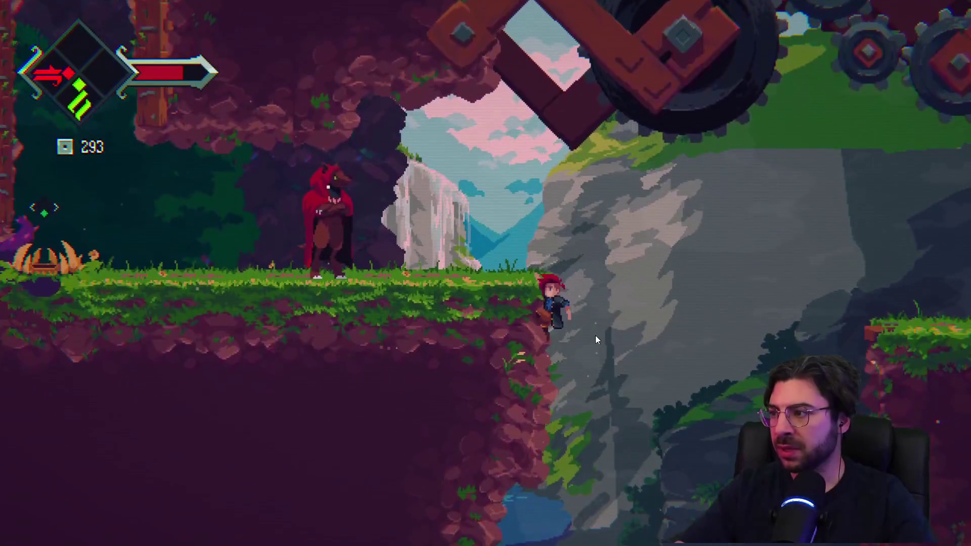
key(space)
key(space)
key(Right)
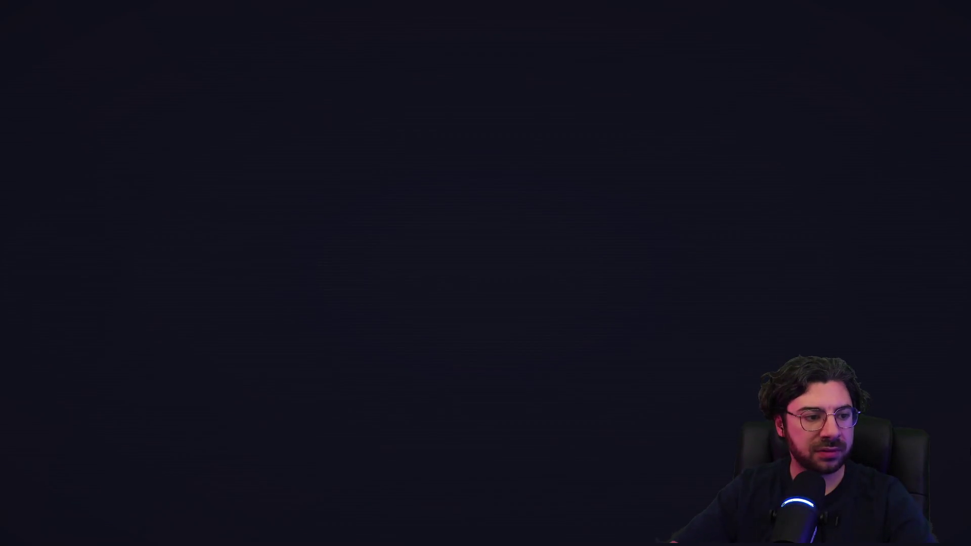
Run into the forest area, jump onto the cliff and kill the weasel
key(Right)
key(space)
key(x)
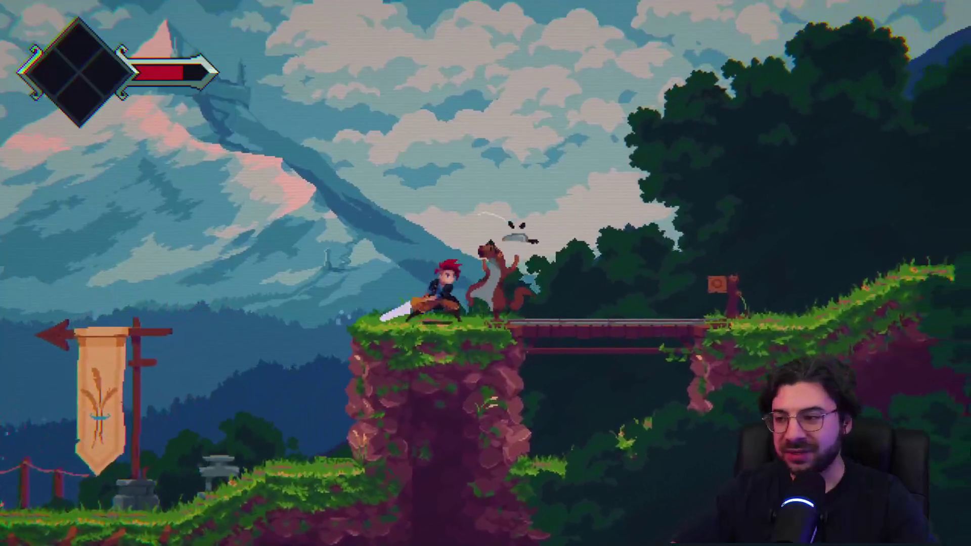
key(x)
key(space)
key(x)
key(x)
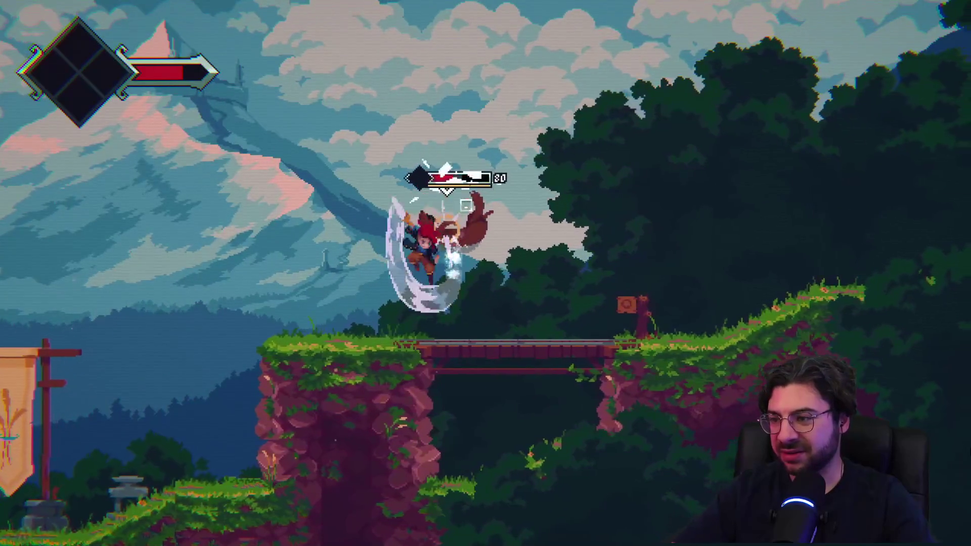
key(x)
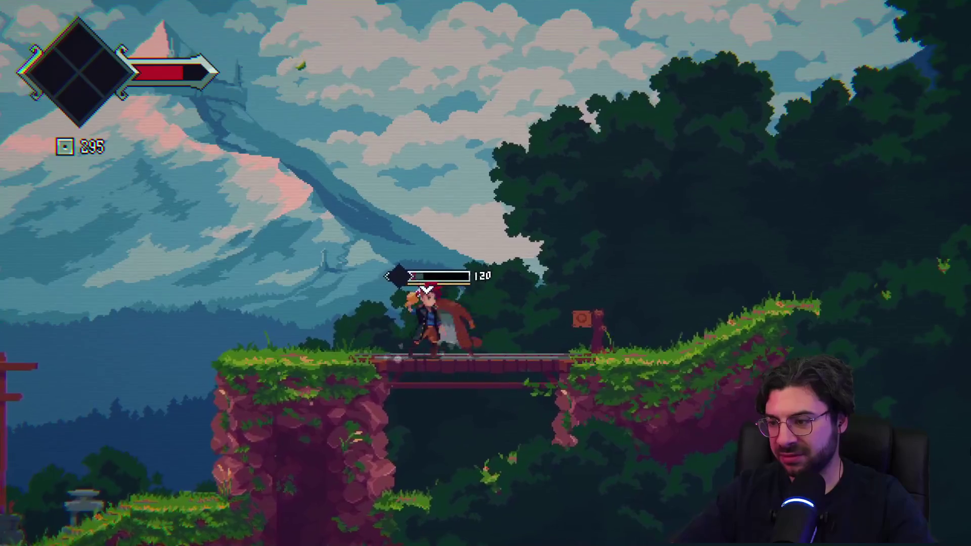
Run up the grassy slope and the long stone ramp to trigger the boss cutscene
key(Right)
key(space)
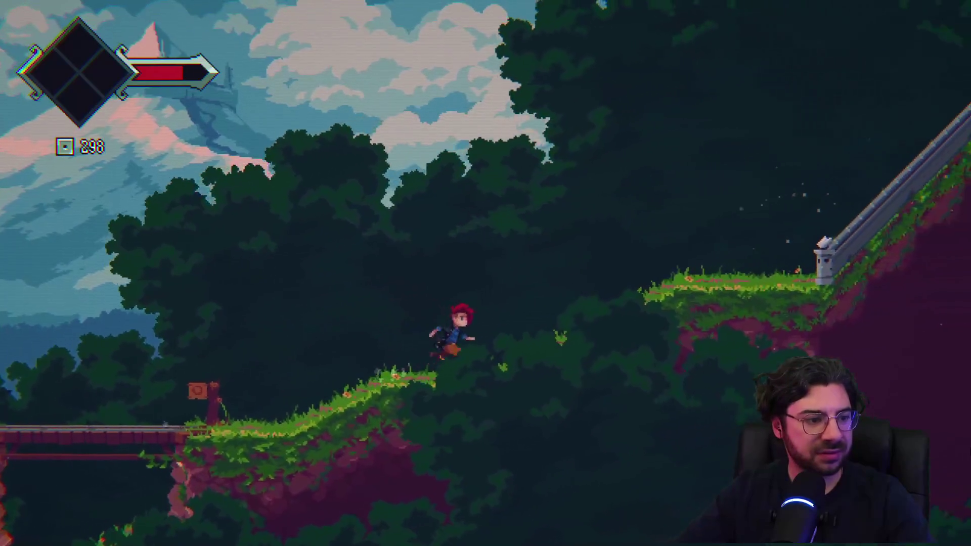
key(Right)
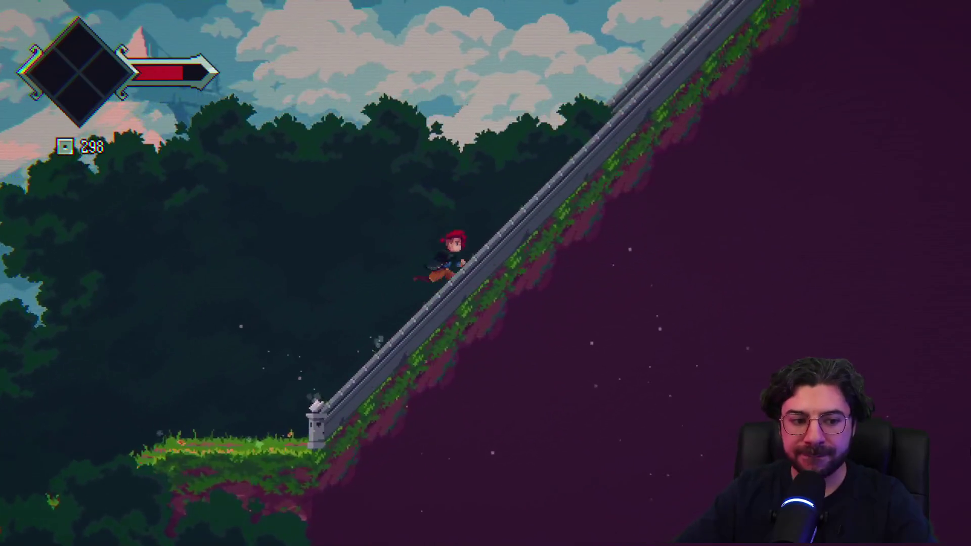
key(Right)
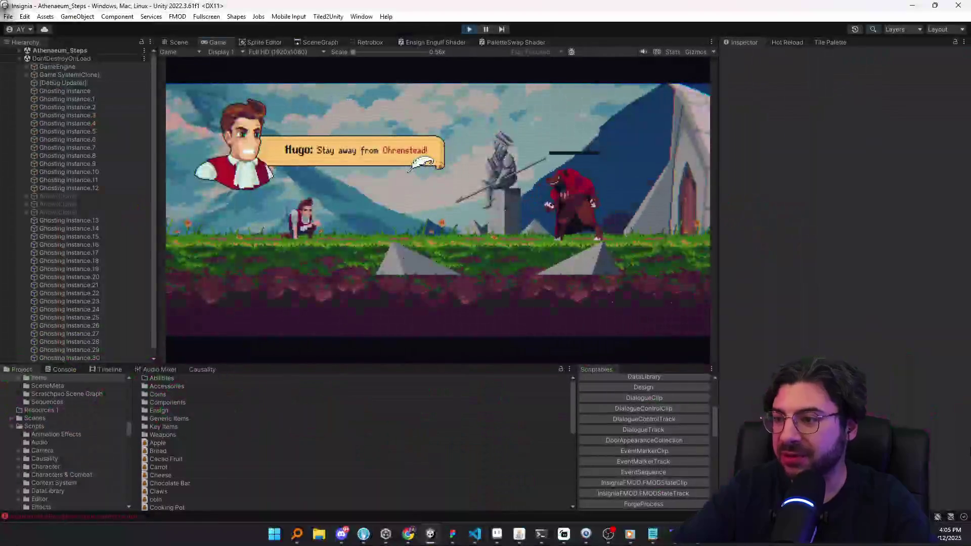
click(452, 534)
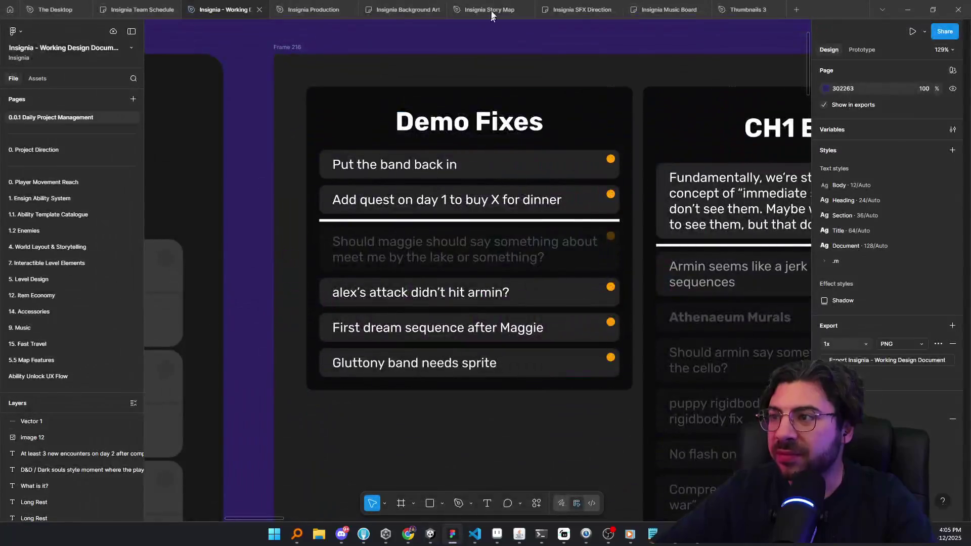
click(635, 15)
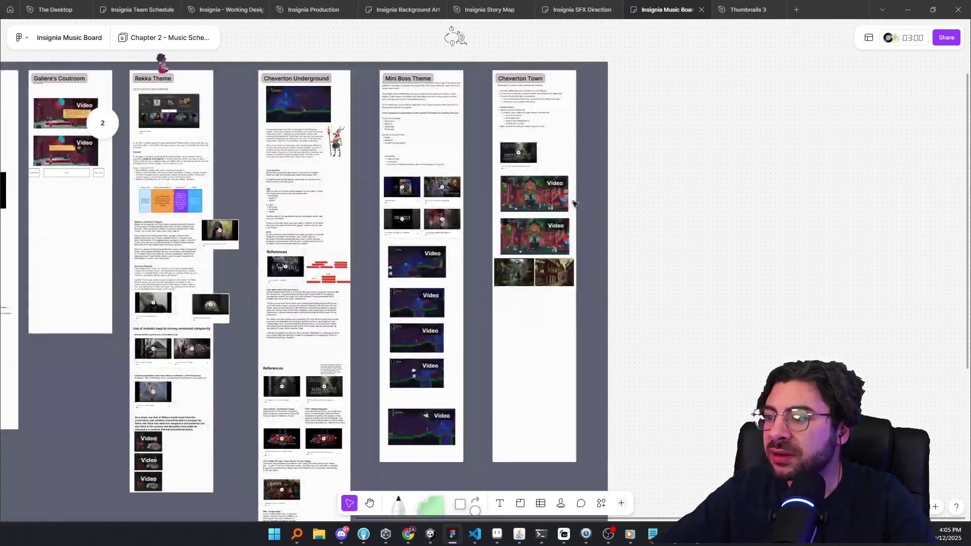
scroll(437, 406, up, 10)
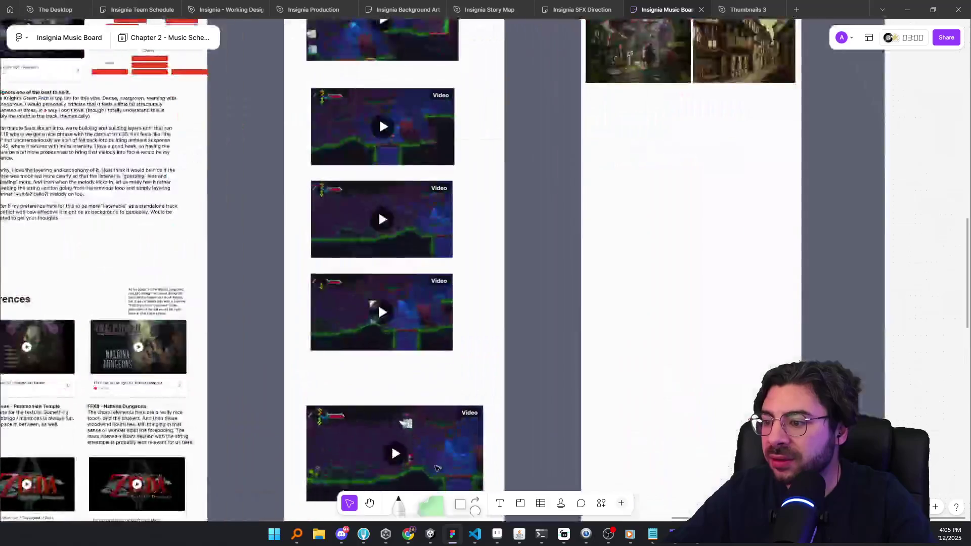
scroll(423, 418, down, 10)
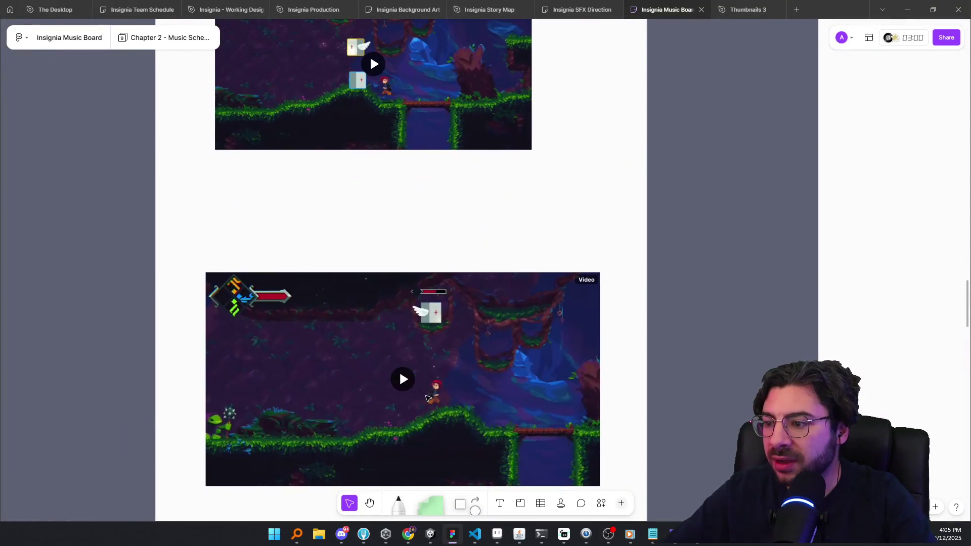
scroll(423, 427, up, 10)
click(382, 295)
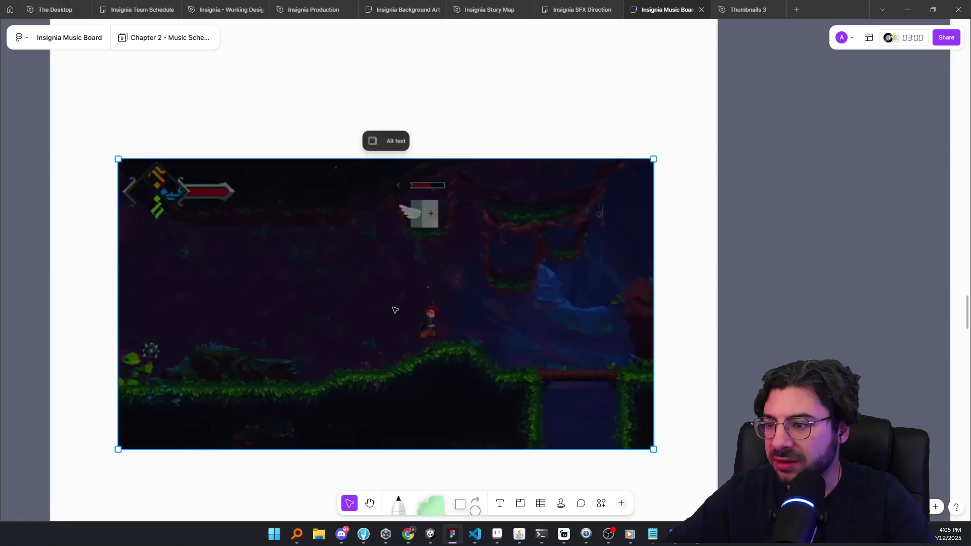
click(431, 532)
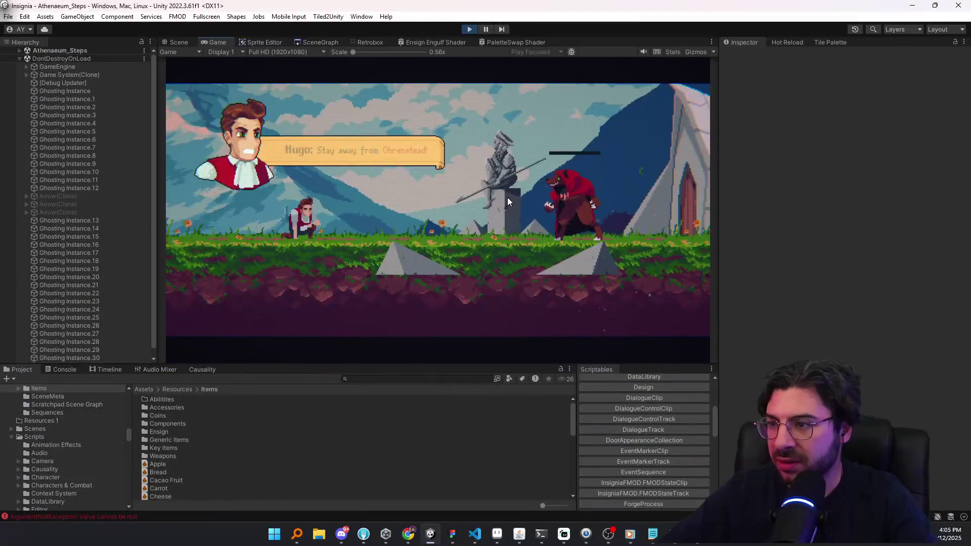
Play full-screen past the cutscene to the librarian's desk, then return to the editor's logged errors
key(F11)
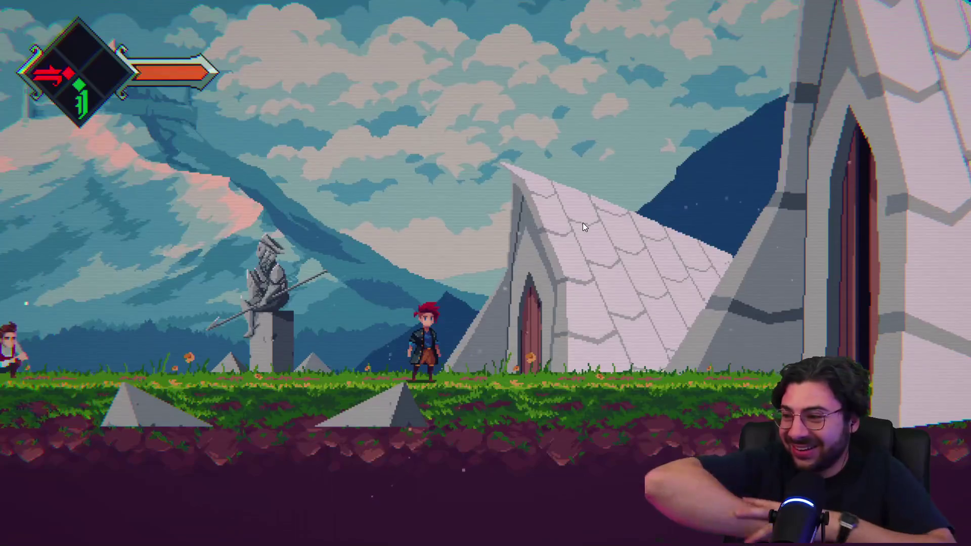
key(d)
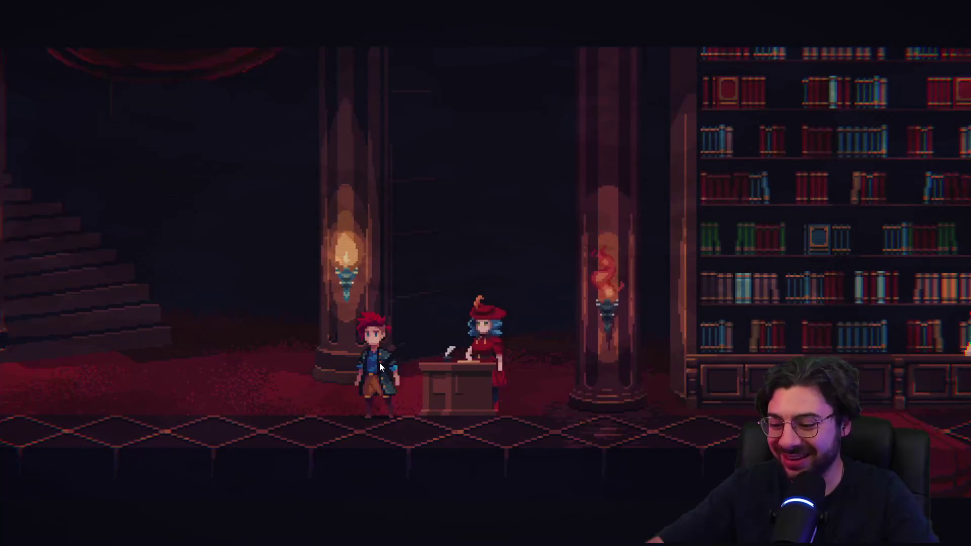
key(F11)
click(60, 373)
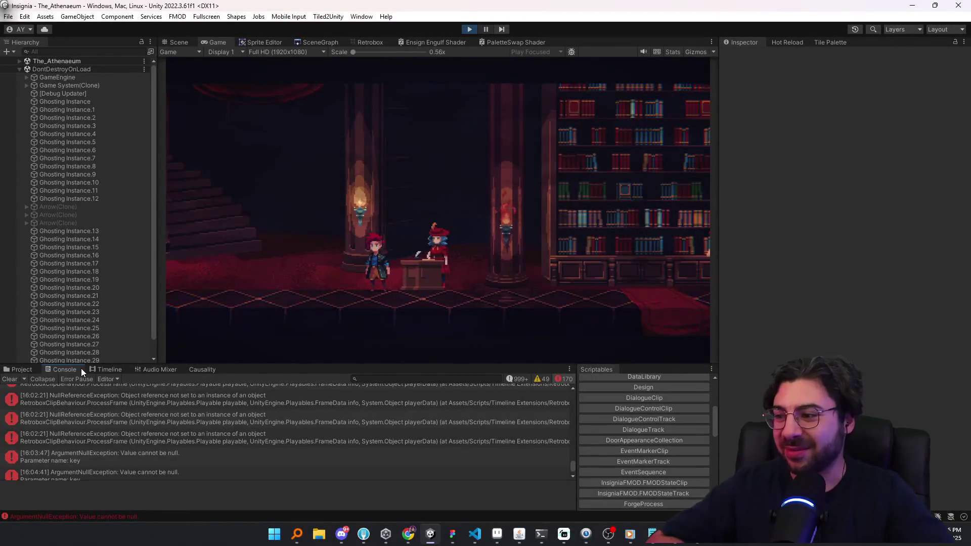
Scroll through the RetroboxClipBehaviour NullReferenceException entries in the Console
scroll(119, 429, up, 5)
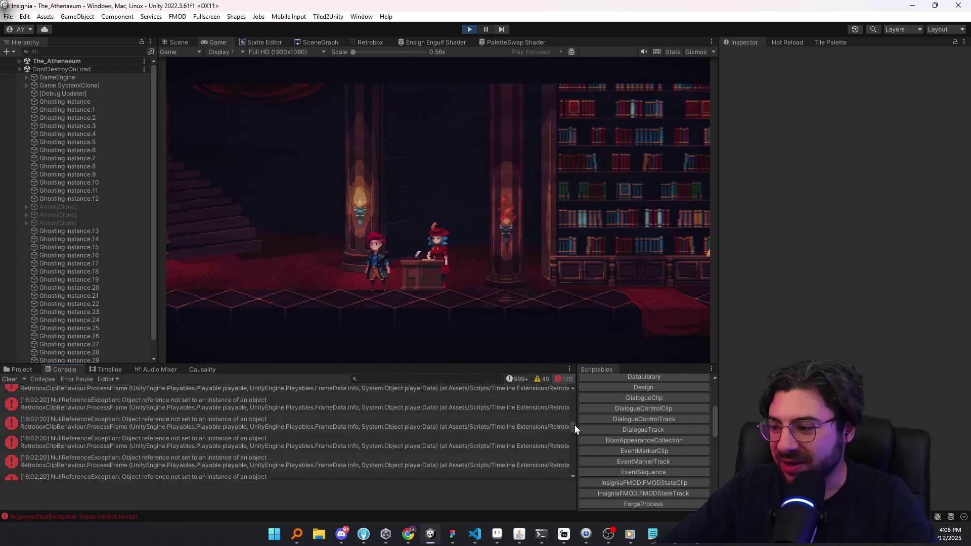
drag(574, 440, 514, 399)
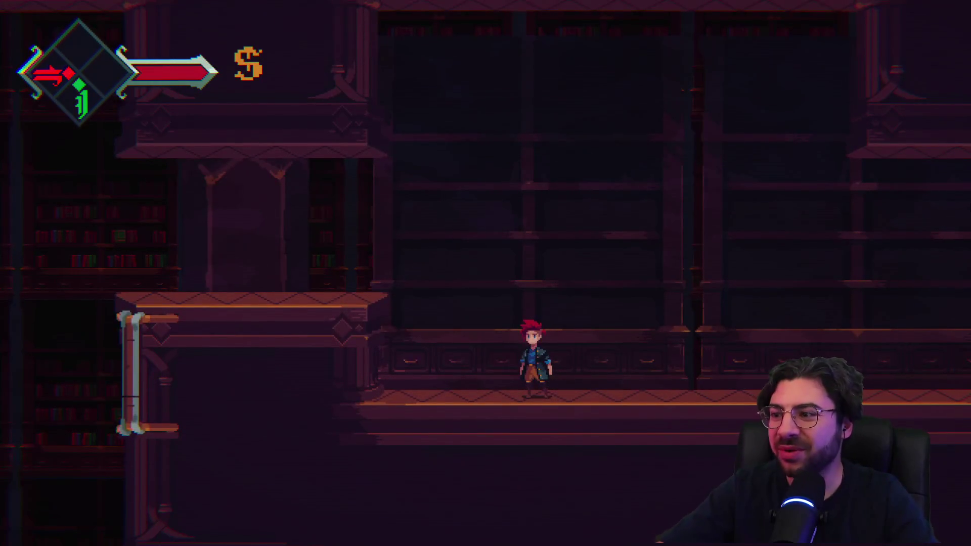
Open the in-game developer console showing framerate 120, timeScale 1 and Fixed Delta Time 0.025
key(grave)
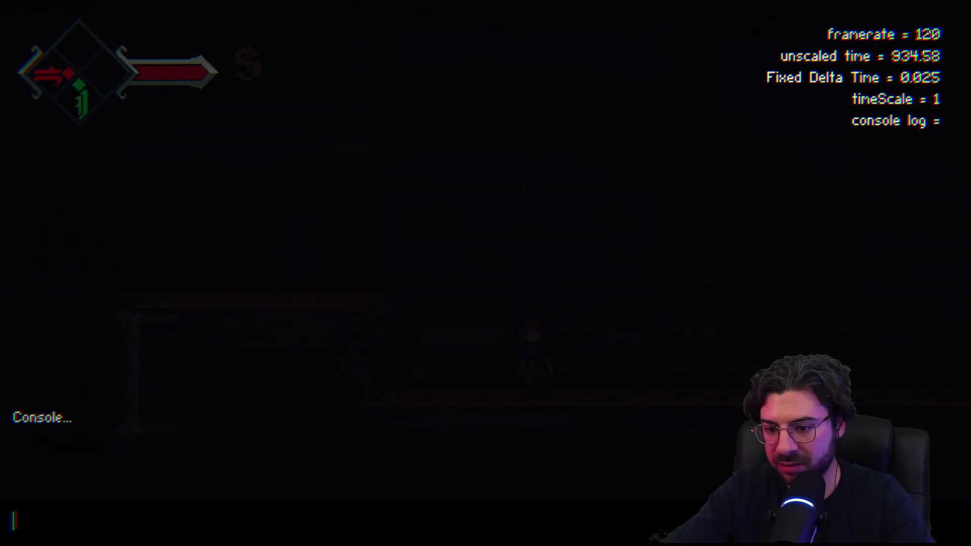
Close the developer console and walk back through the room transitions to Harriette's desk
key(Escape)
key(Right)
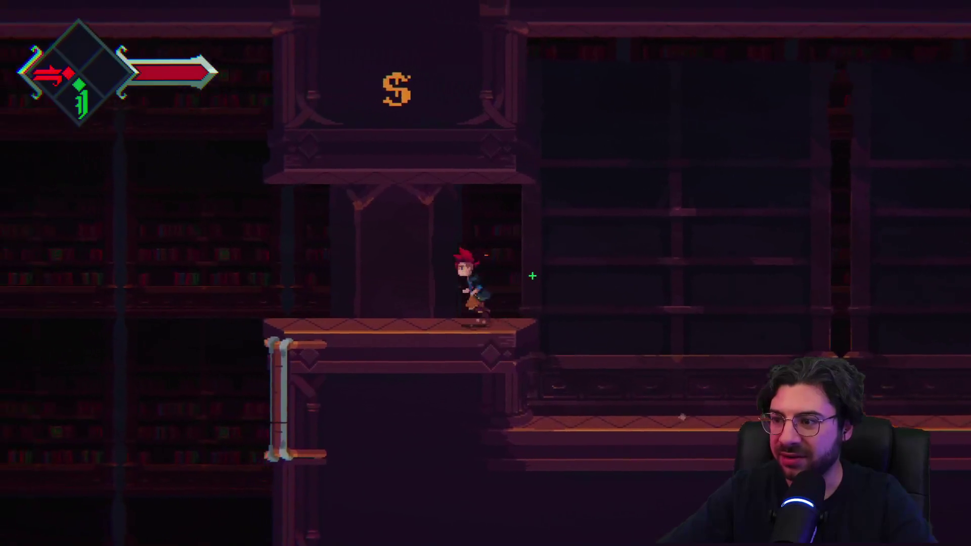
key(Up)
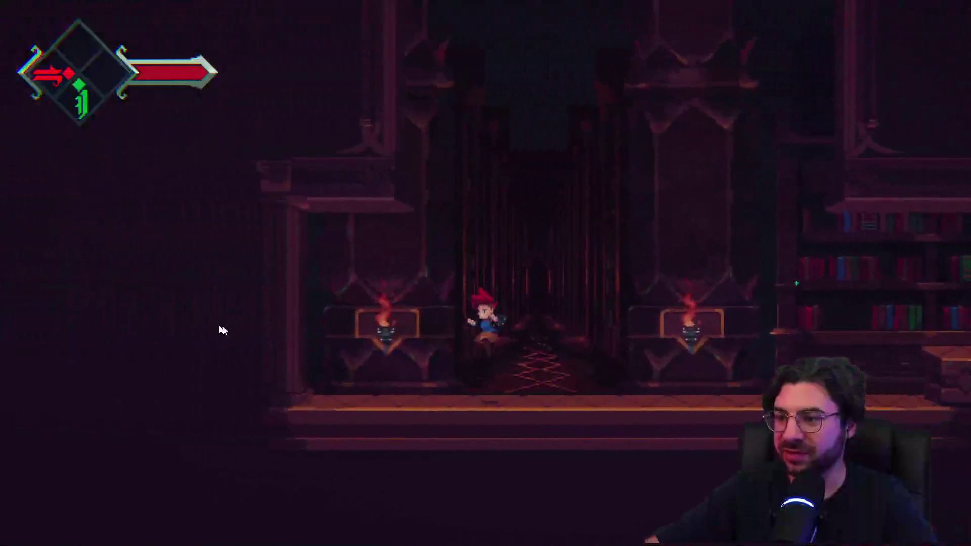
key(s)
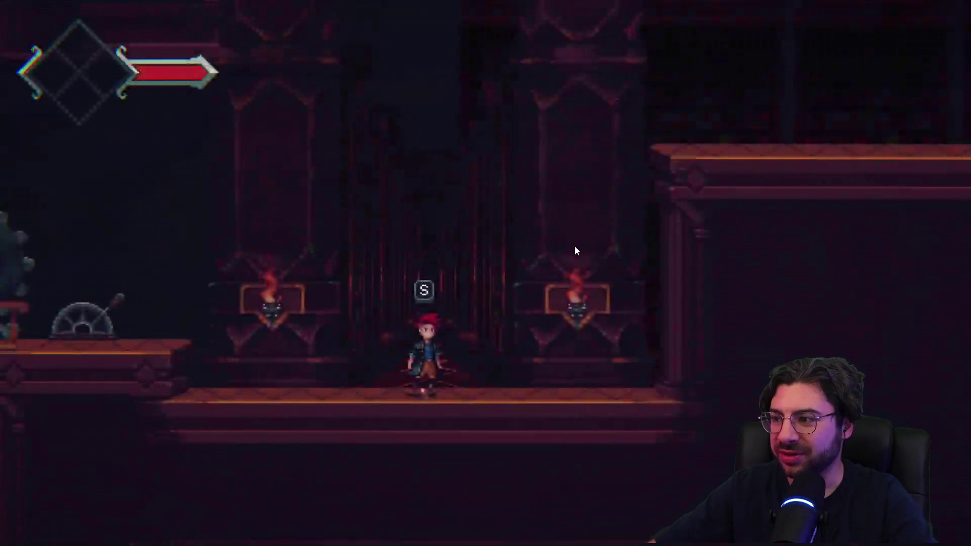
key(Right)
key(Right)
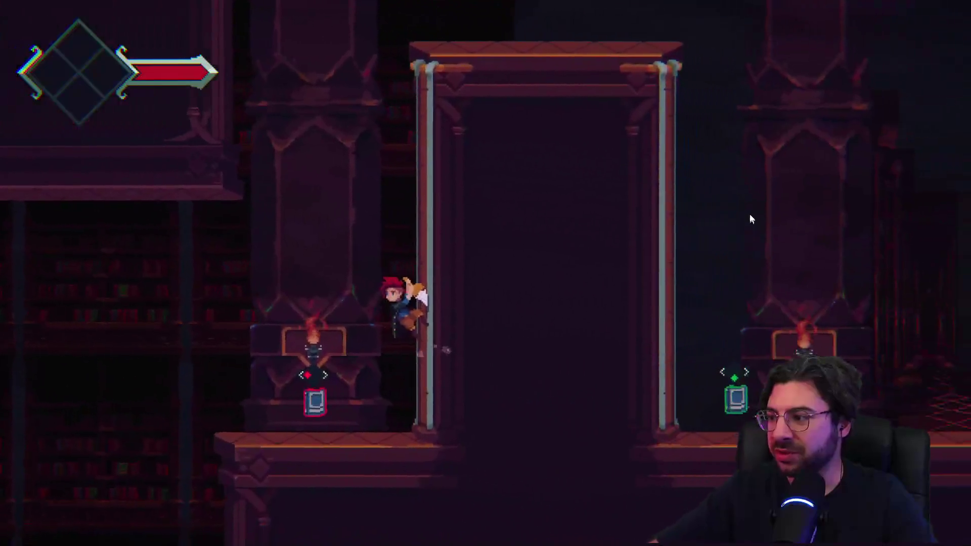
key(Left)
key(s)
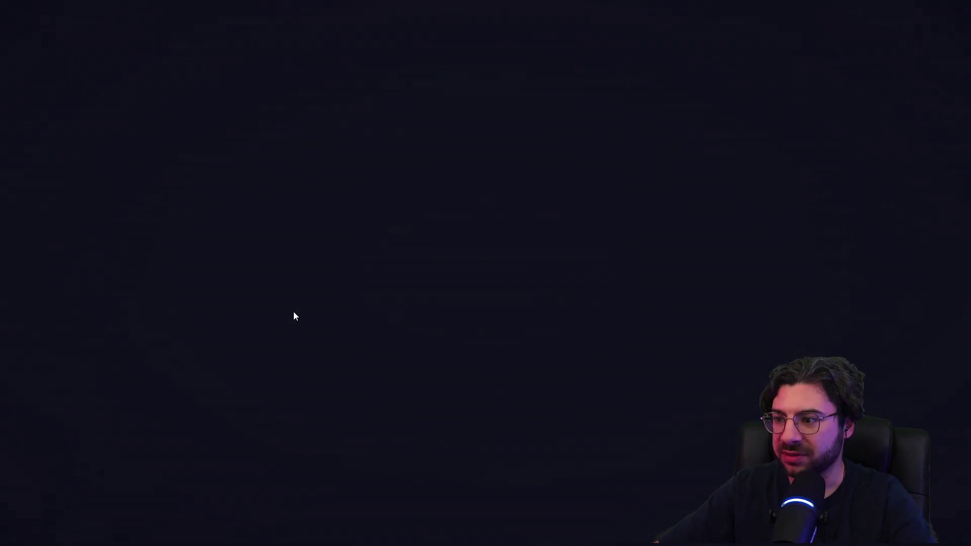
key(Left)
Talk to Harriette and advance every line until she announces the raid on Ohrenstead
key(s)
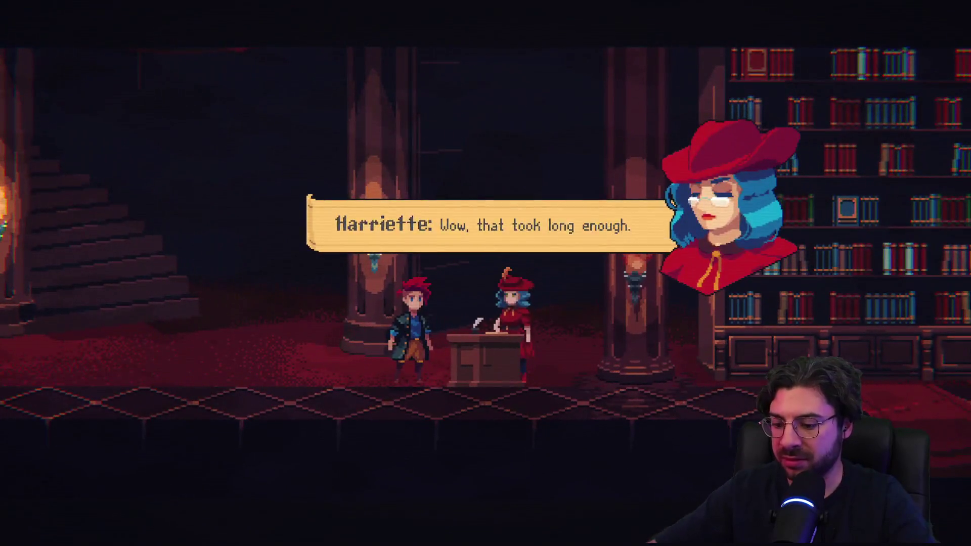
key(s)
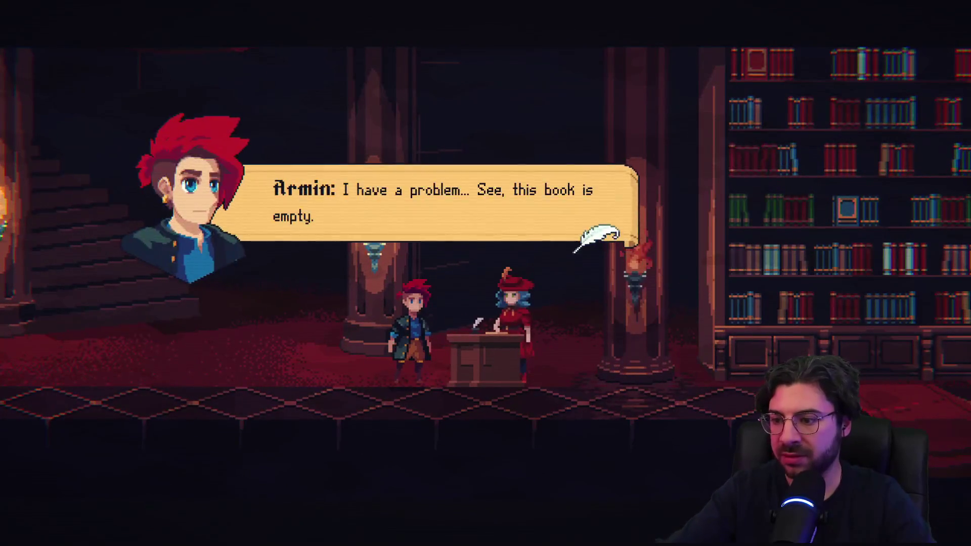
key(s)
key(s)
key(s)
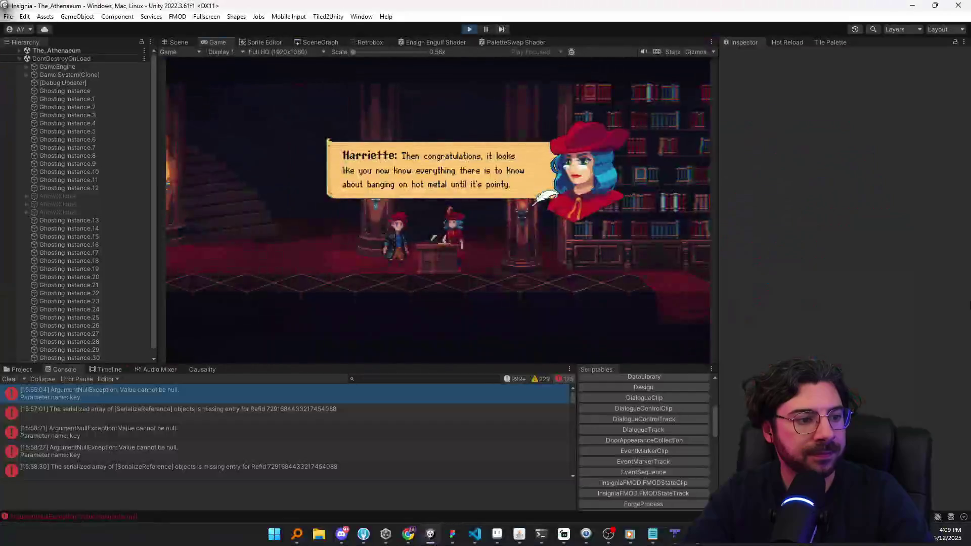
key(s)
key(s)
key(s)
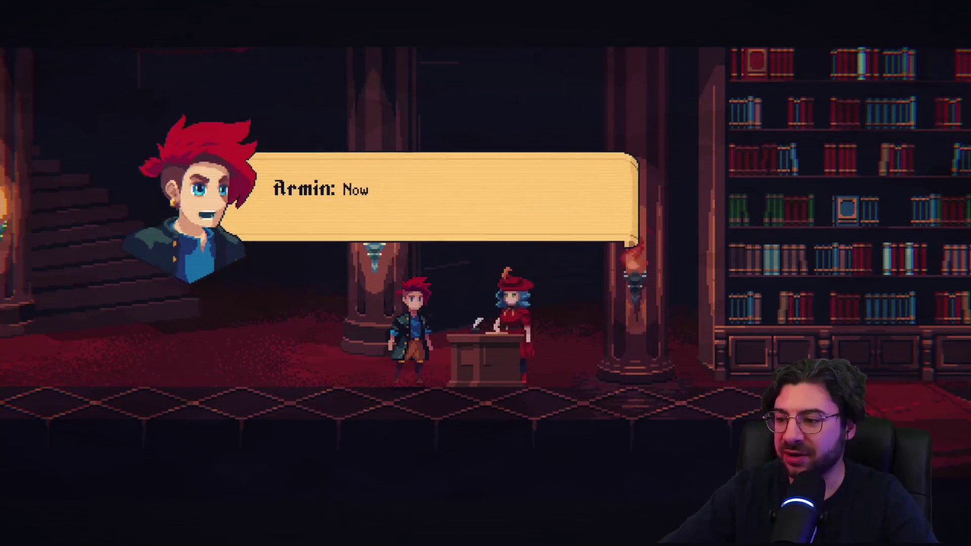
key(s)
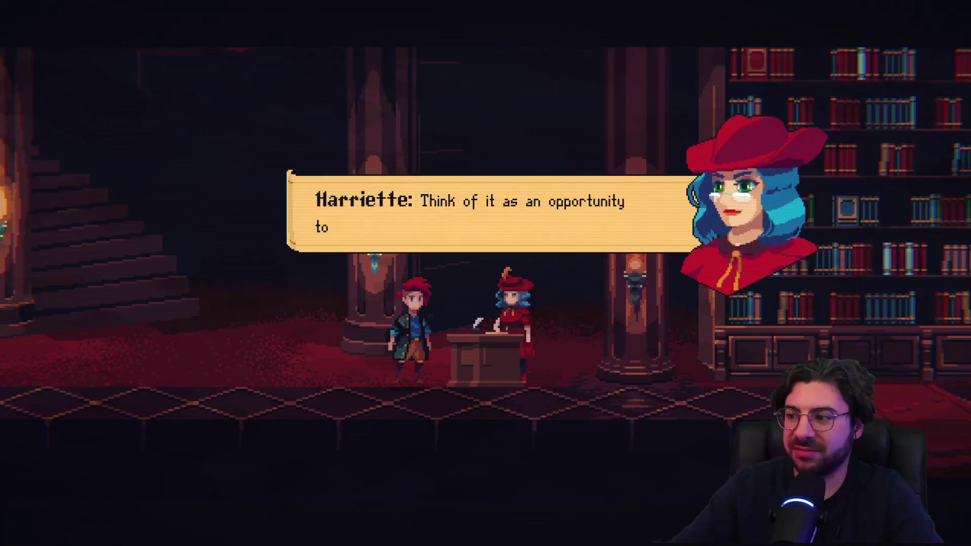
key(s)
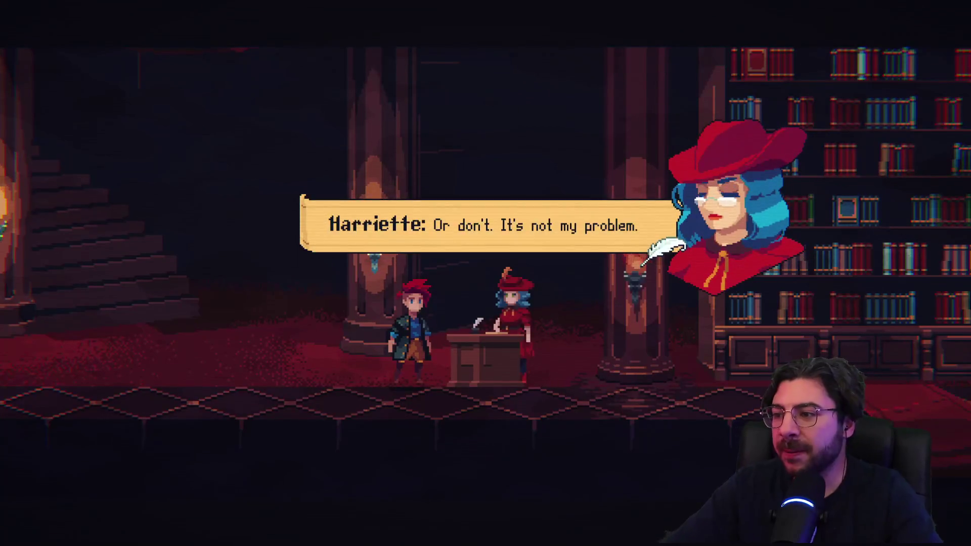
key(s)
key(s)
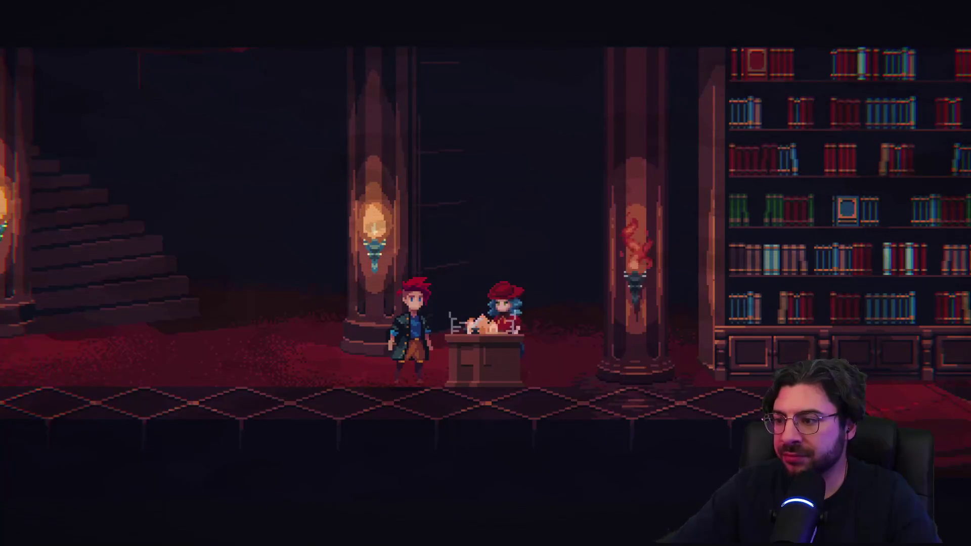
key(s)
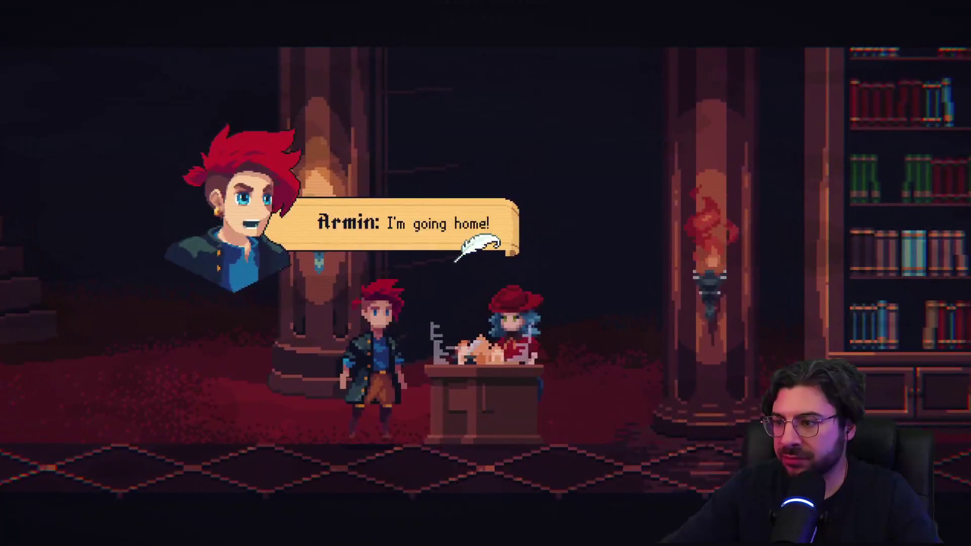
key(s)
key(s)
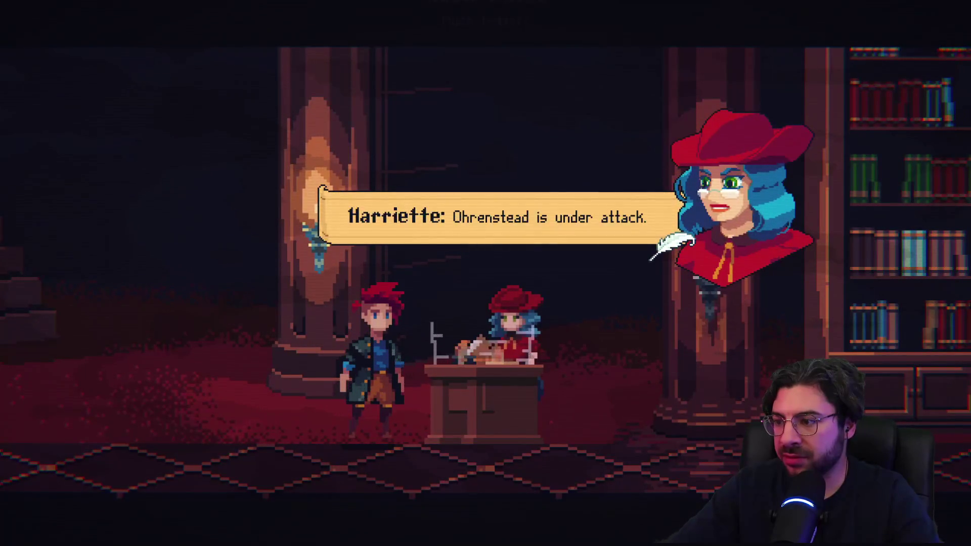
key(s)
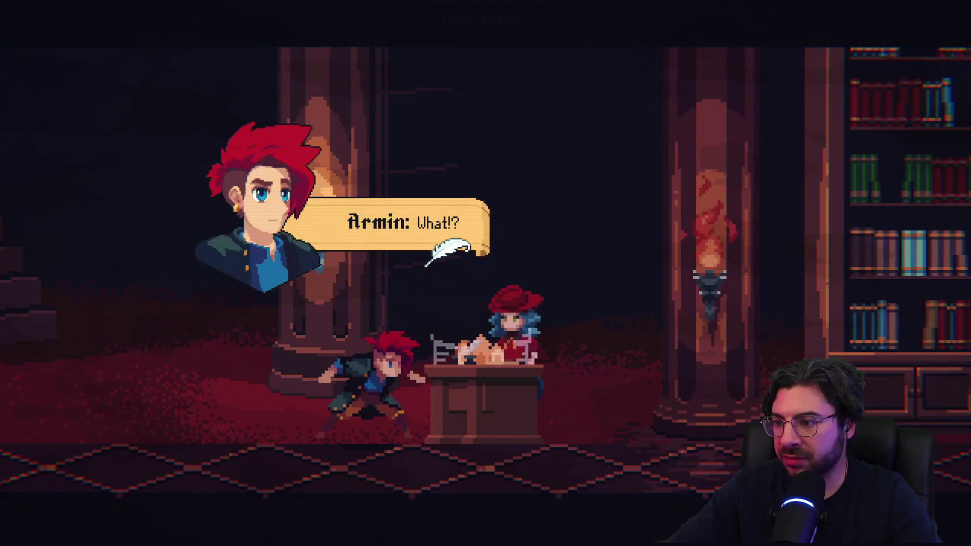
key(s)
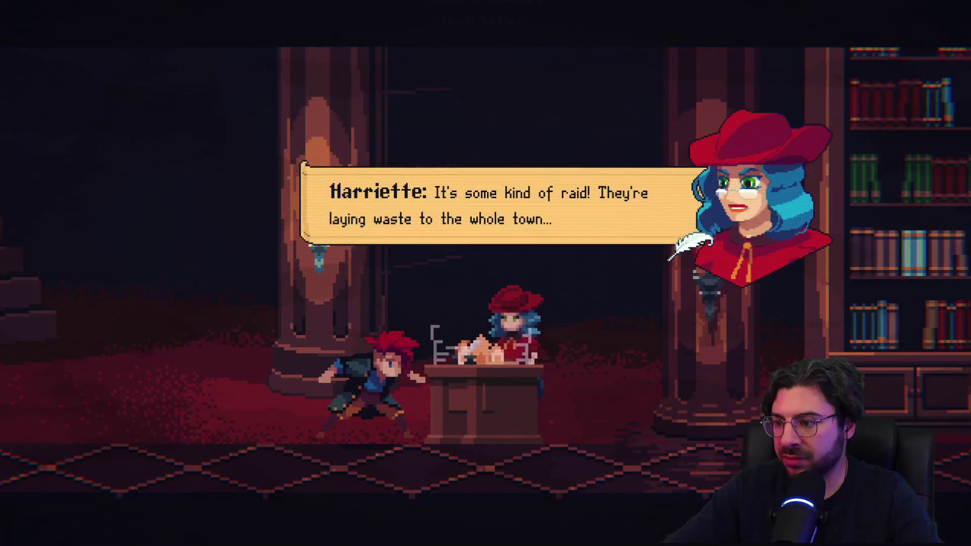
key(s)
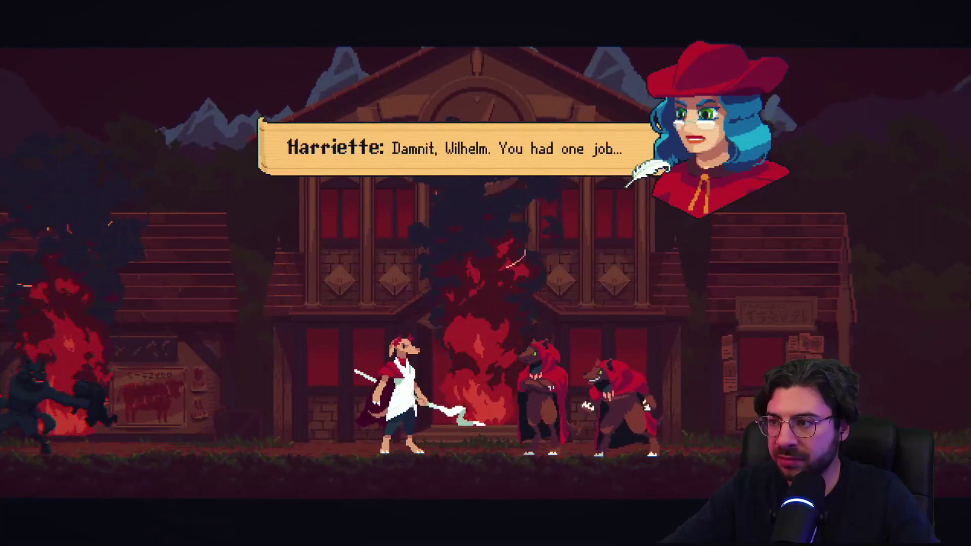
Advance the dialogue through Armin's sword-drawn demand until Harriette's 'Go on, try me!' ends and the screen fades
key(Return)
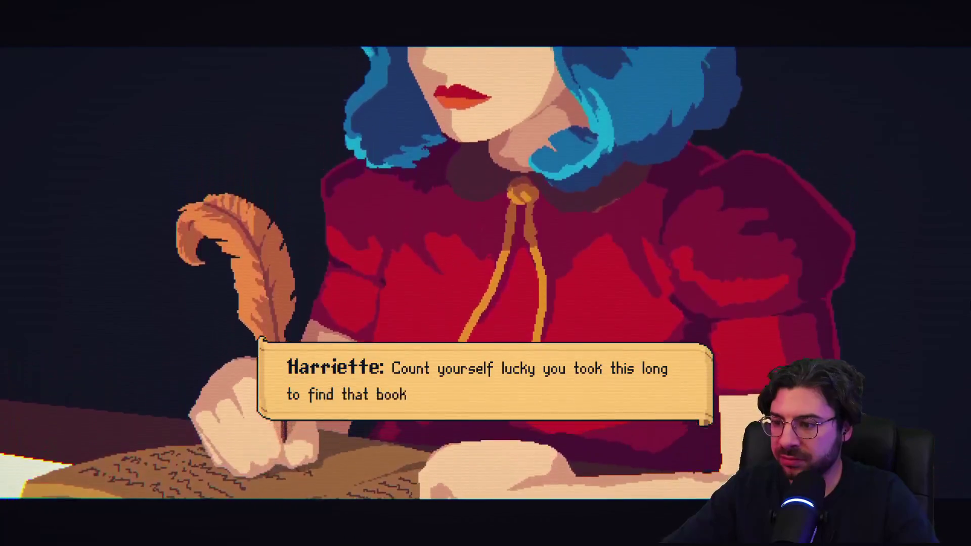
key(Return)
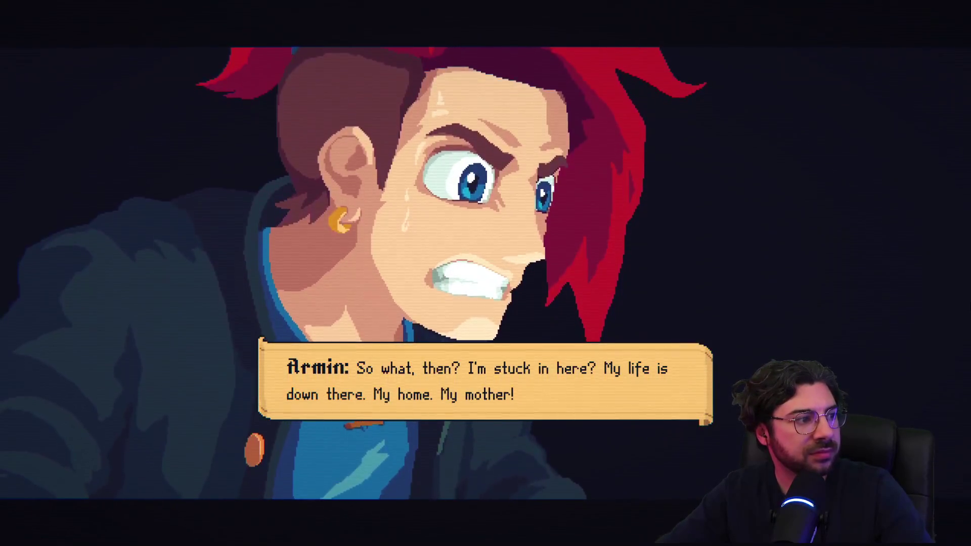
key(Return)
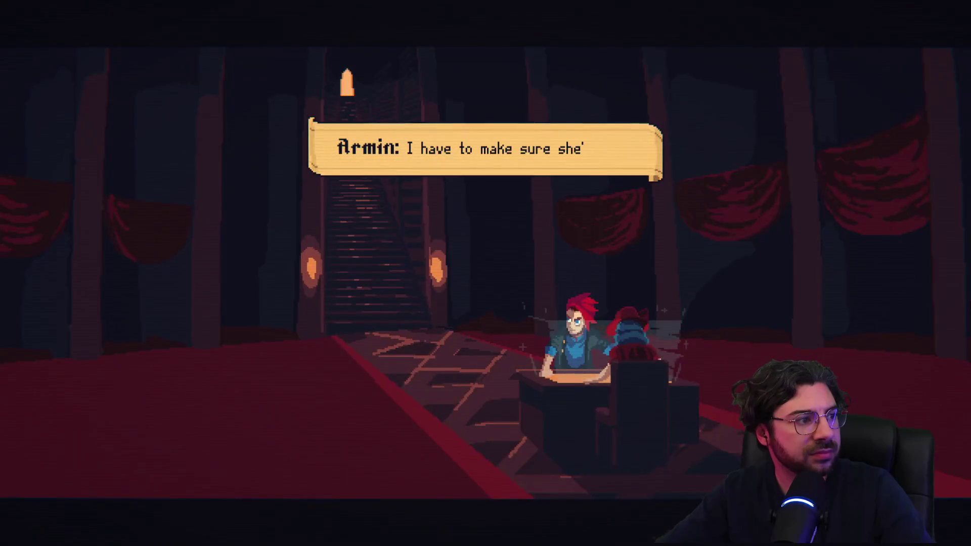
key(Return)
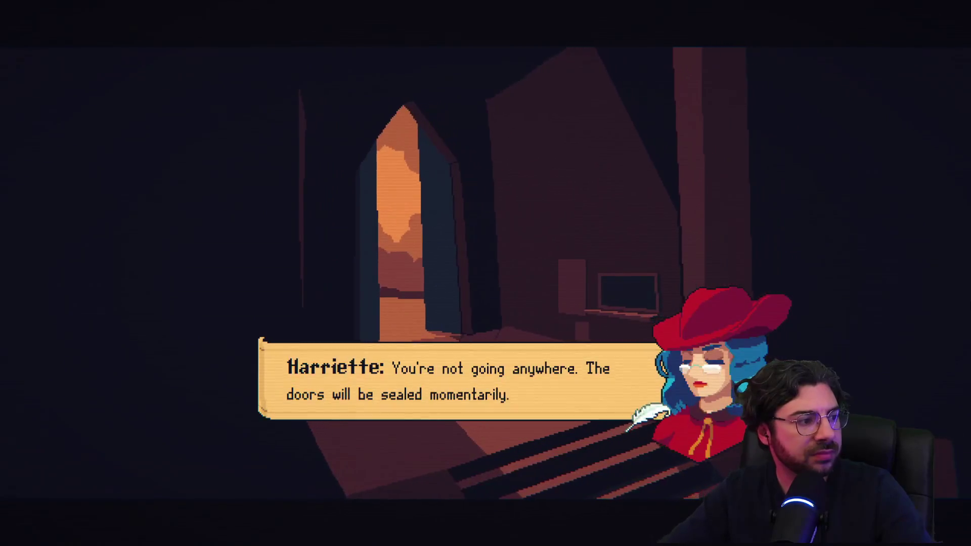
key(Return)
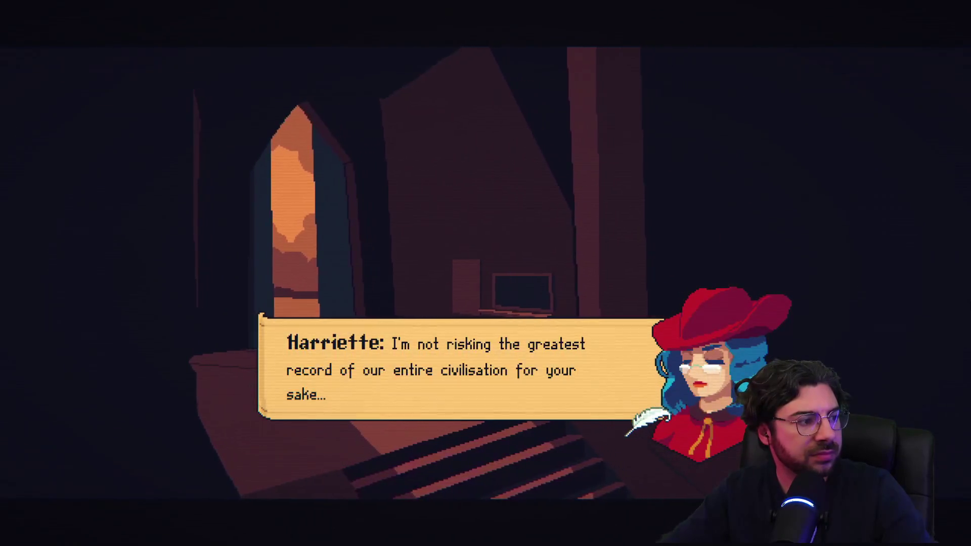
key(Return)
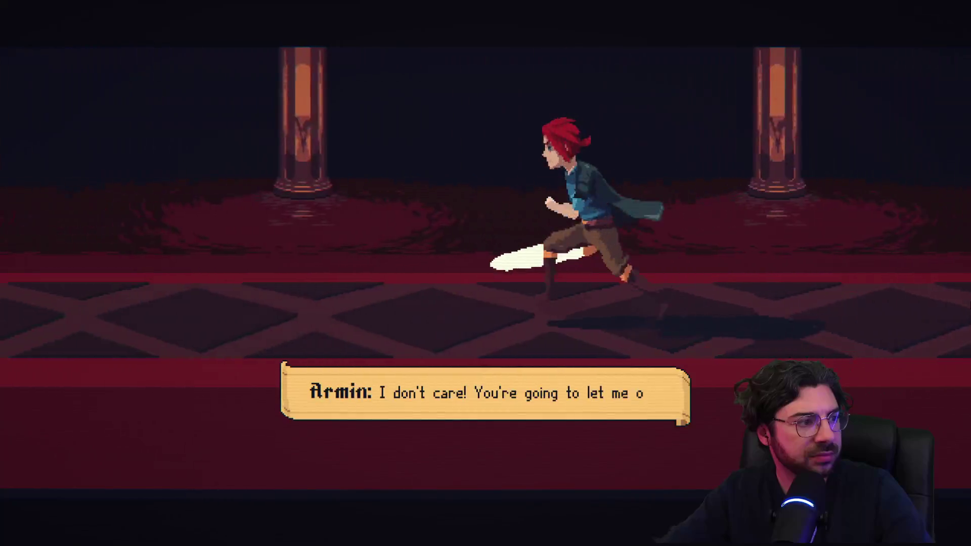
key(Return)
key(Return)
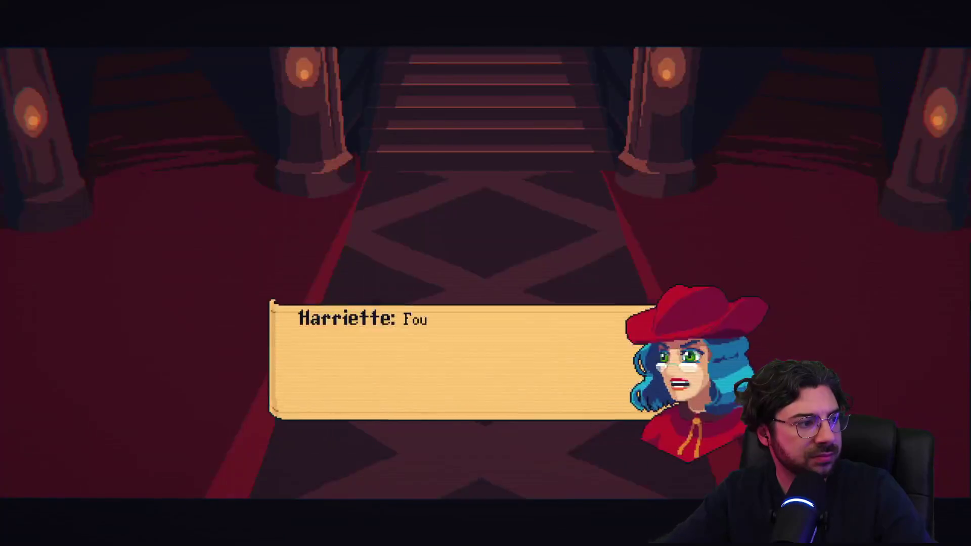
key(Return)
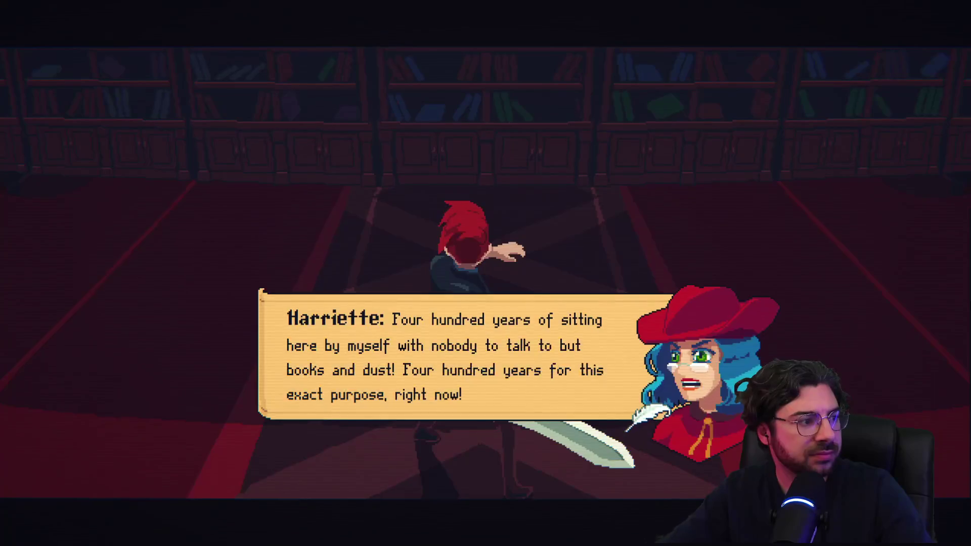
key(Return)
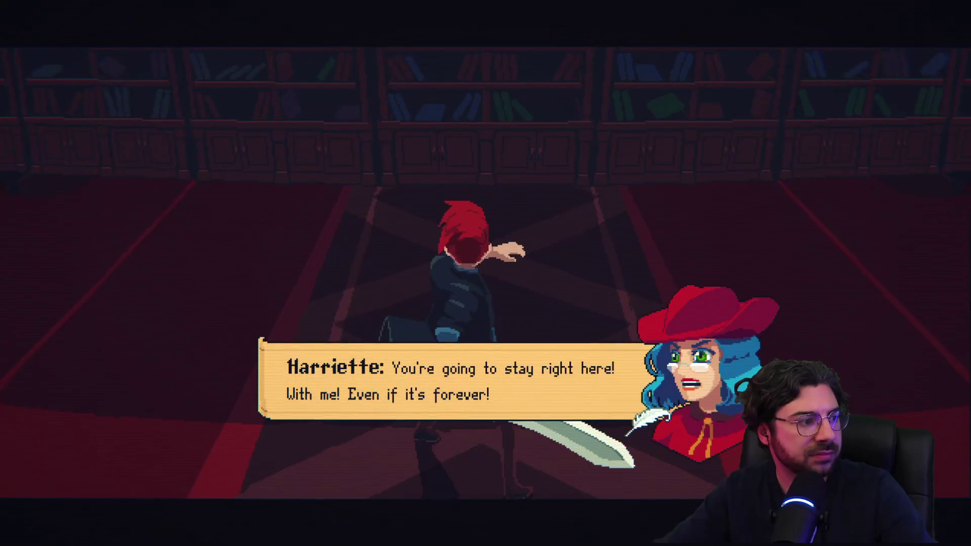
key(Return)
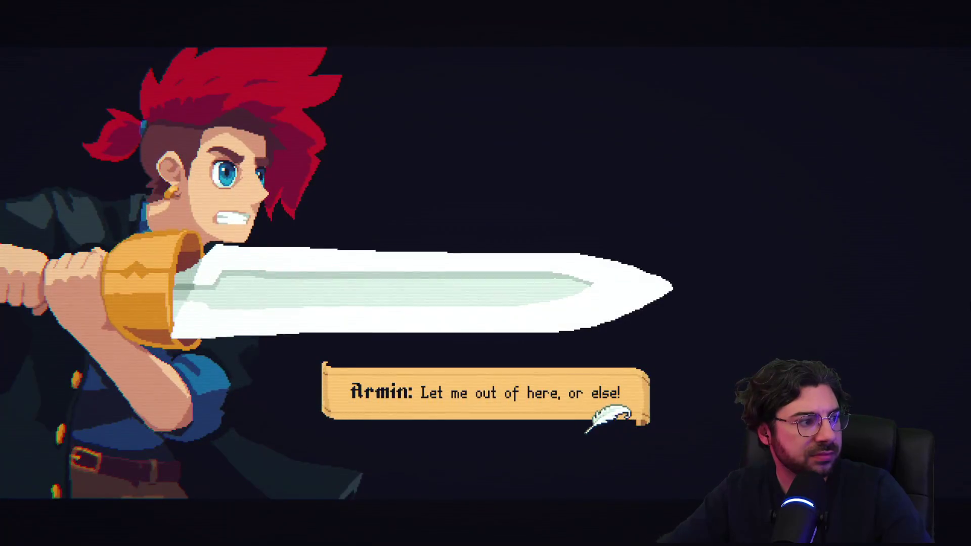
key(Return)
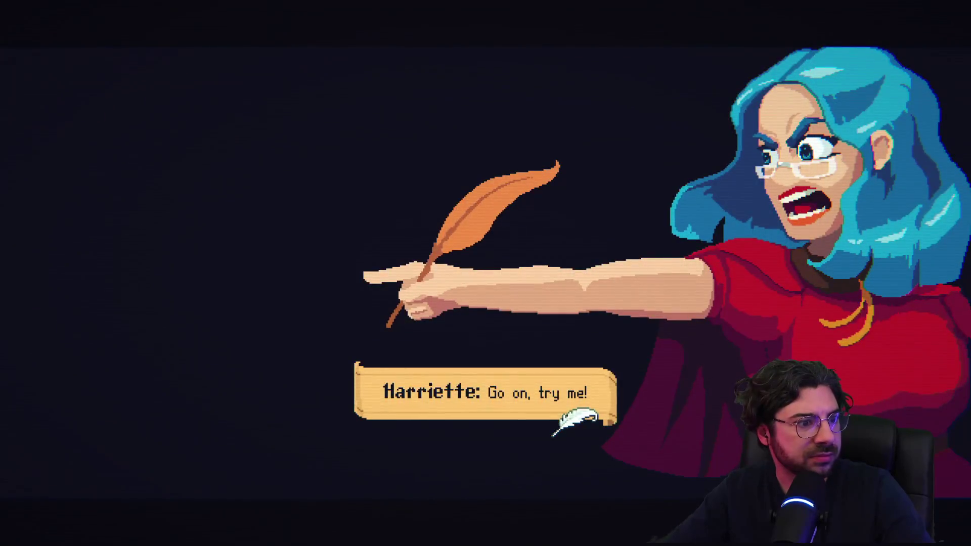
key(Return)
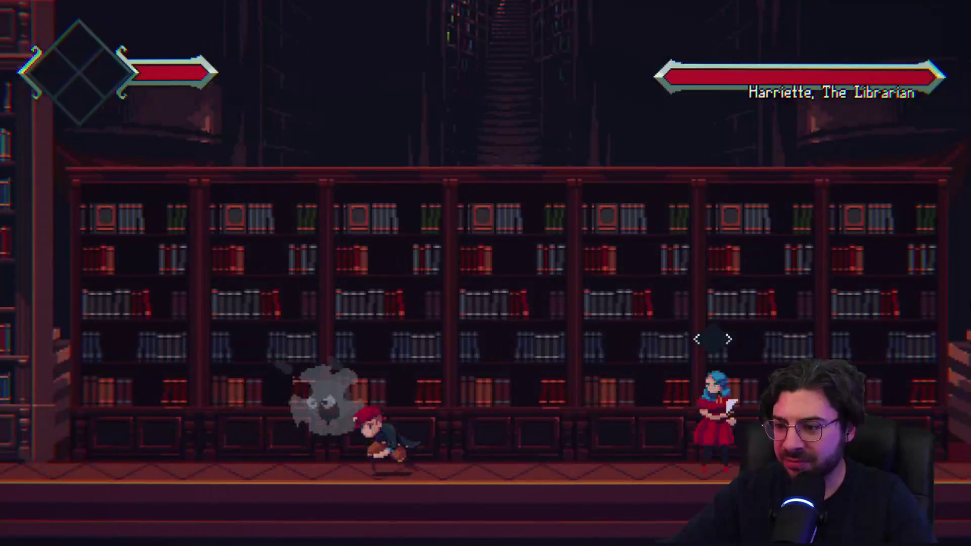
Open the Librarian fight with a swirling sword slash, then reposition left and right around her
key(x)
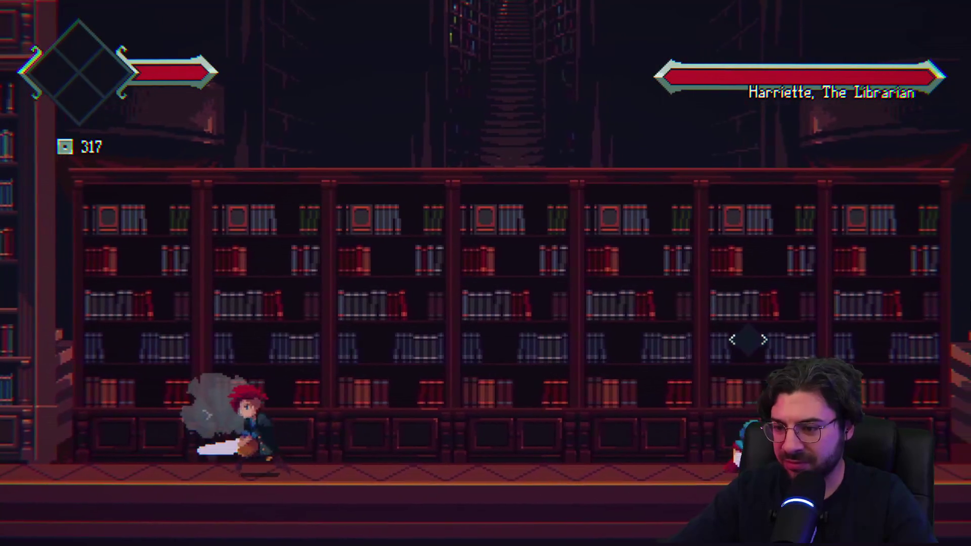
key(Left)
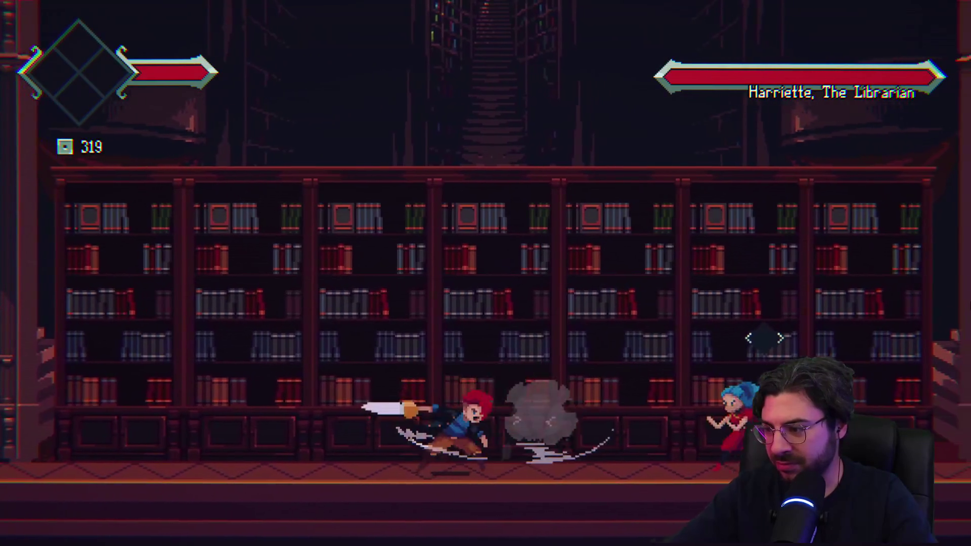
key(Right)
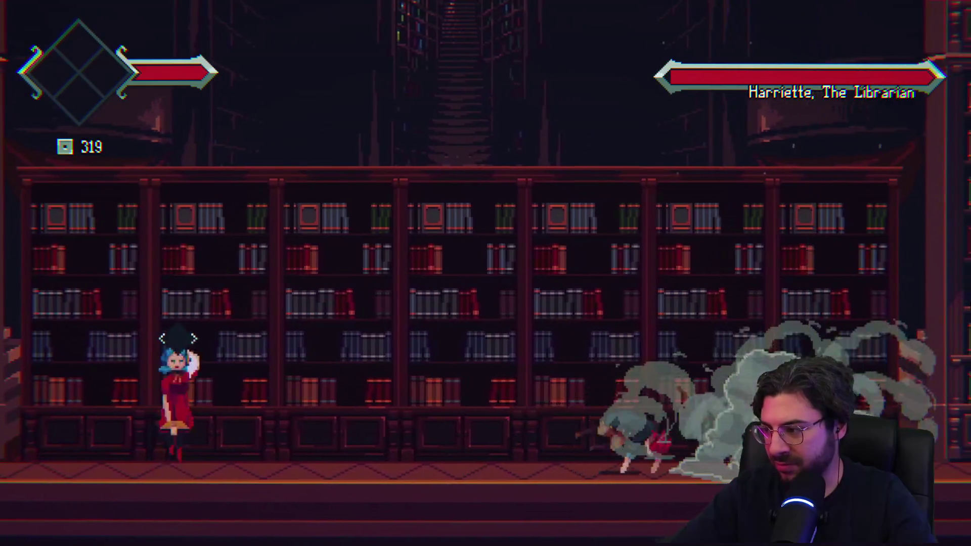
key(Right)
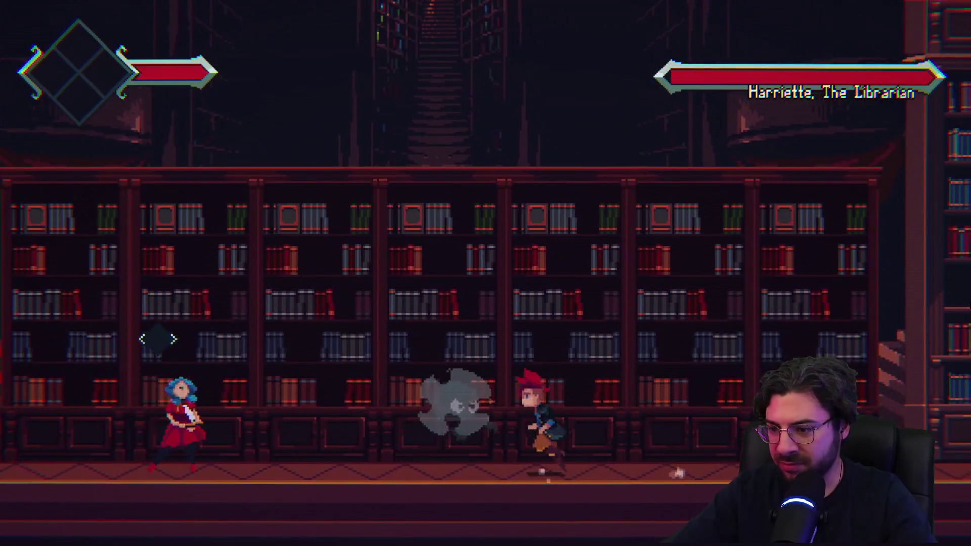
key(Left)
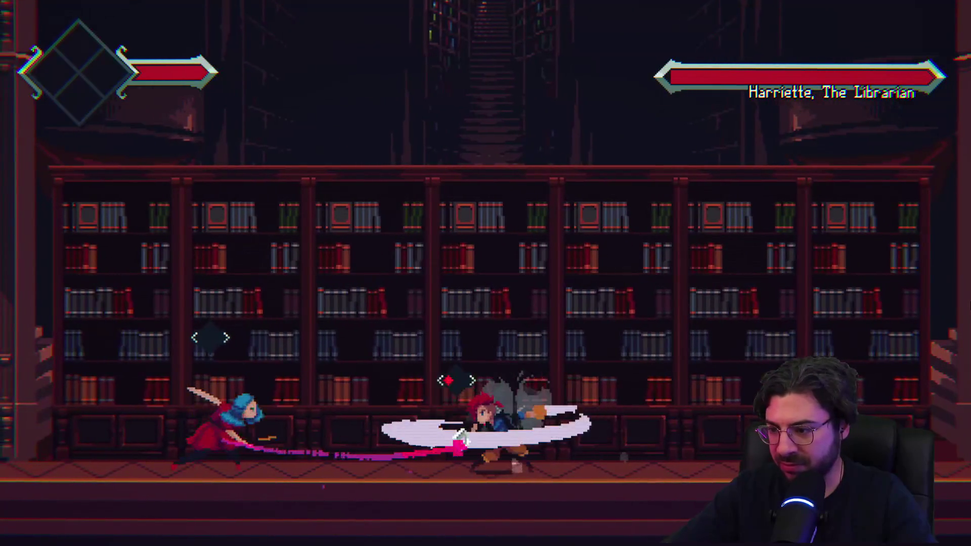
Land jump attacks and slashes on Harriette, grab the floor item, and run right across the library
key(Left)
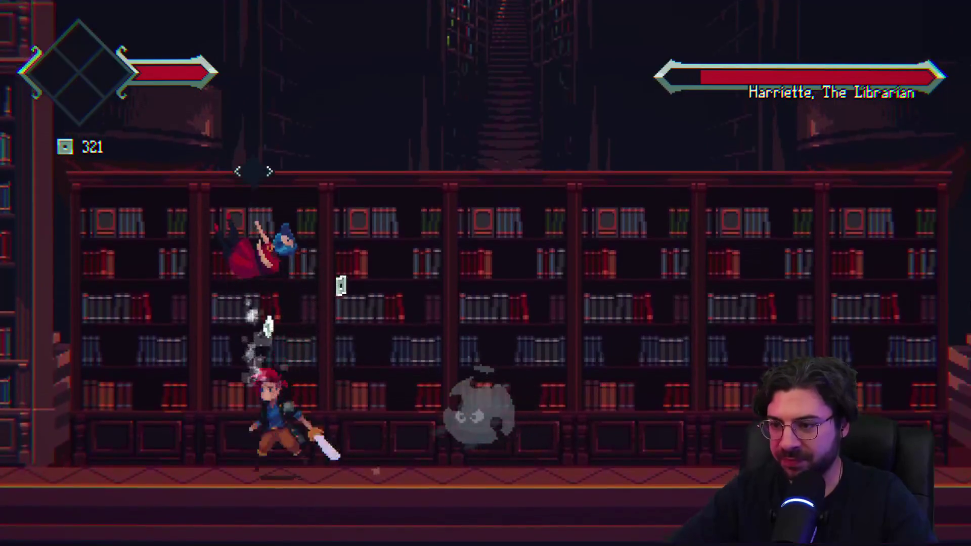
key(space)
key(x)
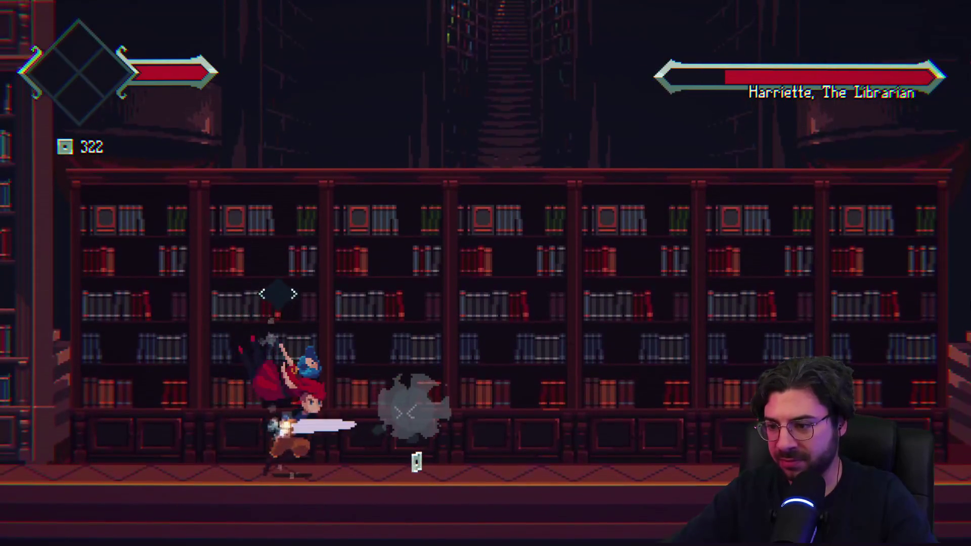
key(Right)
key(x)
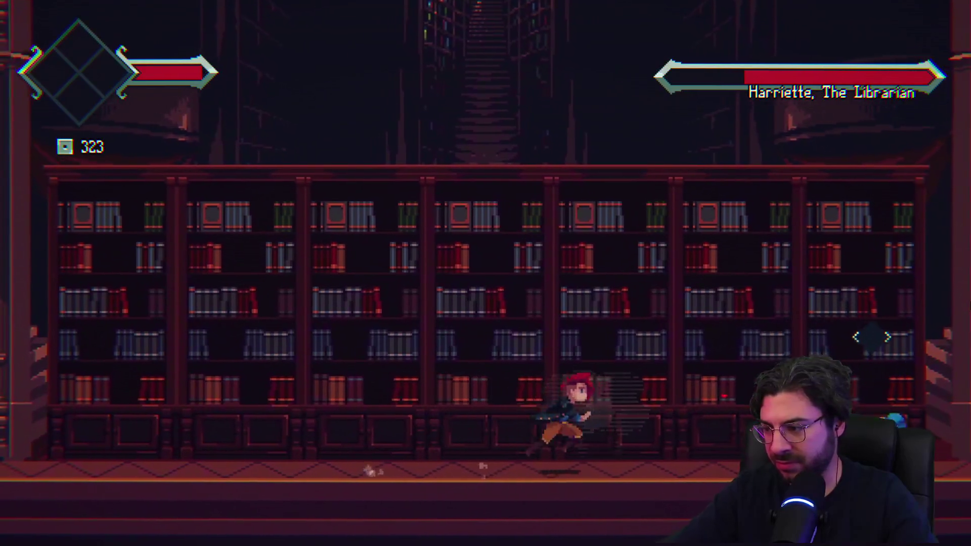
key(Right)
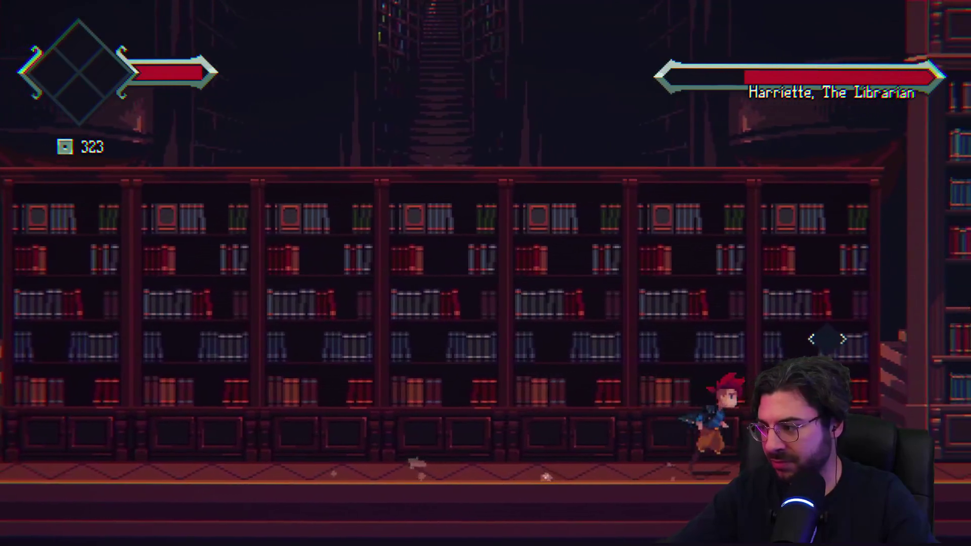
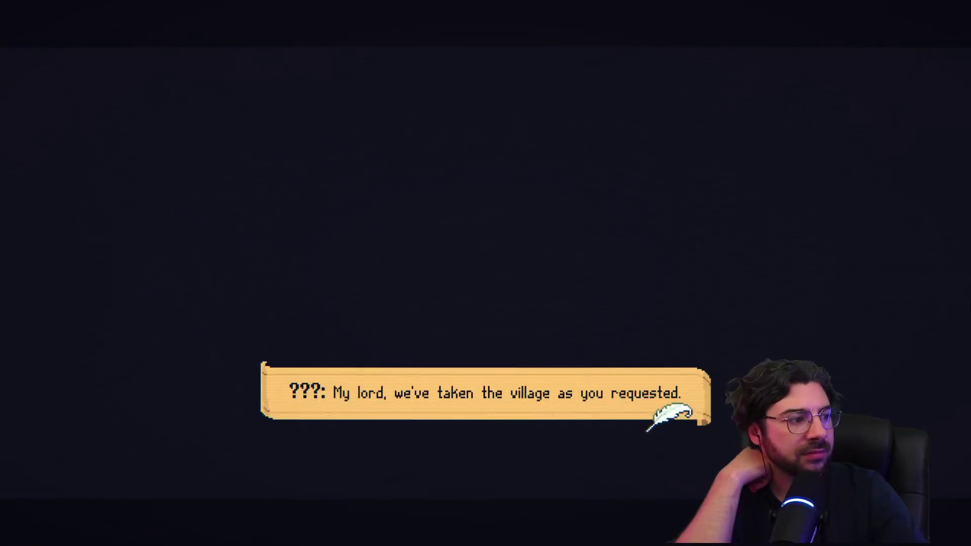
Step through the six ??? prologue lines about the relic until the bedroom scene starts
key(space)
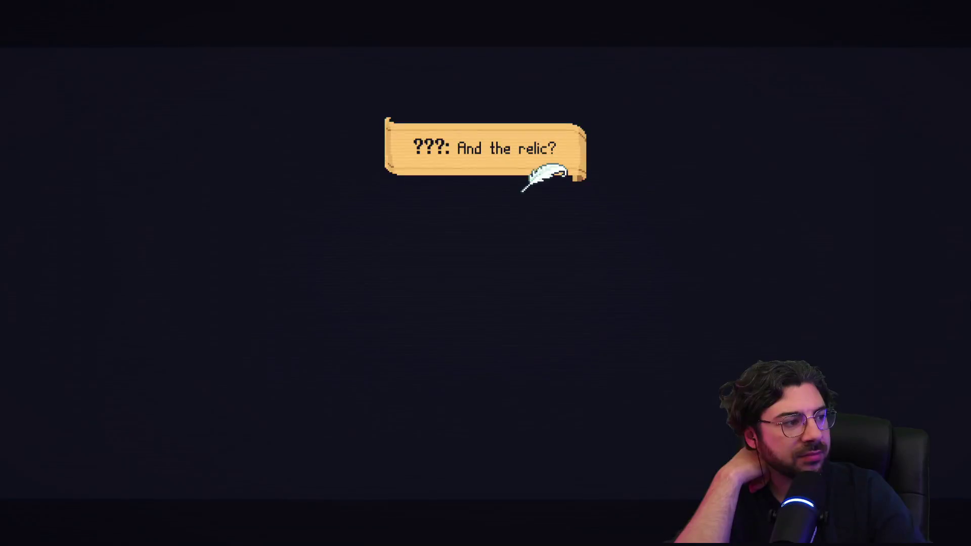
key(space)
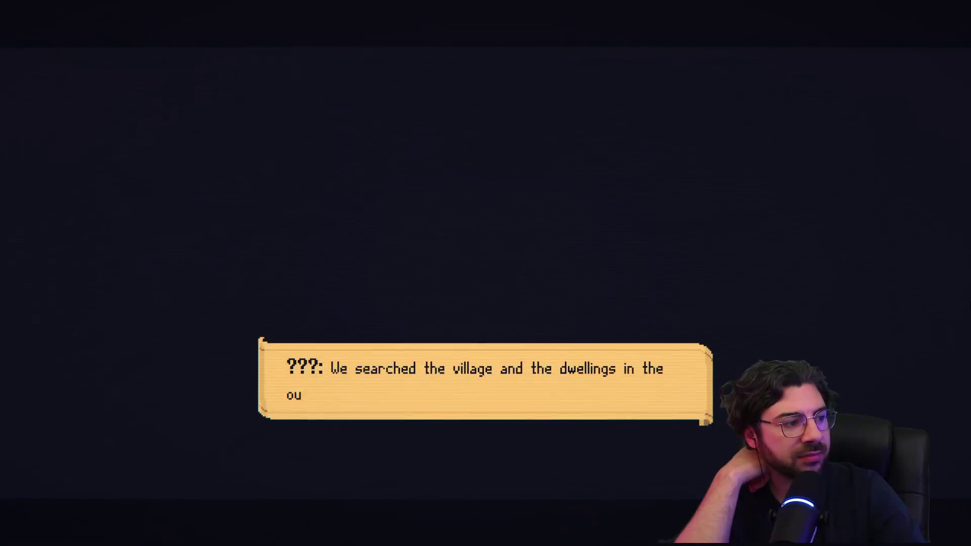
key(space)
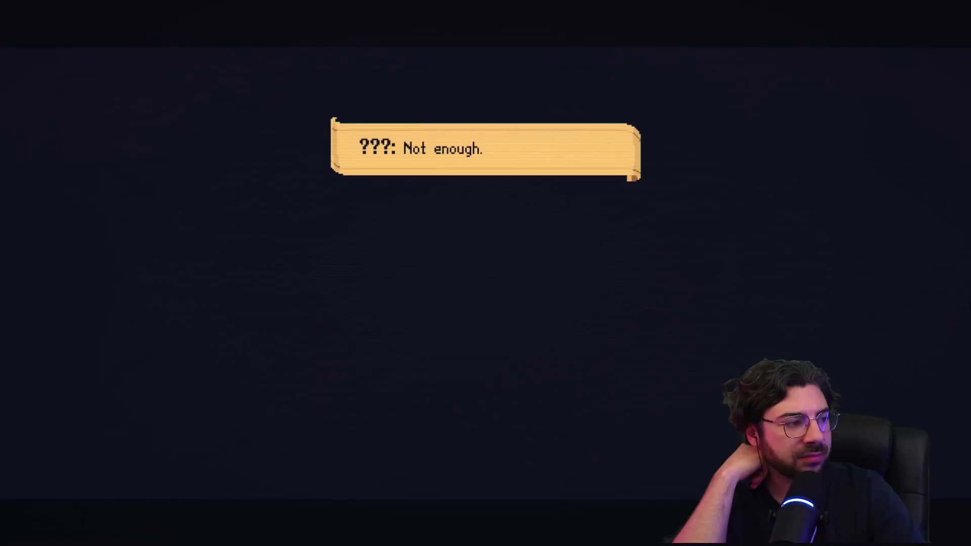
key(space)
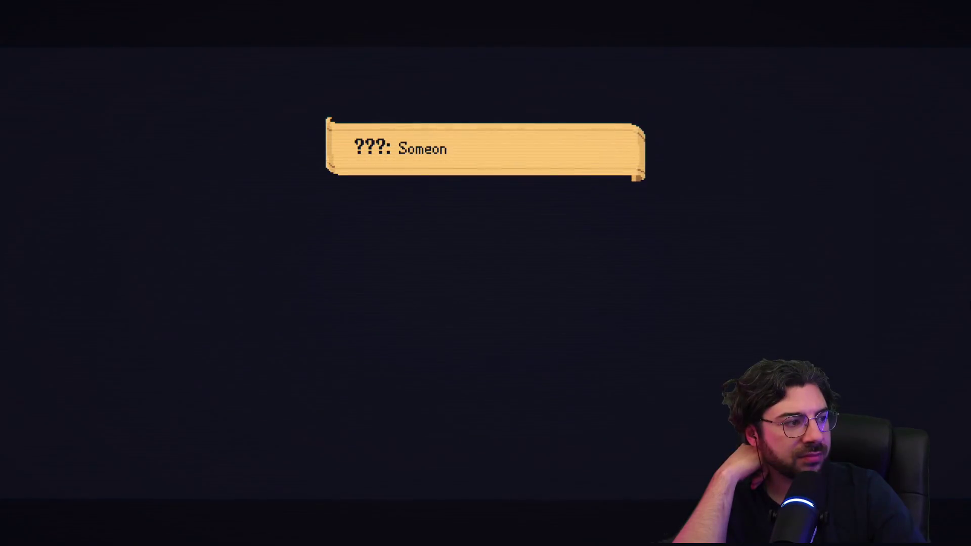
key(space)
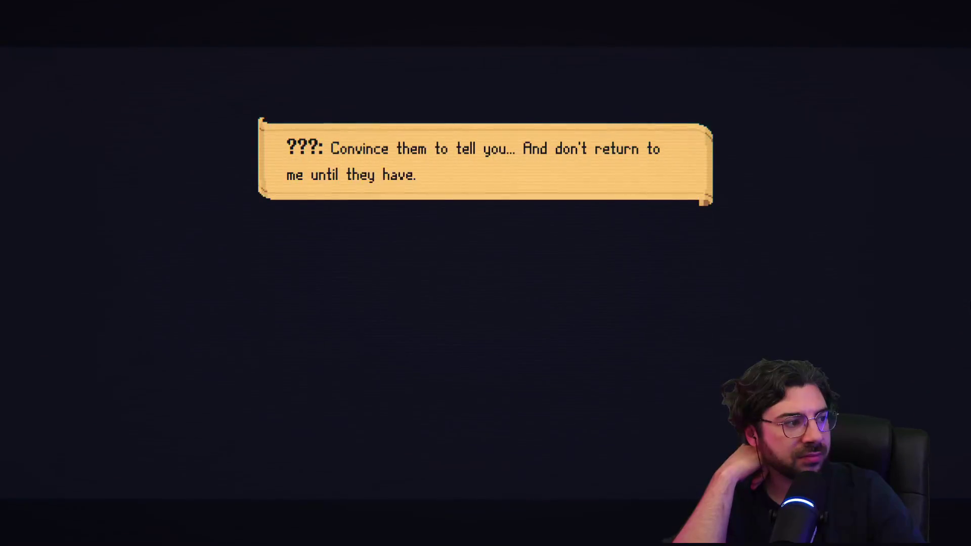
key(space)
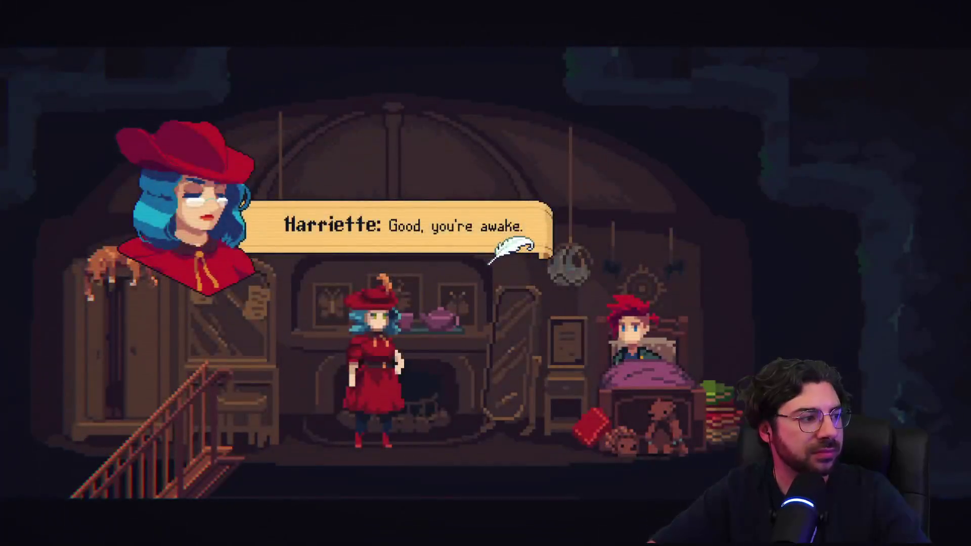
Finish Harriette's wake-up lines and bring Armin down the stairs over to her
key(space)
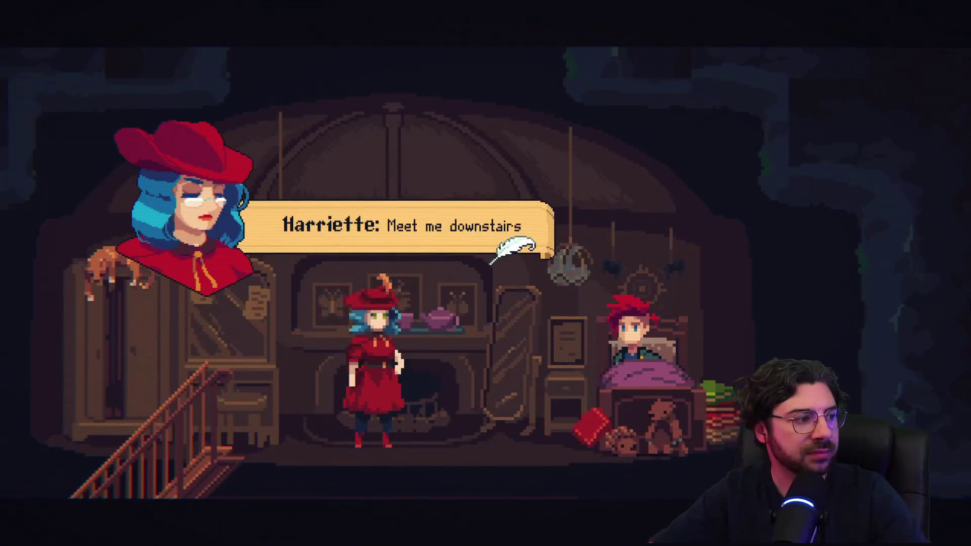
key(space)
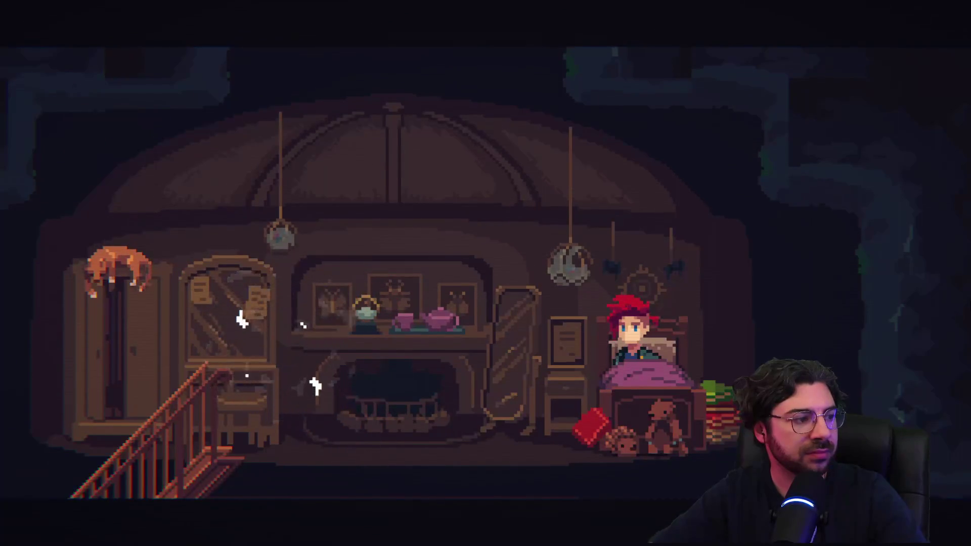
key(Left)
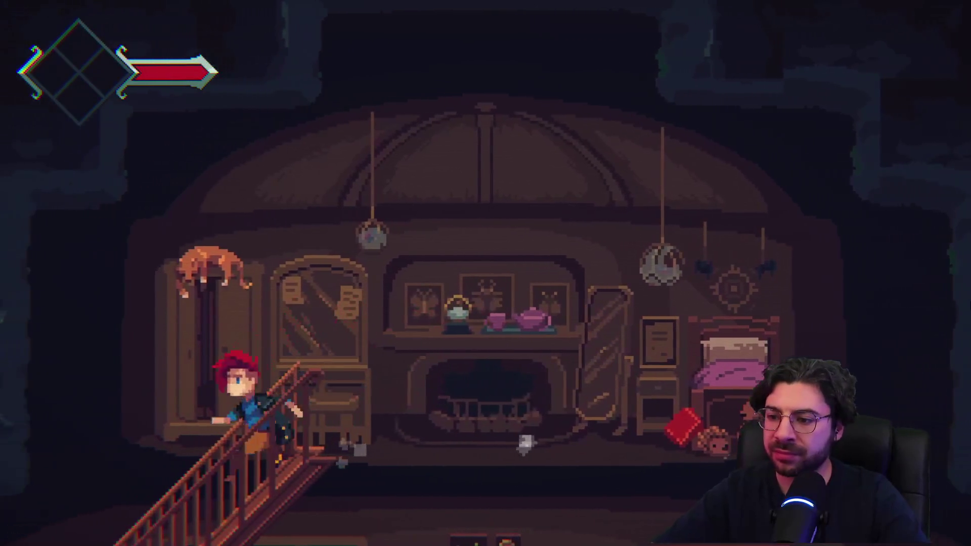
key(Right)
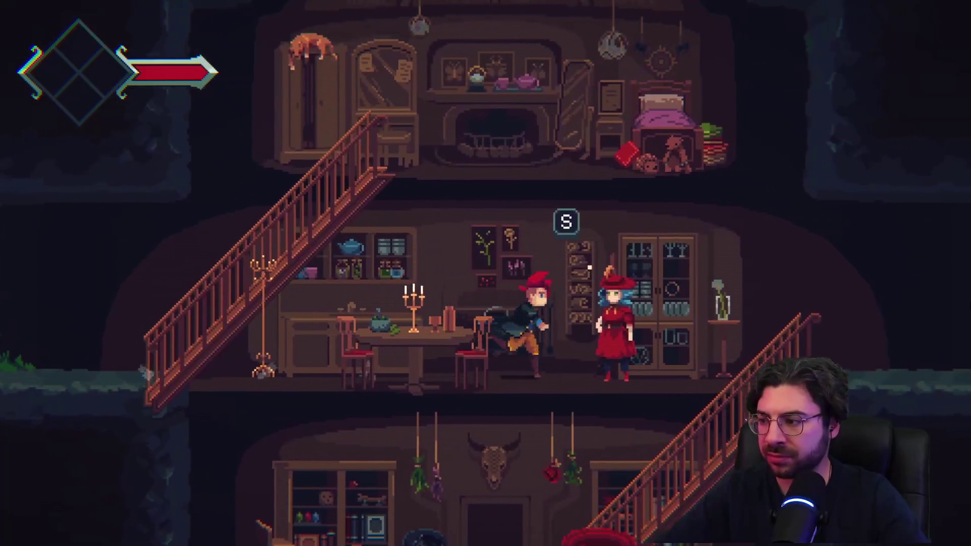
Talk with Harriette through her apology, her plea to call for aid, and talk of war
key(s)
key(s)
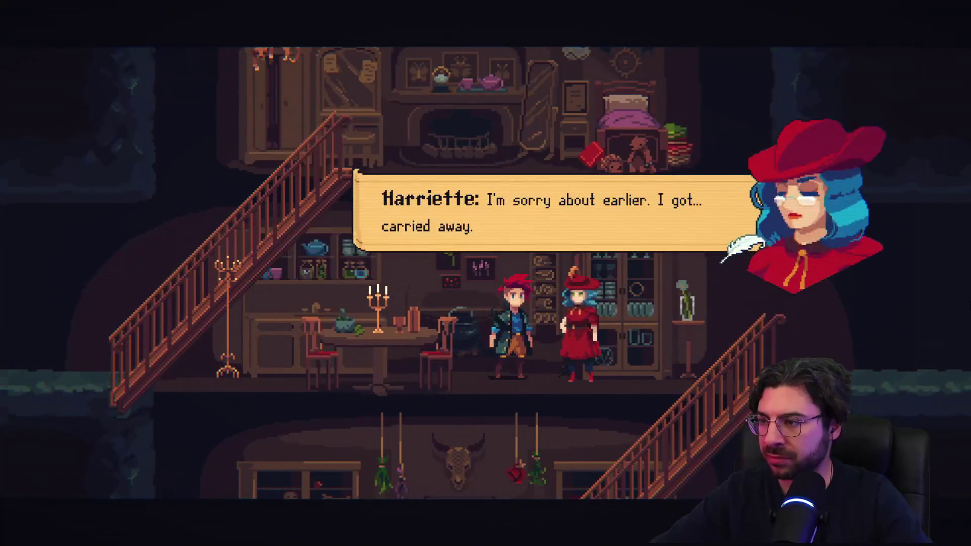
key(s)
key(s)
key(s)
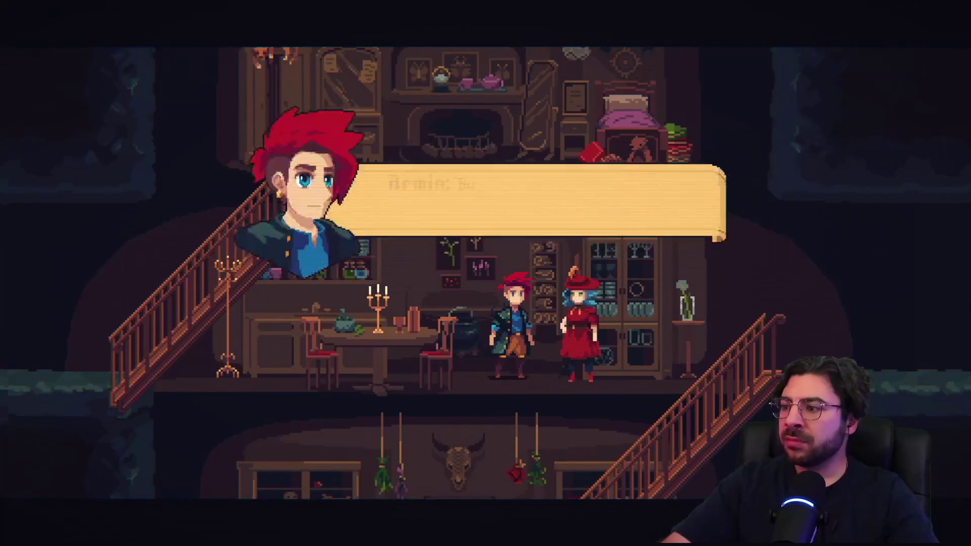
key(s)
key(s)
key(s)
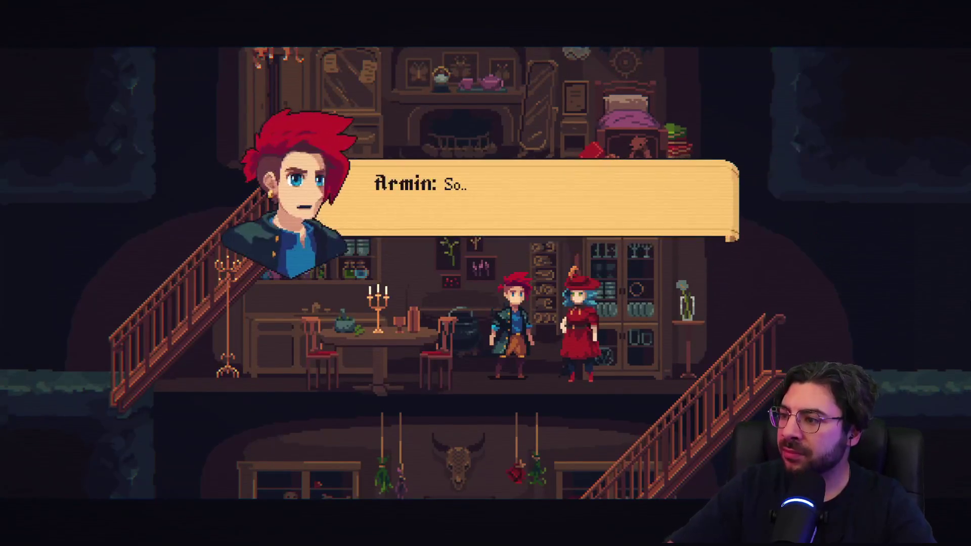
key(s)
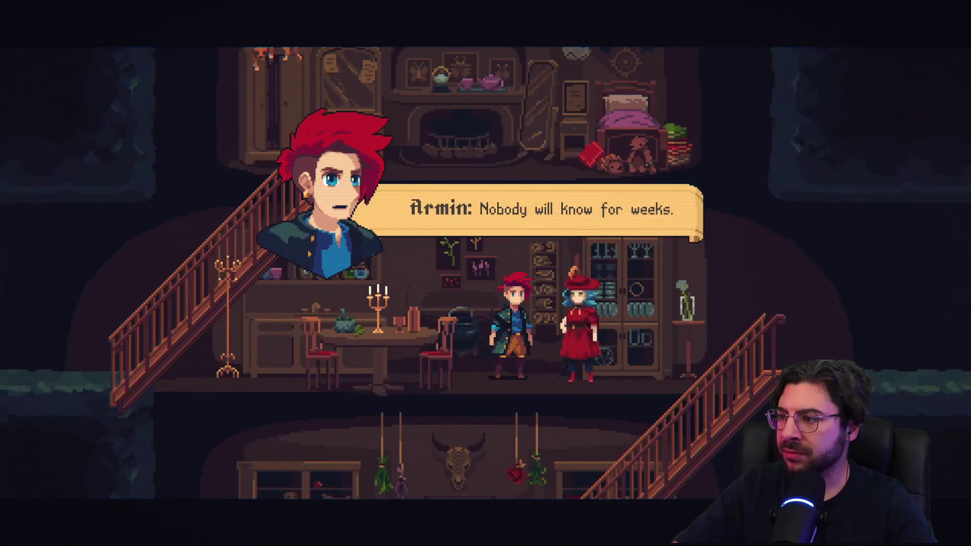
key(s)
key(s)
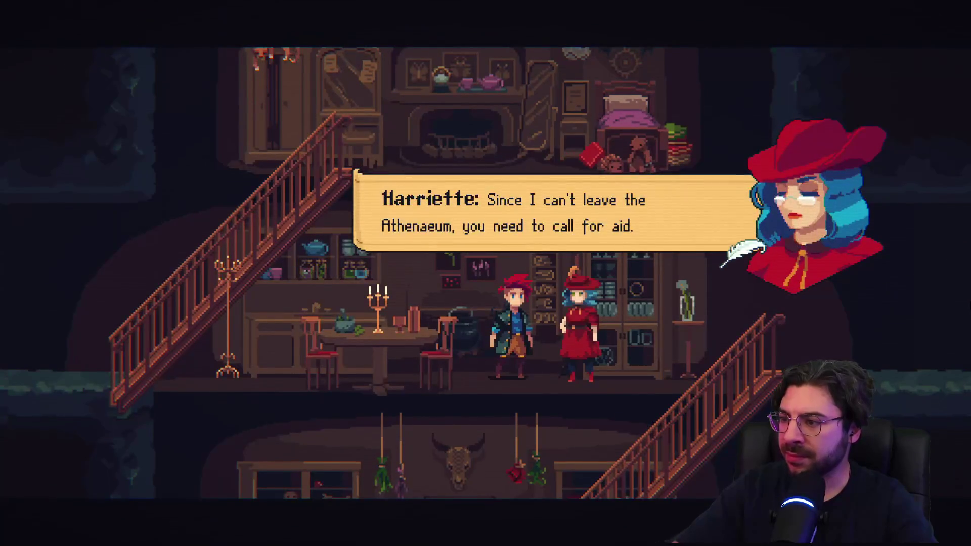
key(s)
key(s)
key(s)
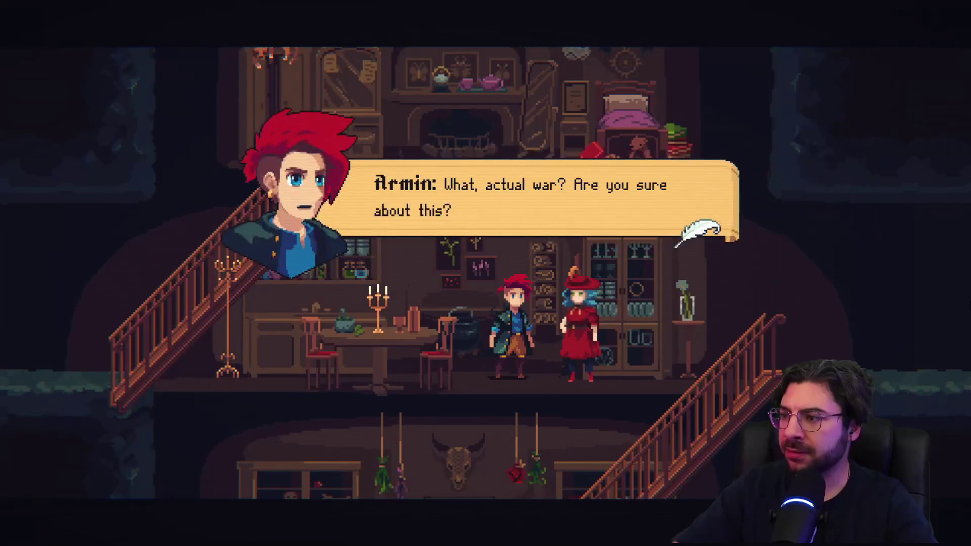
key(s)
key(s)
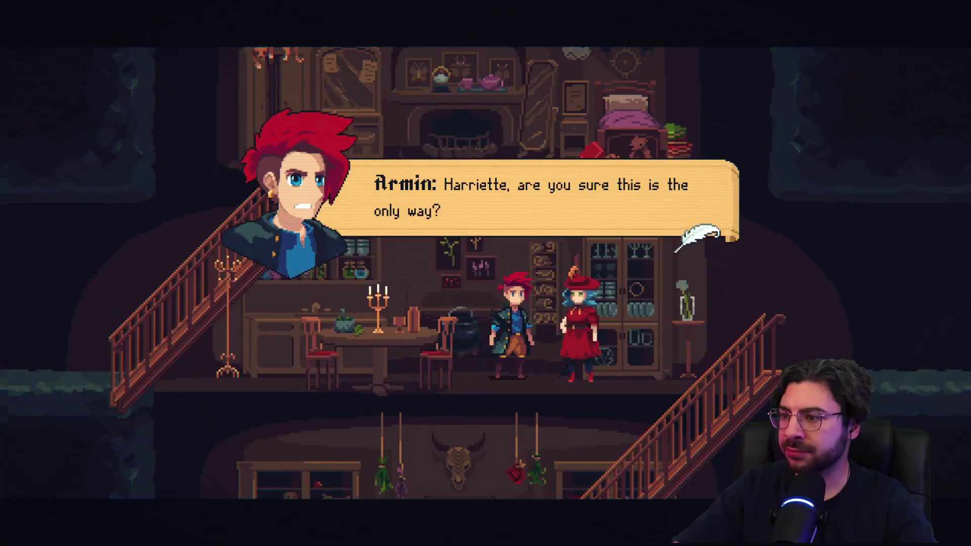
key(s)
key(s)
key(s)
key(s)
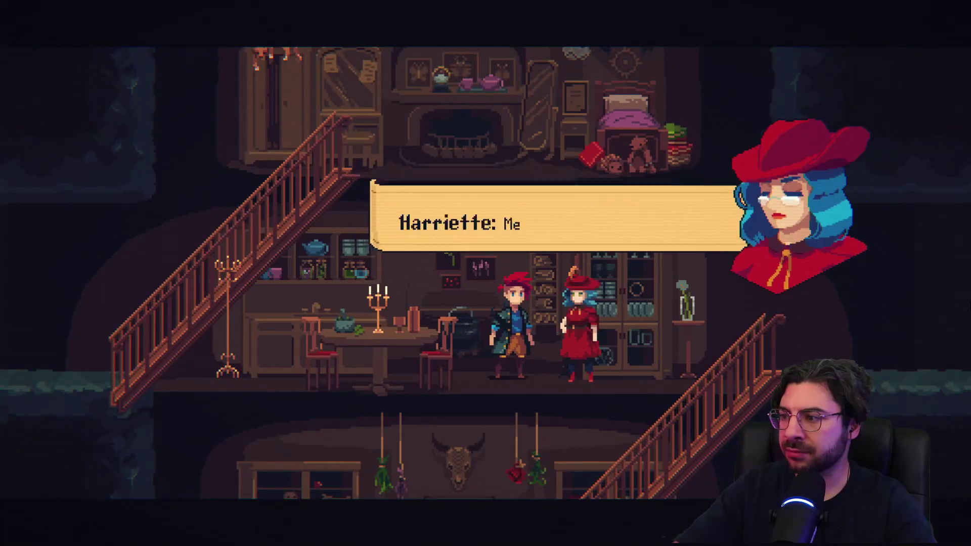
key(s)
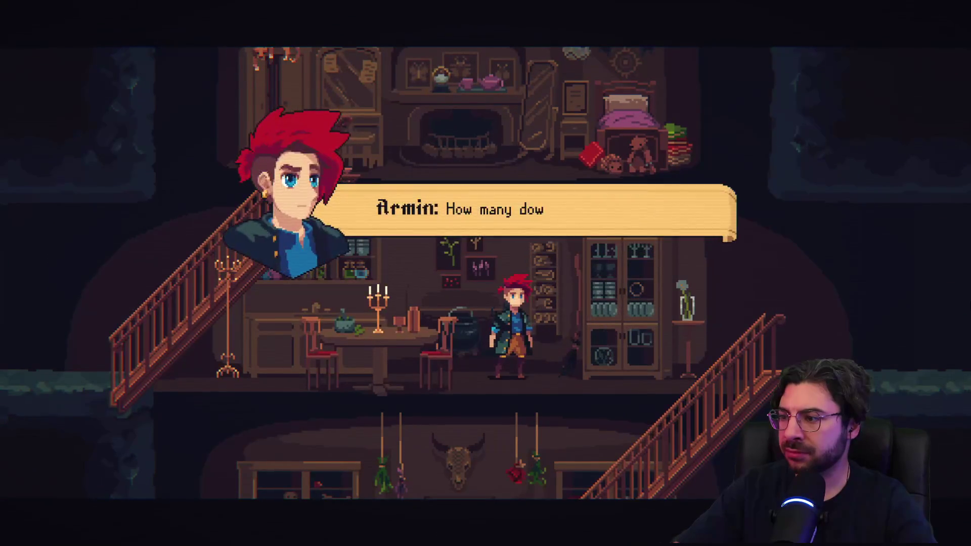
End the conversation and take Armin down to the lower study
key(s)
key(Right)
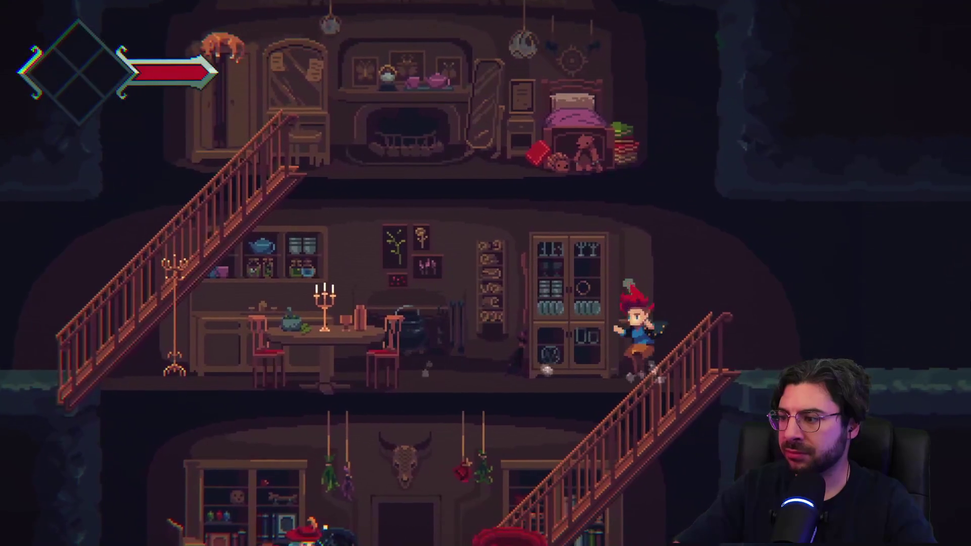
key(Left)
Talk with Harriette in the study about Armin's father and the sparkling sword
key(s)
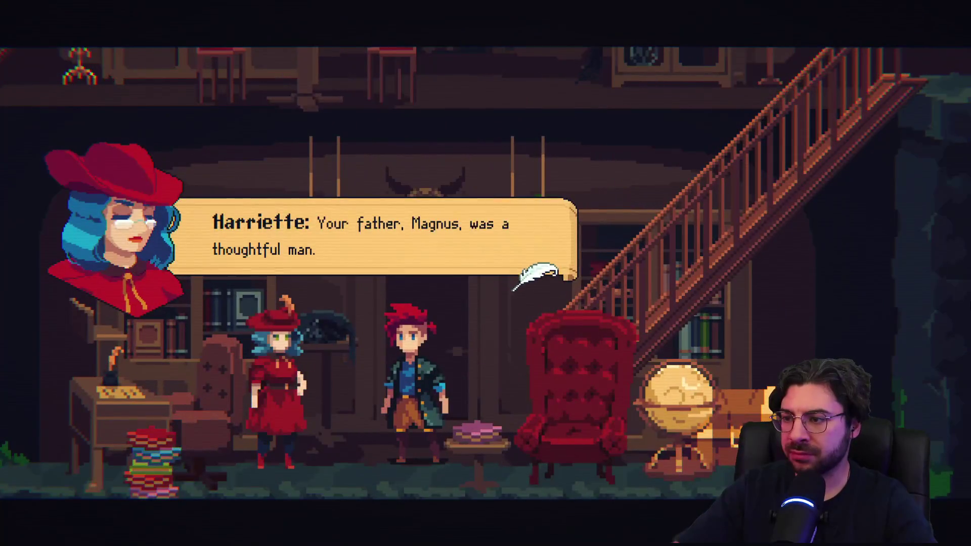
key(s)
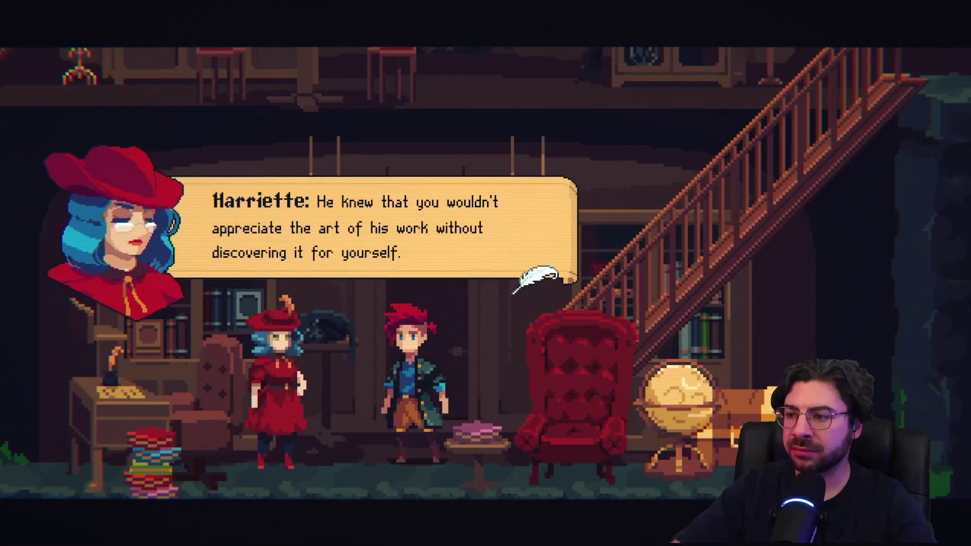
key(s)
key(s)
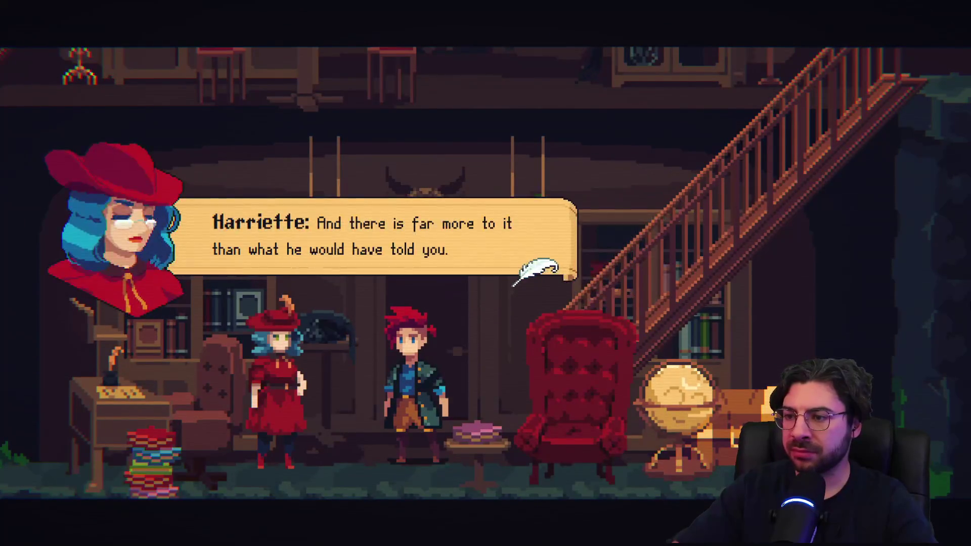
key(s)
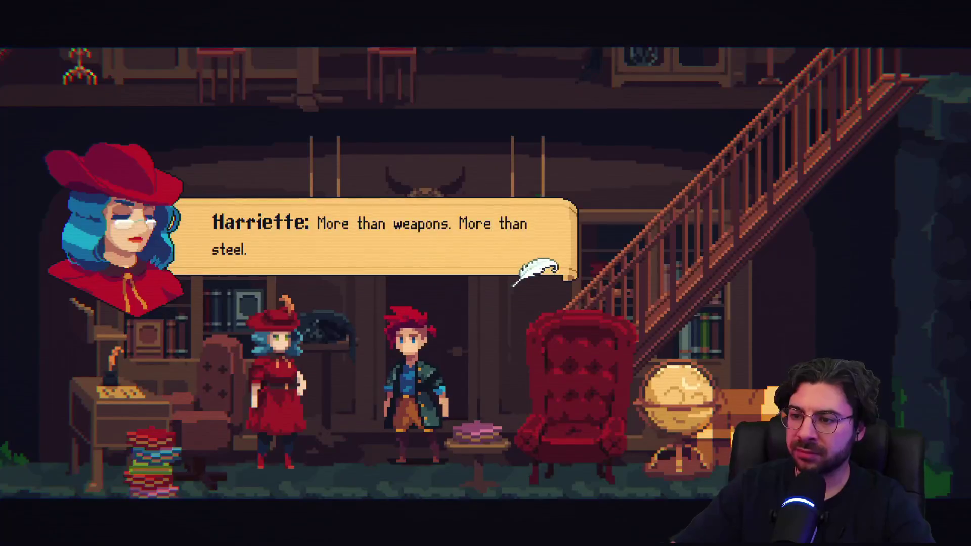
key(s)
key(s)
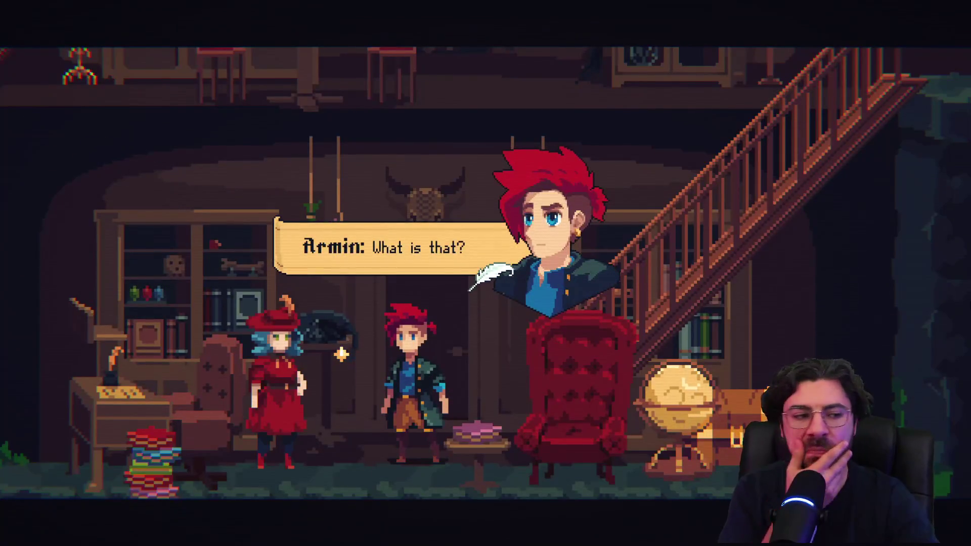
key(s)
key(s)
key(s)
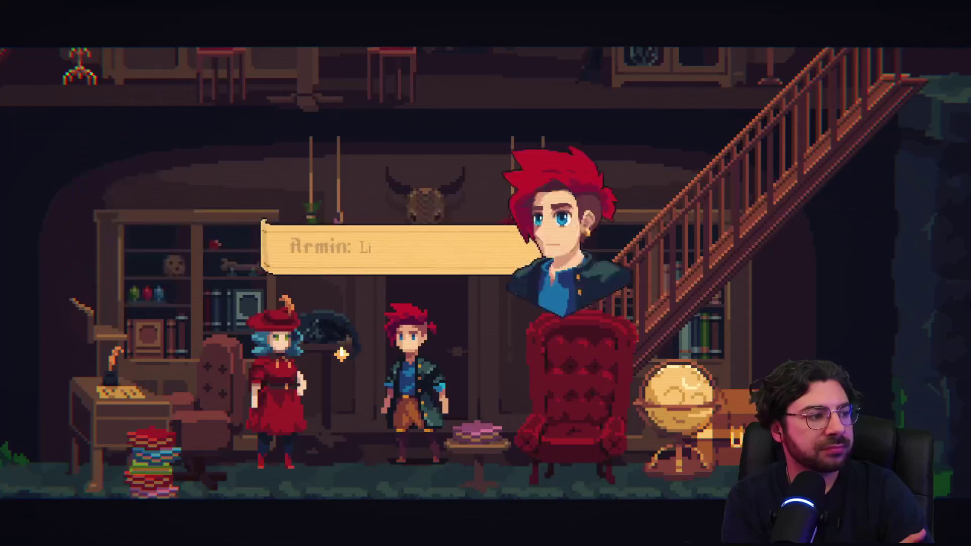
key(s)
key(s)
key(s)
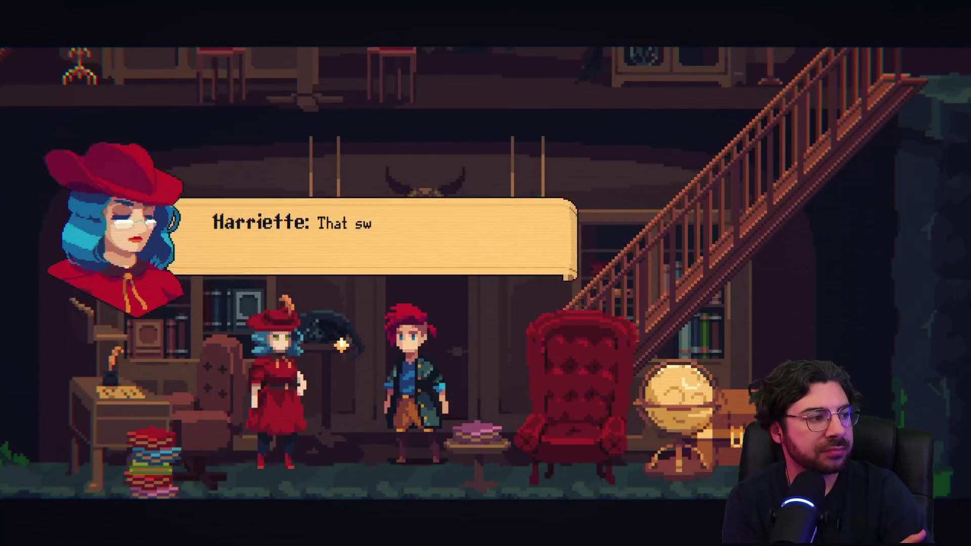
key(s)
key(s)
key(s)
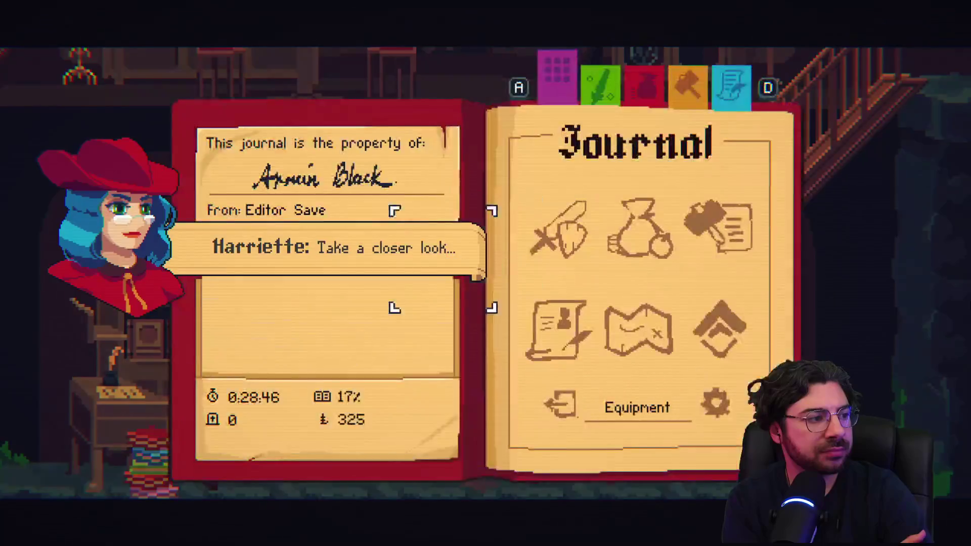
key(s)
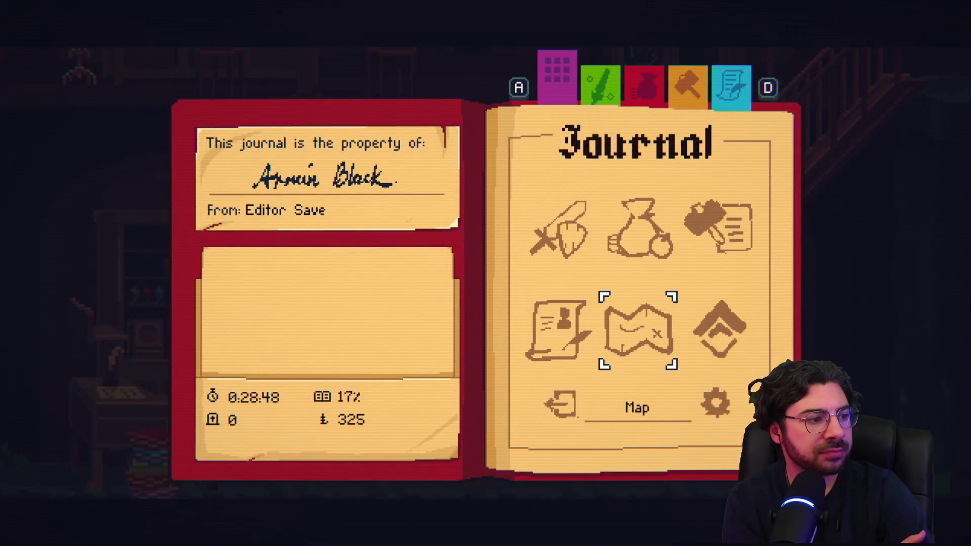
Go through the Mastery page's split-crystal explanation until the scene returns to the study
key(s)
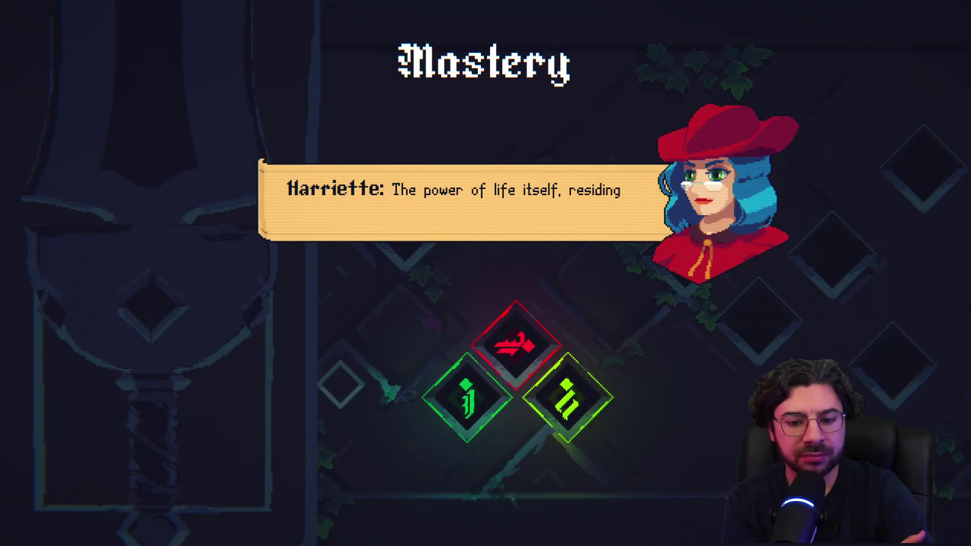
key(s)
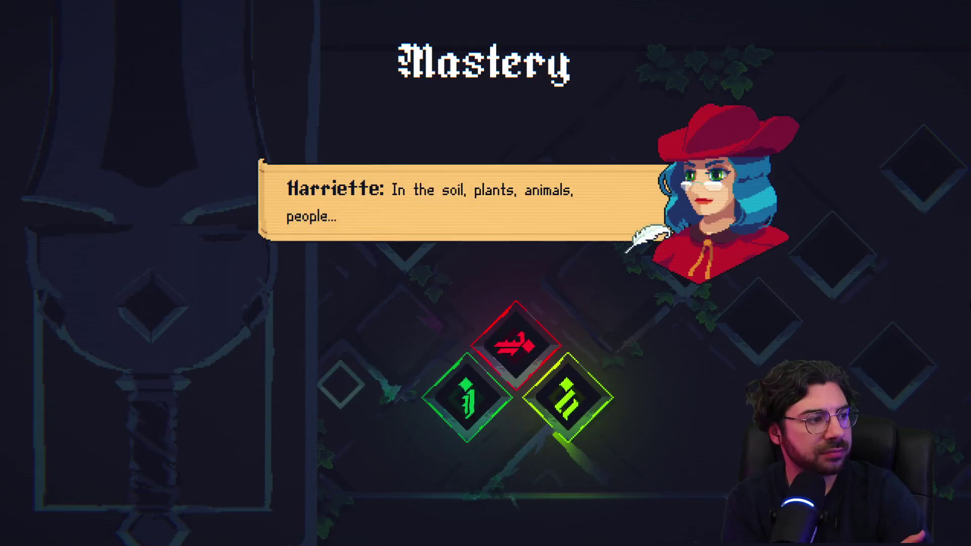
key(s)
key(s)
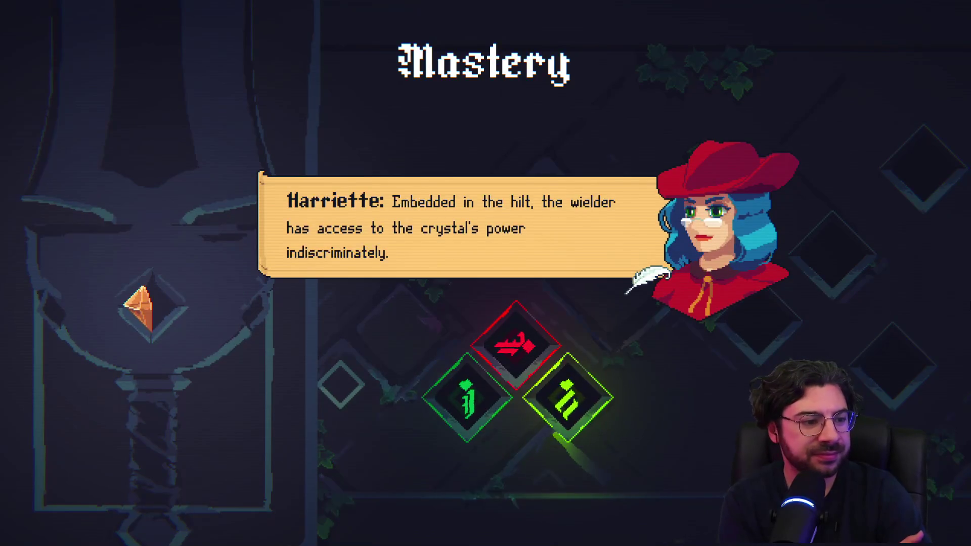
key(space)
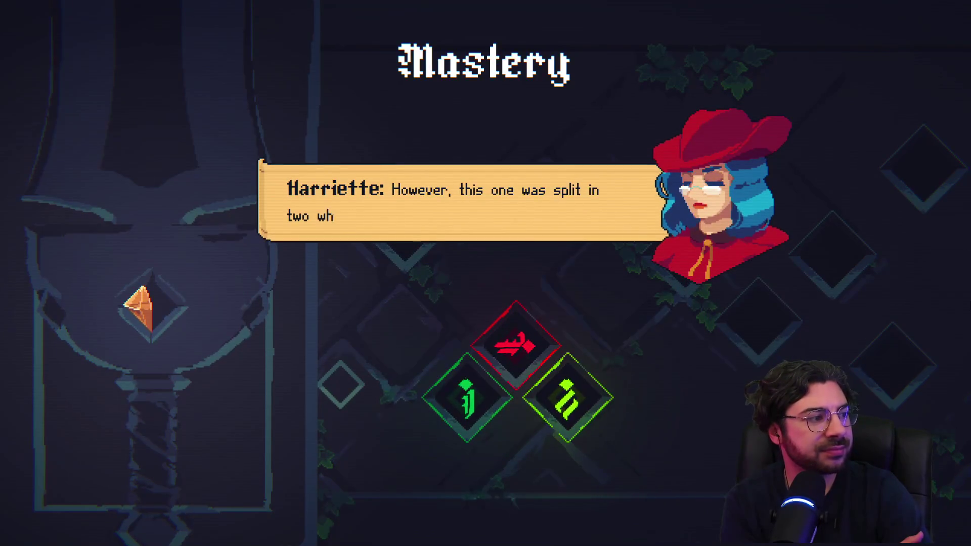
key(space)
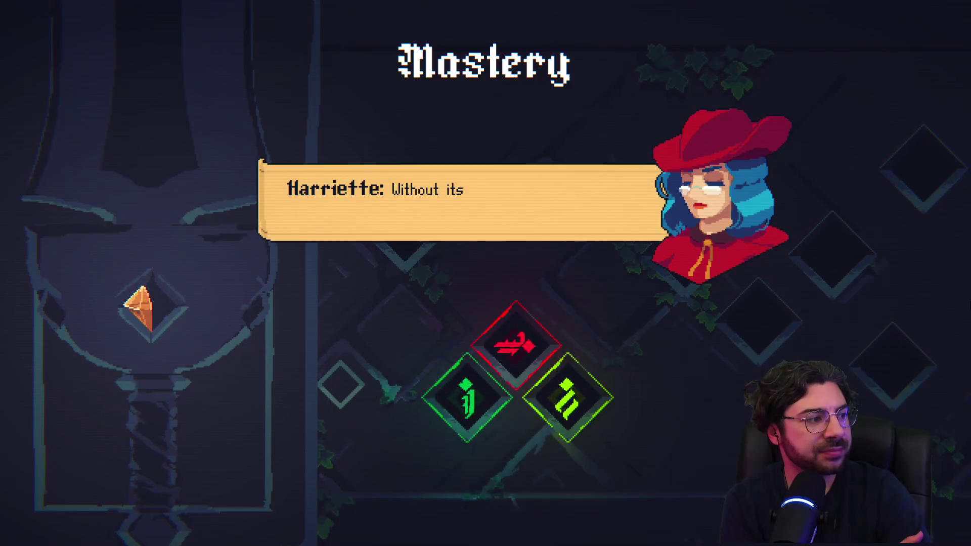
key(space)
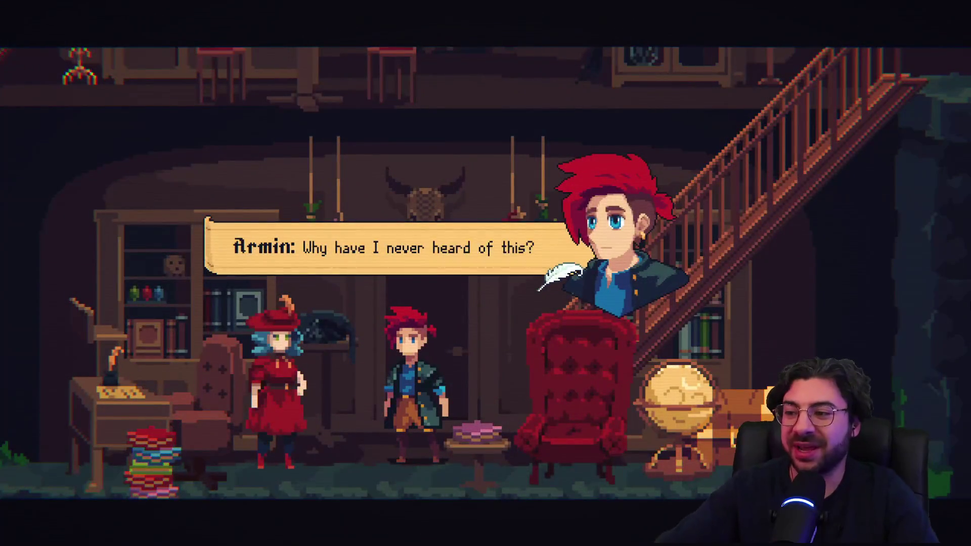
Finish the talk with Harriette, including her directions through the tunnel
key(space)
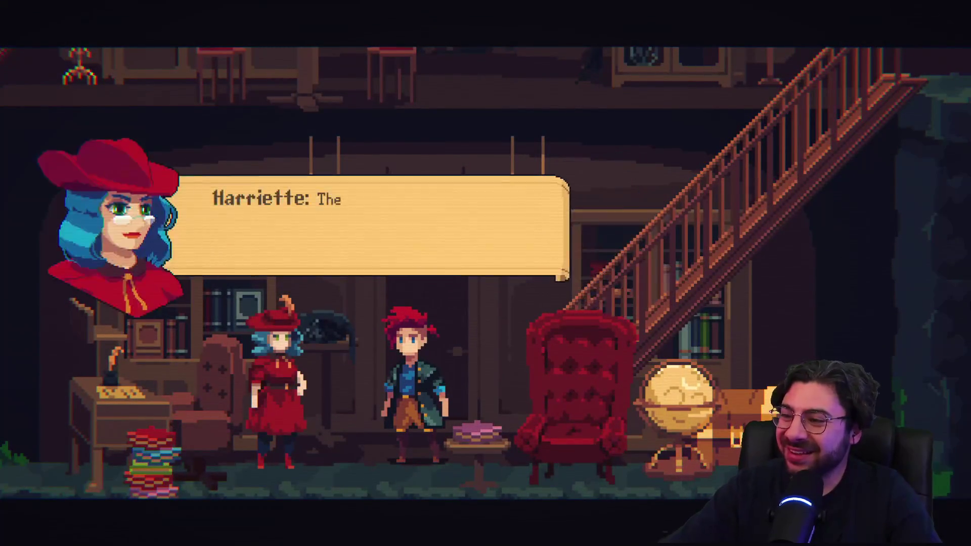
key(space)
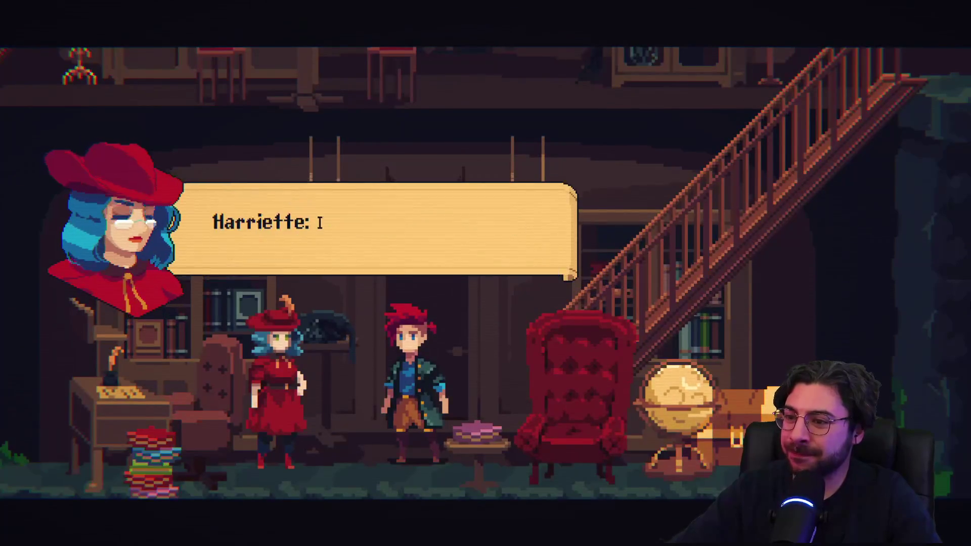
key(space)
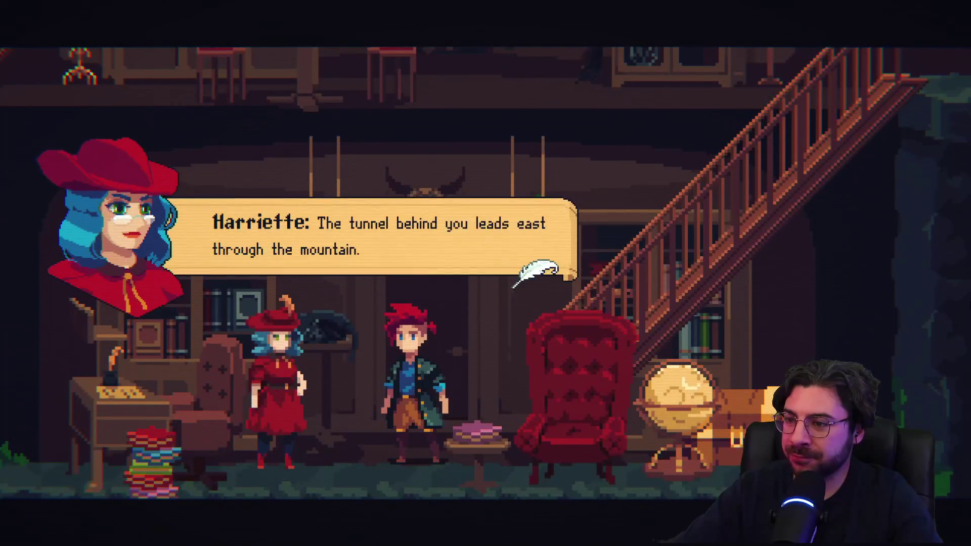
key(space)
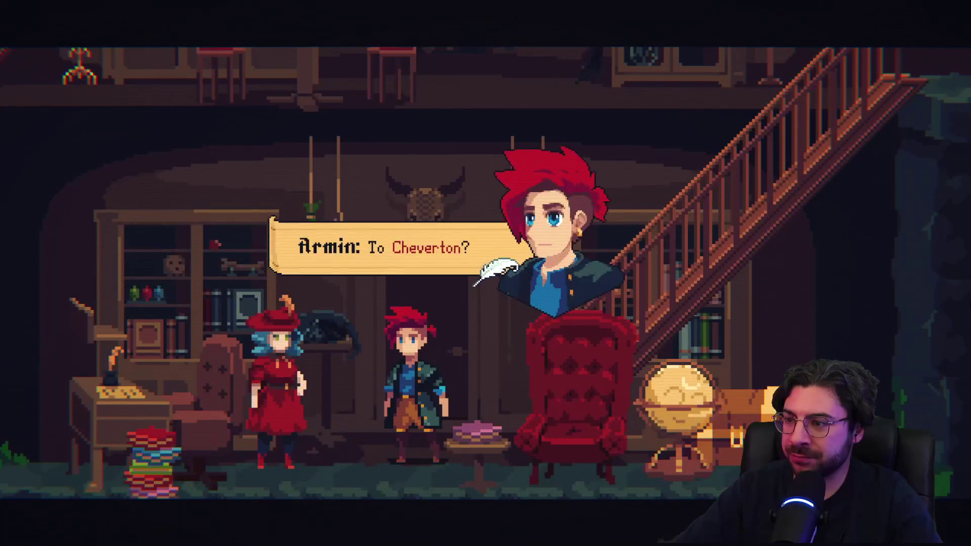
key(space)
key(space)
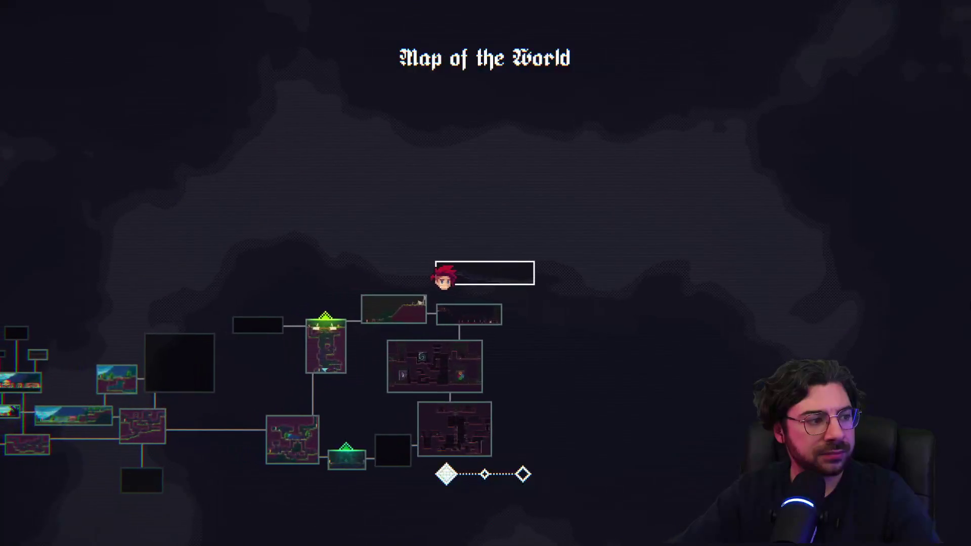
Close the world map, walk past the armchair, and collect the Iron Ingot from the chest
key(Escape)
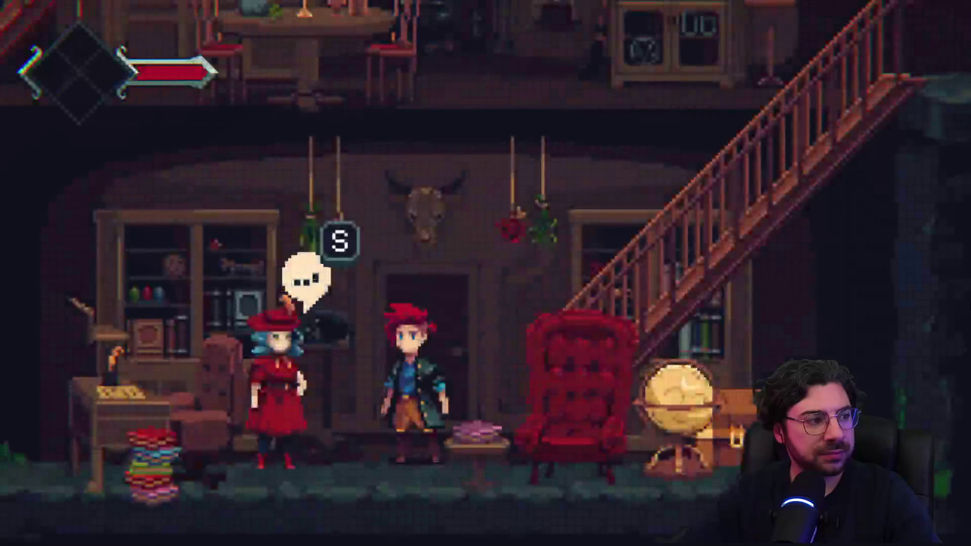
key(Right)
key(s)
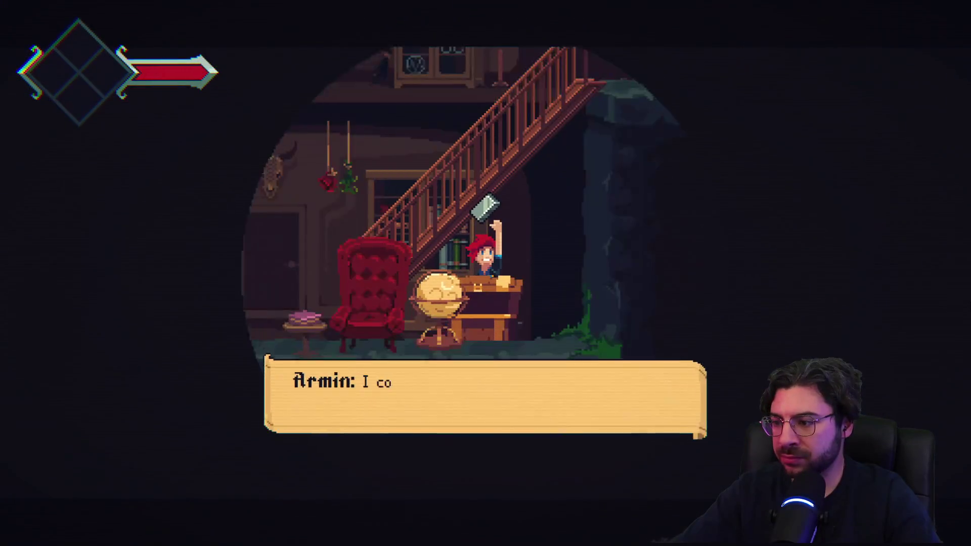
key(s)
Climb upstairs and run and jump right across the cave ledges until the credits start
key(Right)
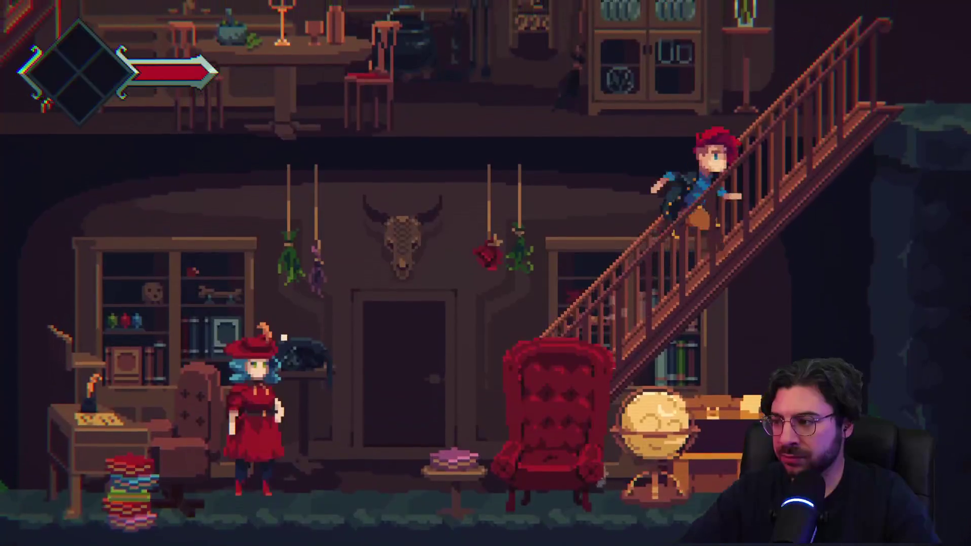
key(Right)
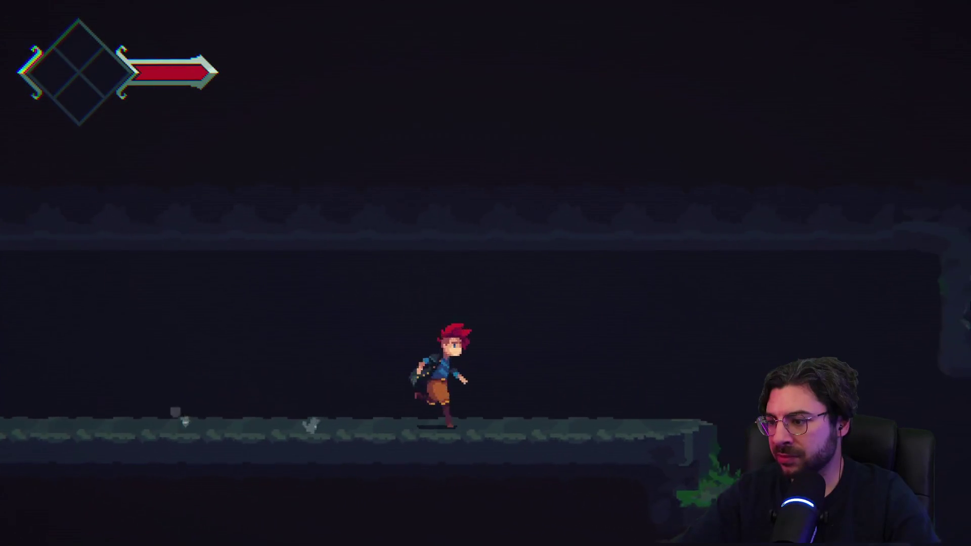
key(space)
key(Right)
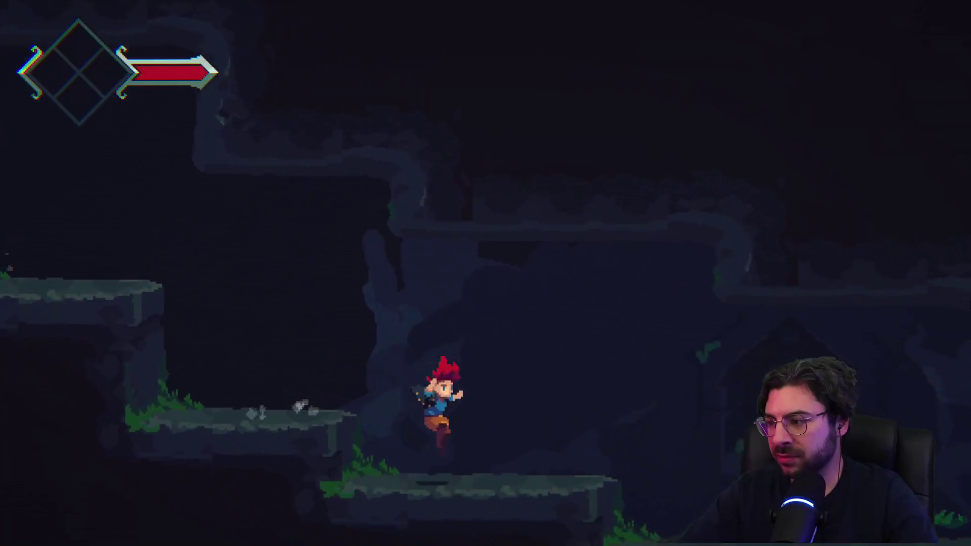
key(Right)
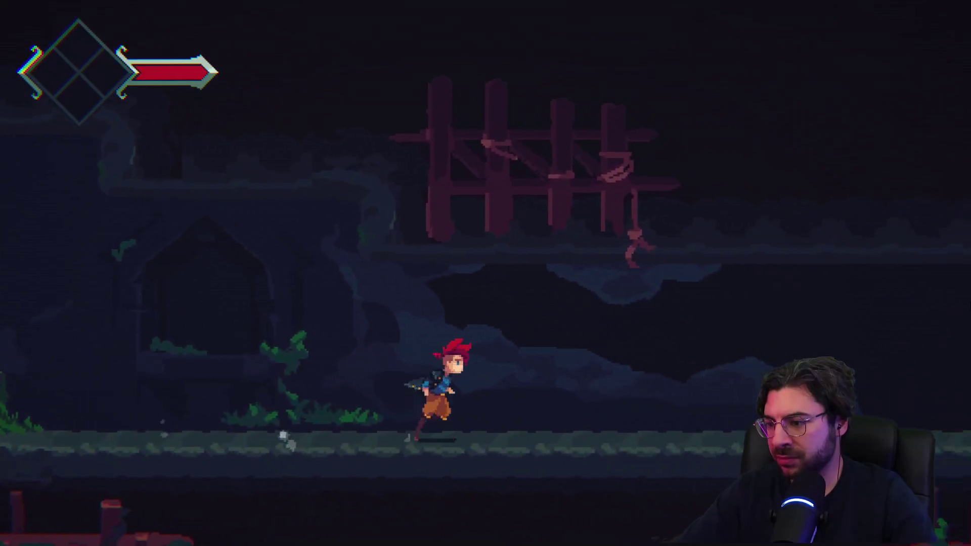
key(space)
key(Right)
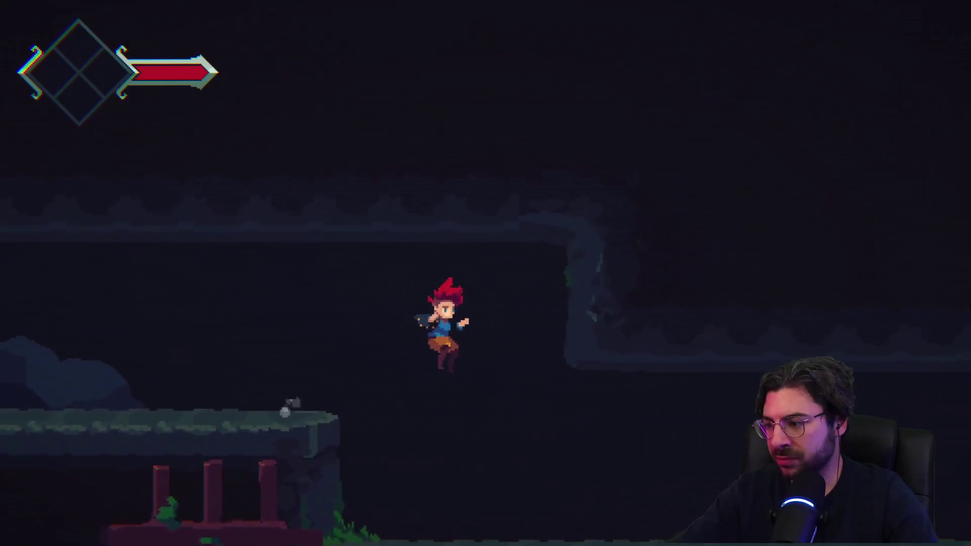
key(space)
key(Right)
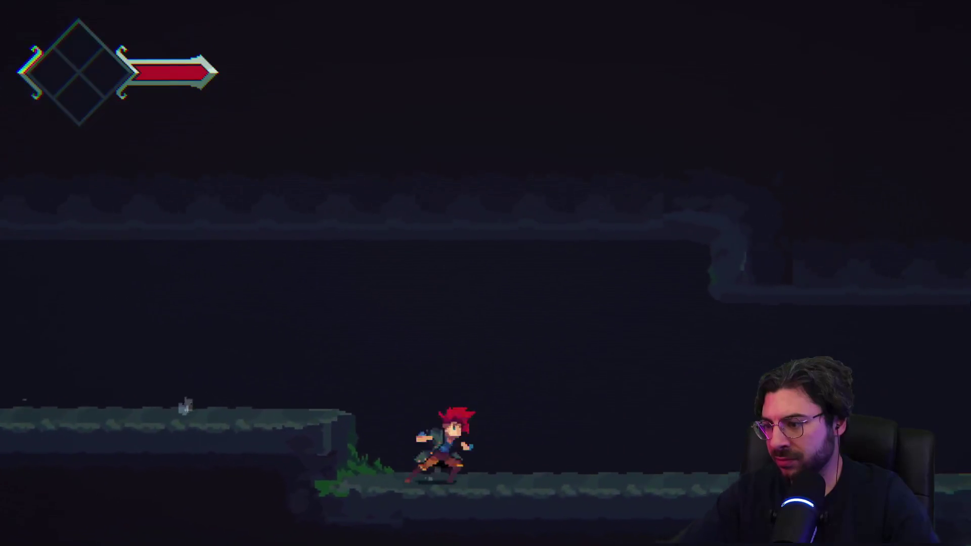
key(Right)
key(space)
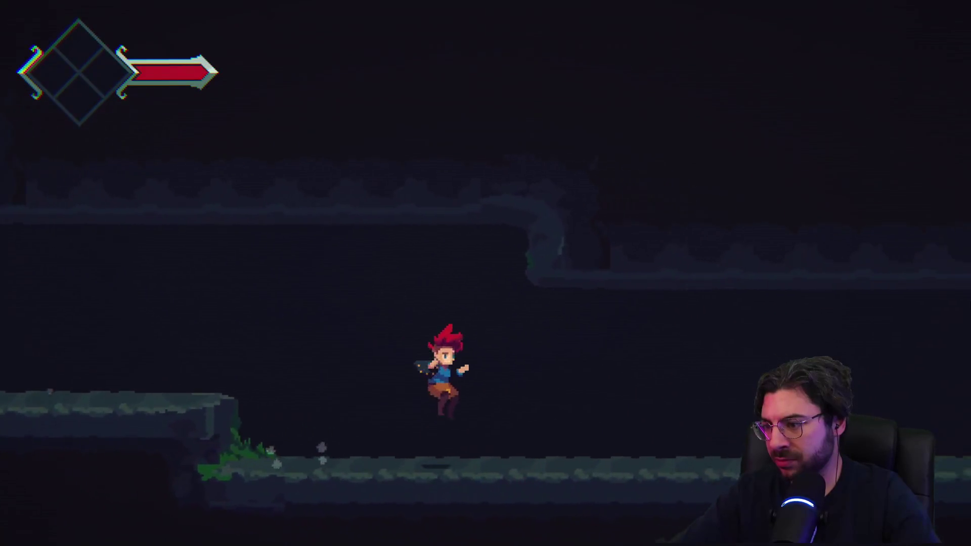
key(Right)
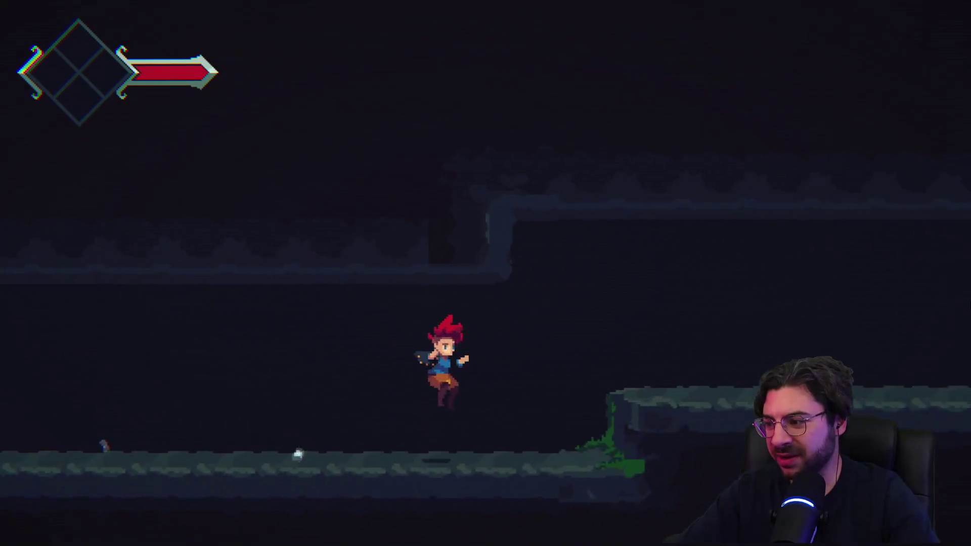
key(Right)
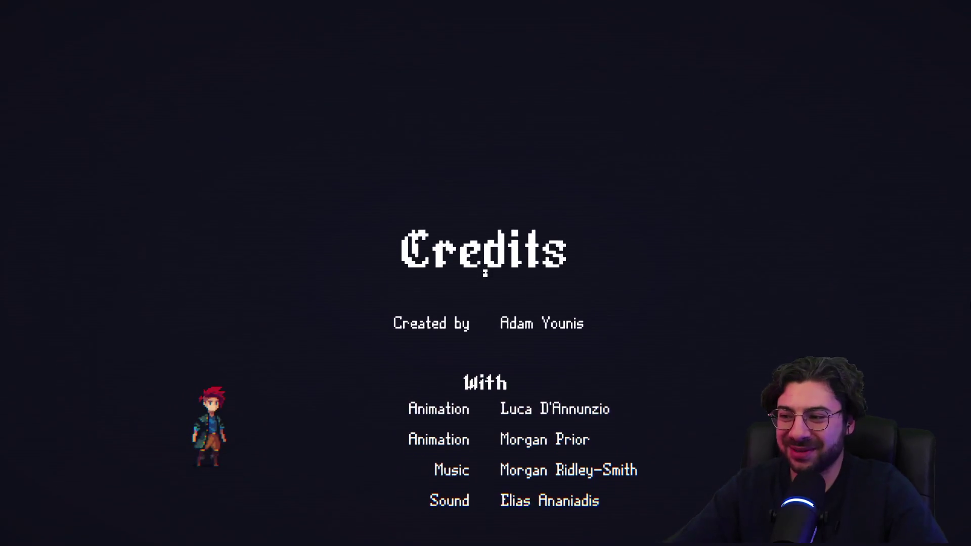
Glance at the world map with M while the credits roll
key(m)
key(m)
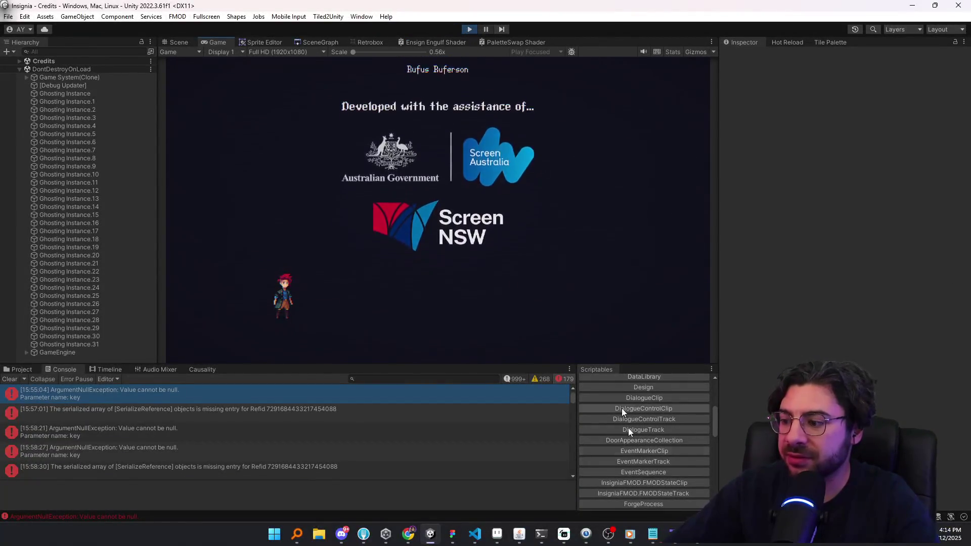
Add 'book doesn't take you to athenaeum' as Notepad's third bug note, then return to Unity
mouse_move(652, 534)
click(672, 465)
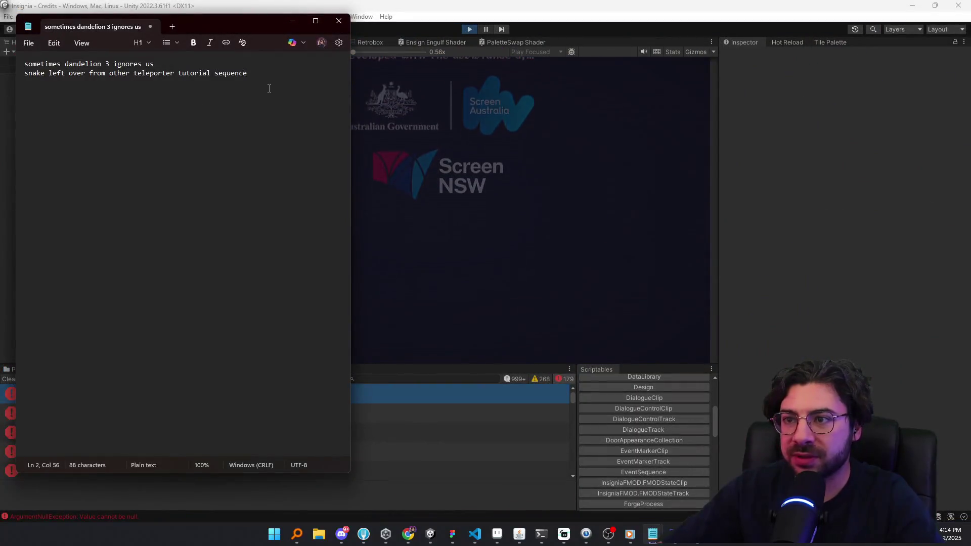
text(book doesn't take you)
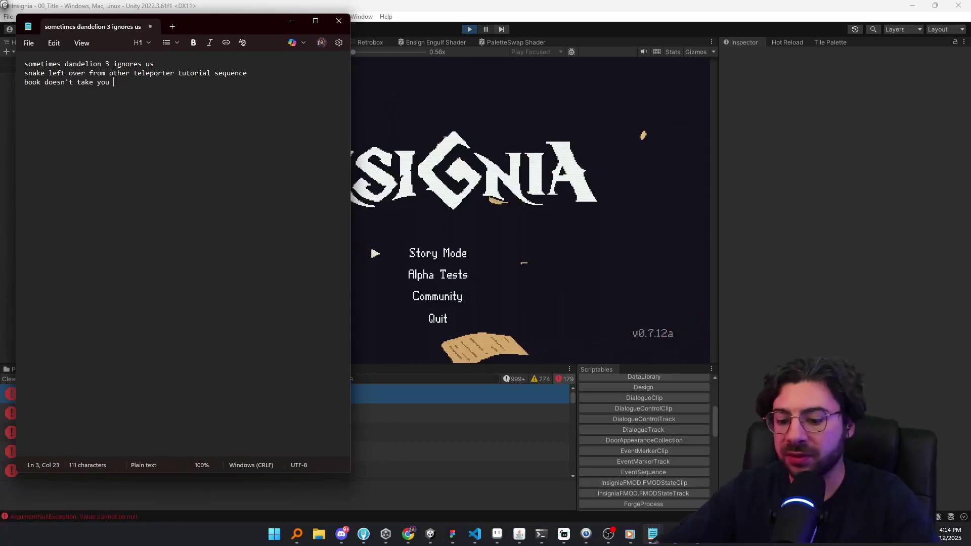
text(to athenaeum)
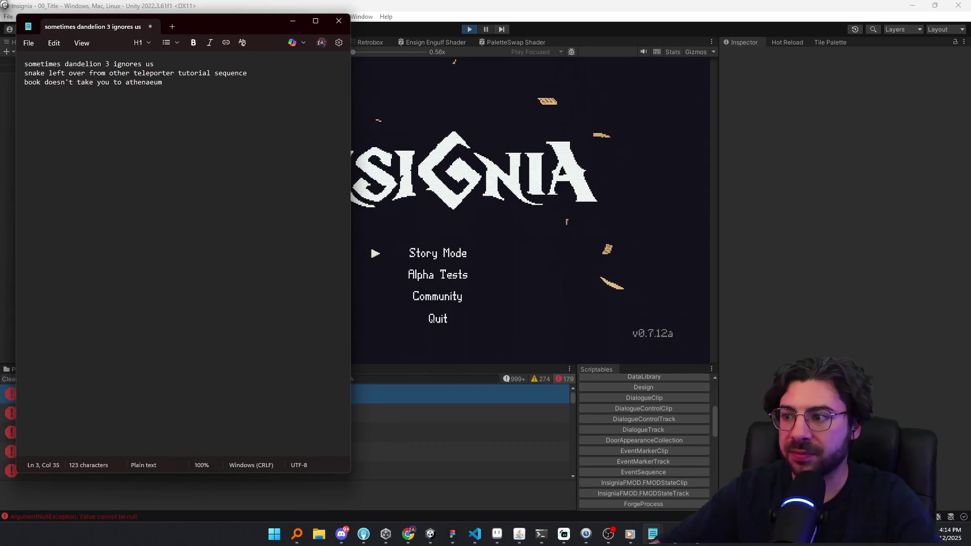
click(477, 212)
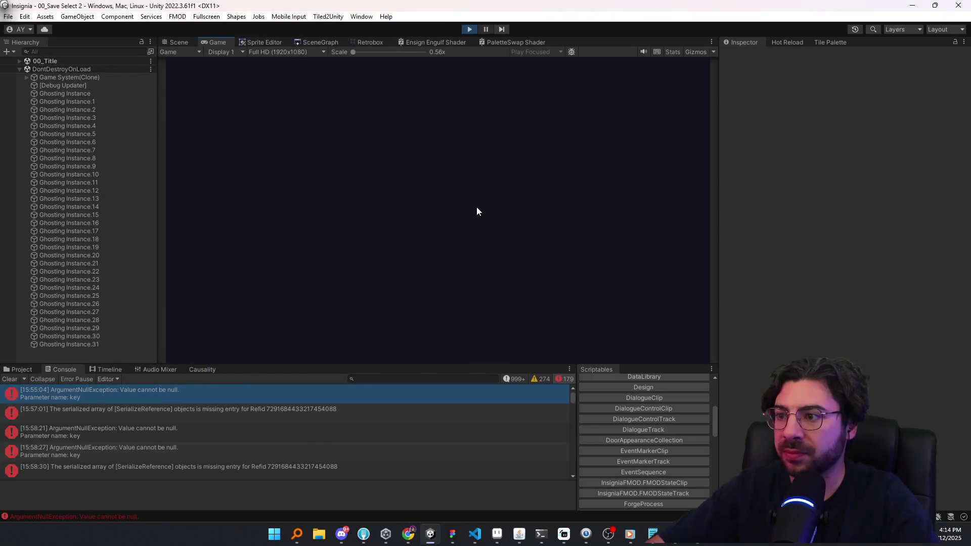
Load the save, use the cello, take Armin downstairs, and exit fullscreen play with F11
key(Return)
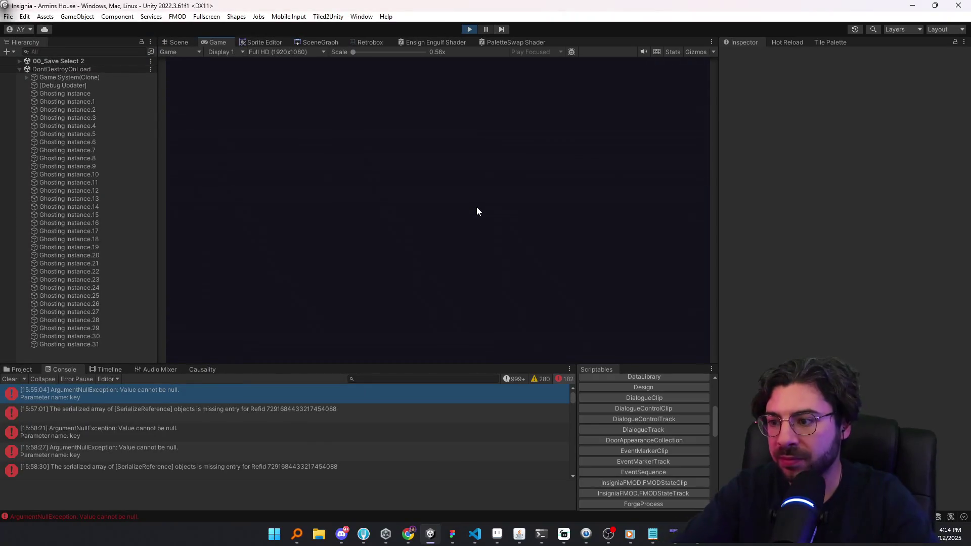
key(Left)
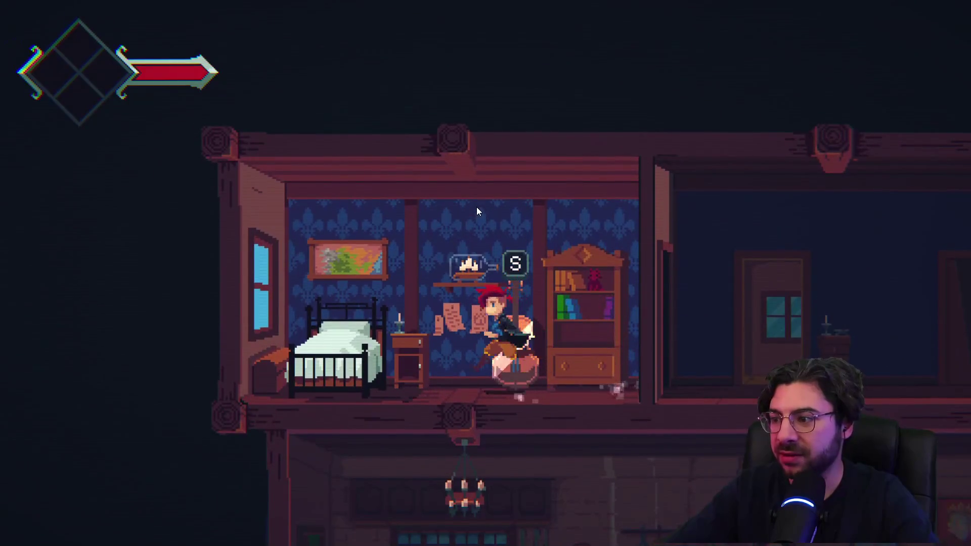
key(s)
key(s)
key(Right)
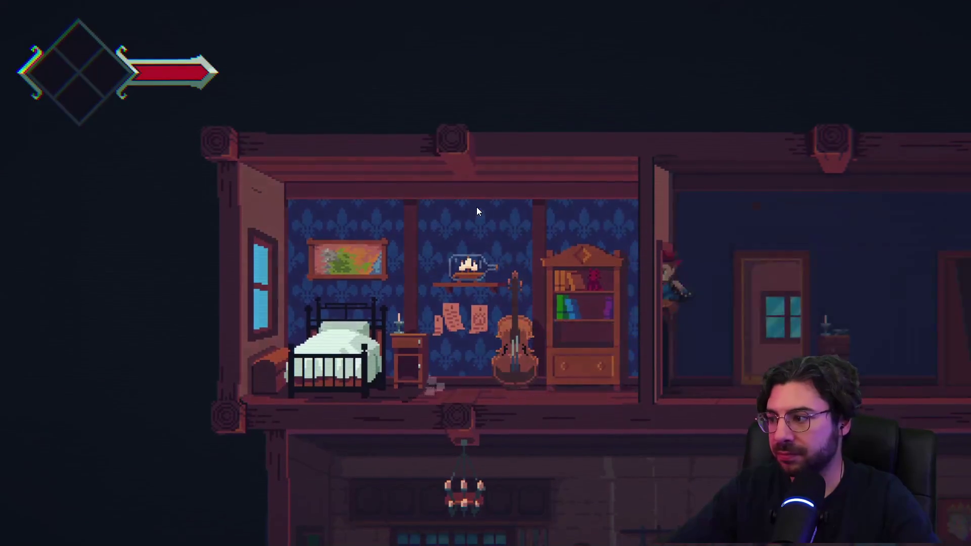
key(Left)
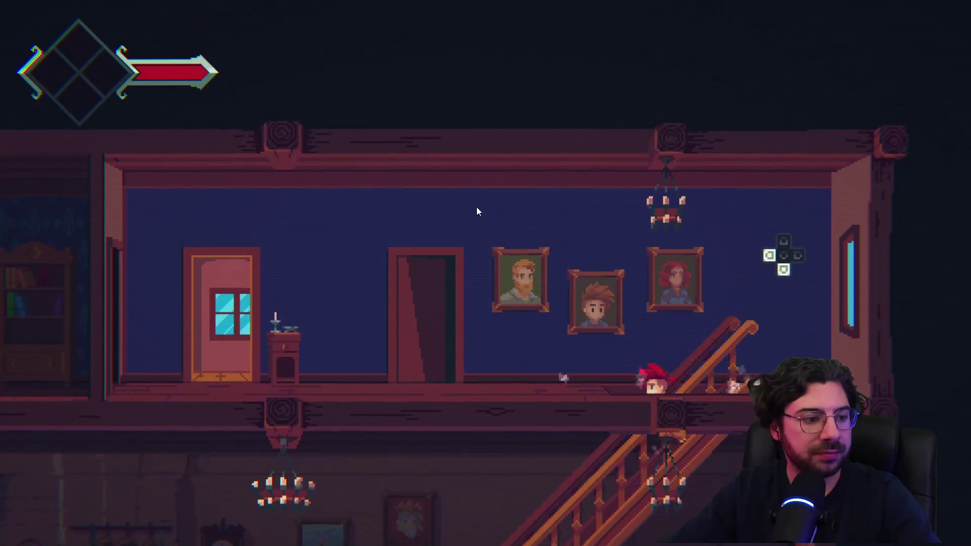
key(F11)
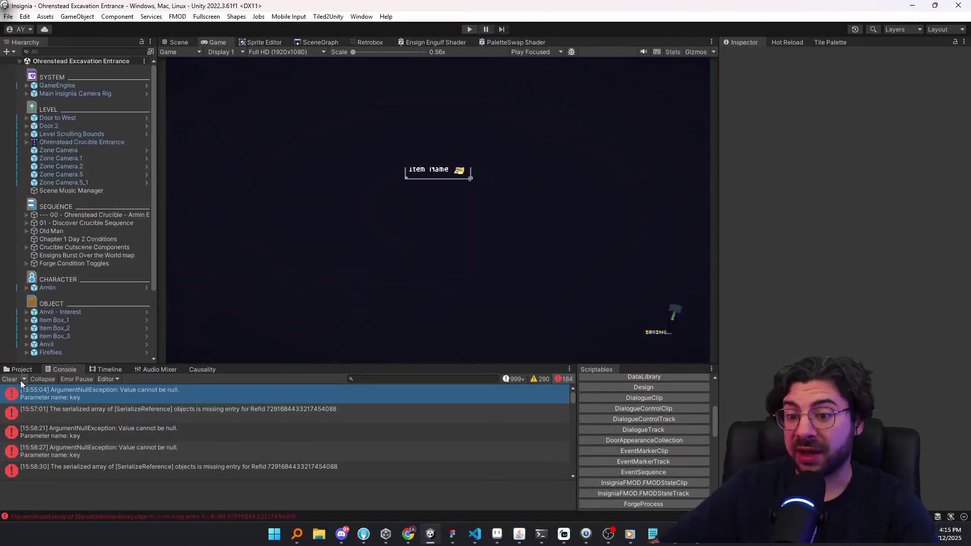
Clear the Console errors, make the Game view taller, and bring up the SceneGraph tab
click(15, 378)
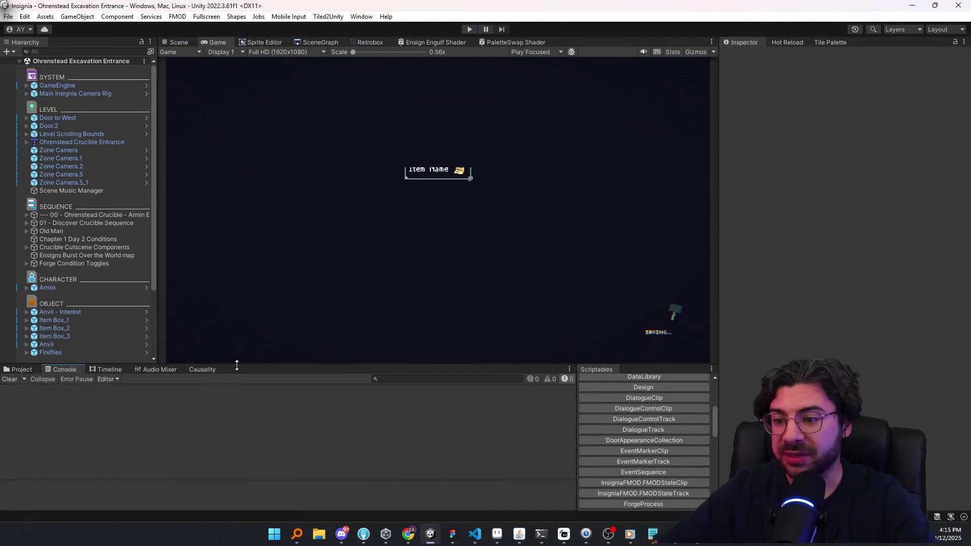
drag(236, 365, 237, 382)
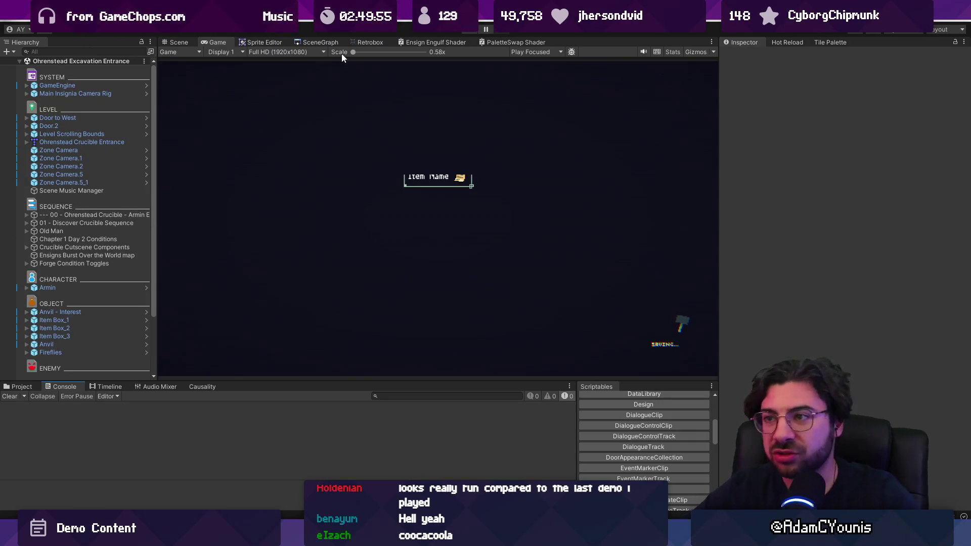
click(316, 43)
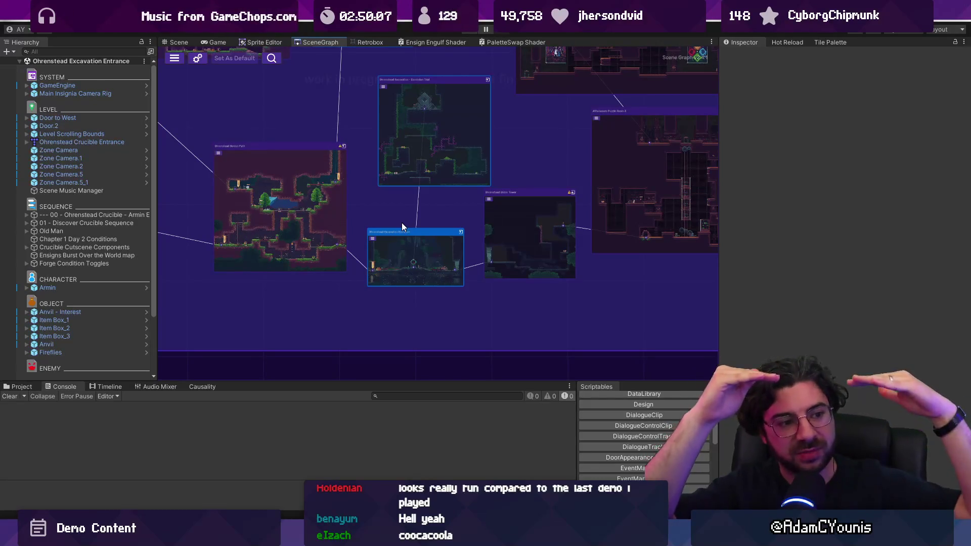
Zoom and pan the SceneGraph room map, widen its panel, and switch to the music player
scroll(402, 222, down, 5)
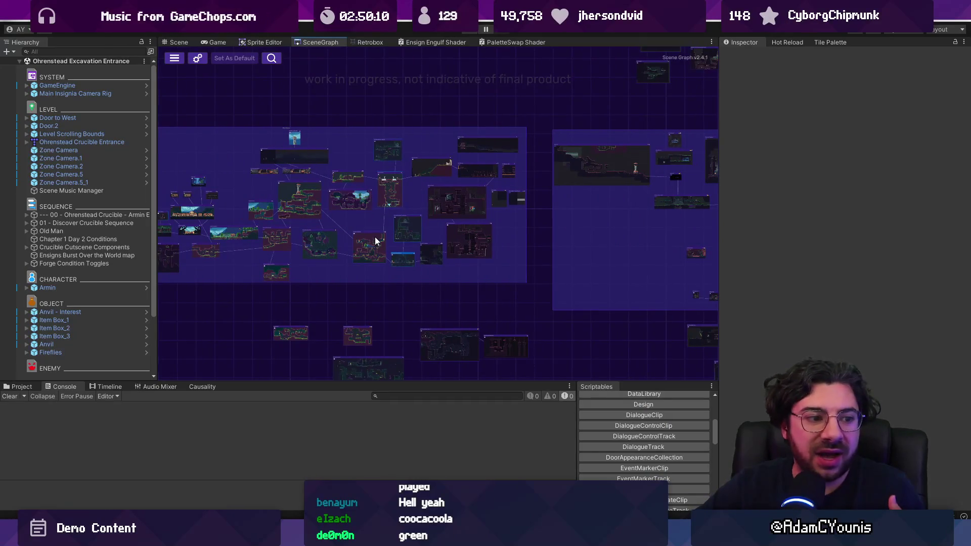
scroll(326, 238, up, 4)
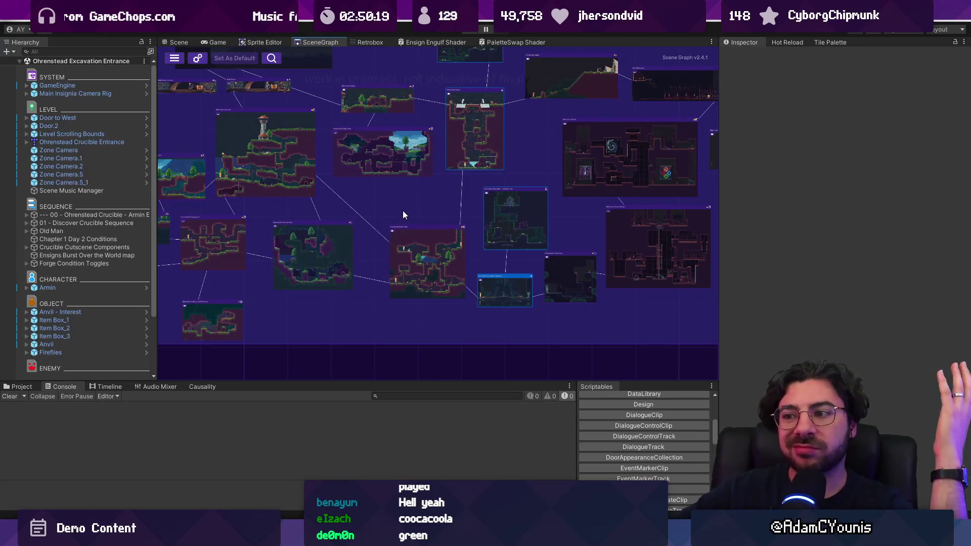
scroll(407, 212, down, 2)
drag(403, 208, 439, 215)
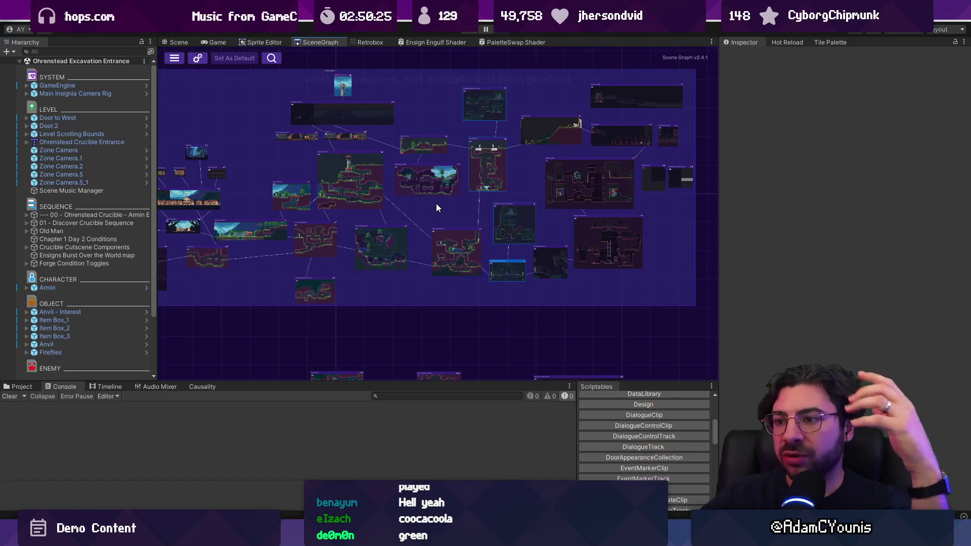
scroll(434, 204, down, 1)
drag(434, 203, 503, 225)
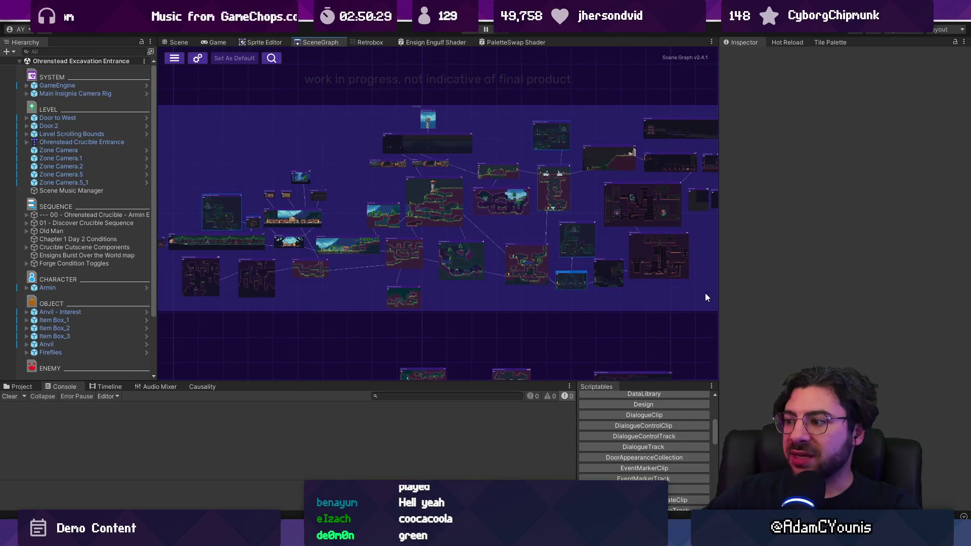
drag(718, 290, 753, 290)
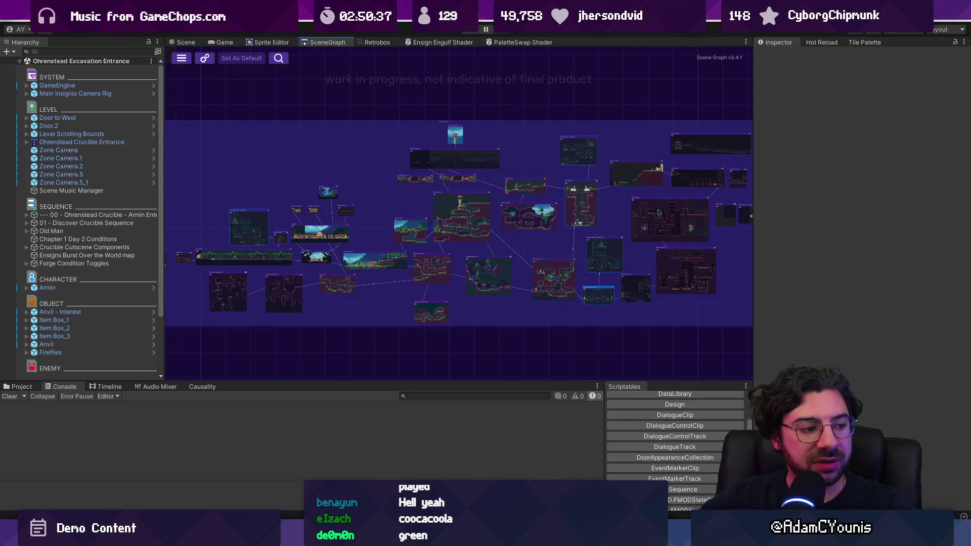
key(alt+Tab)
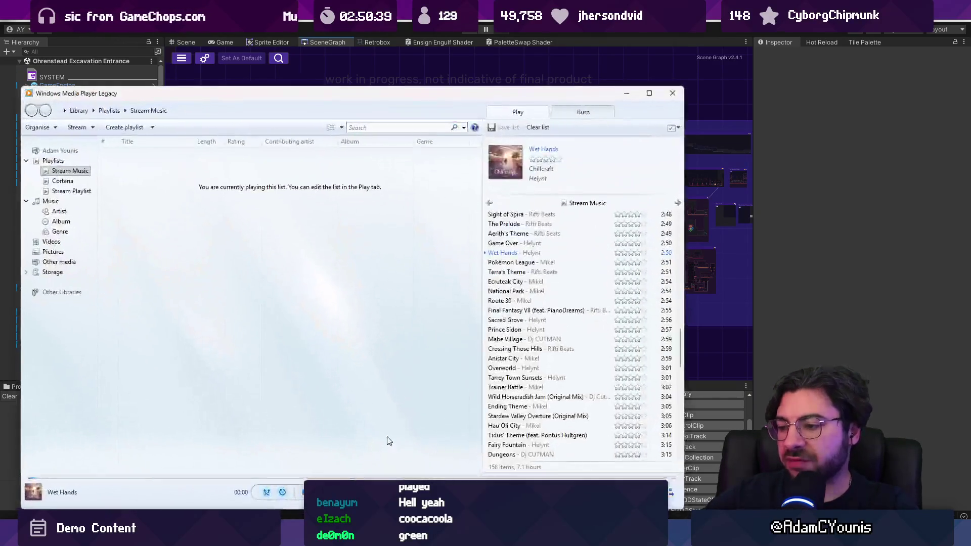
key(alt+Tab)
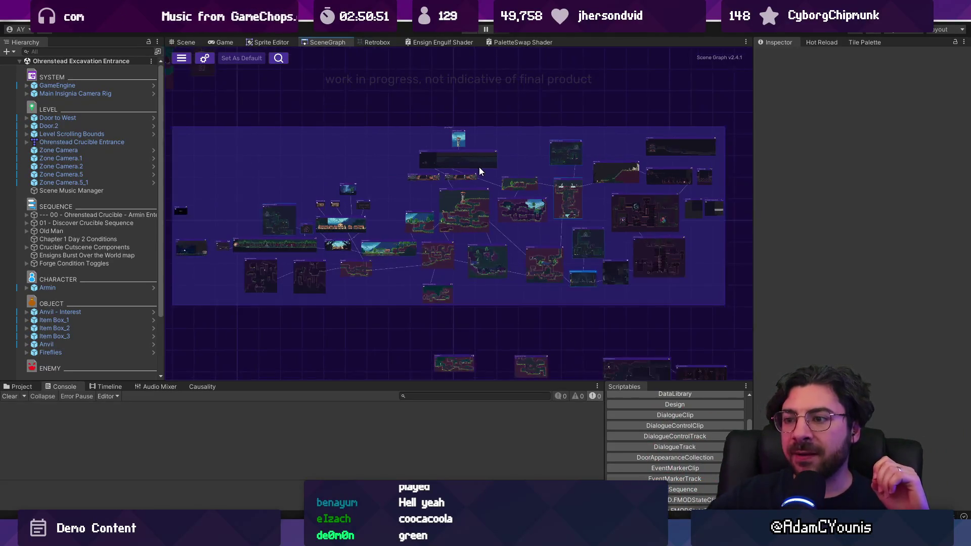
scroll(469, 163, down, 2)
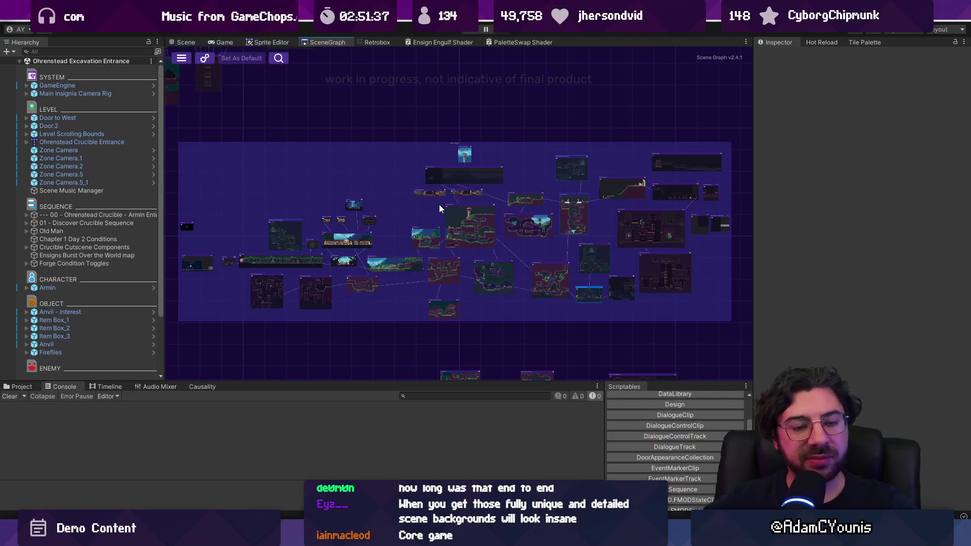
scroll(642, 293, up, 3)
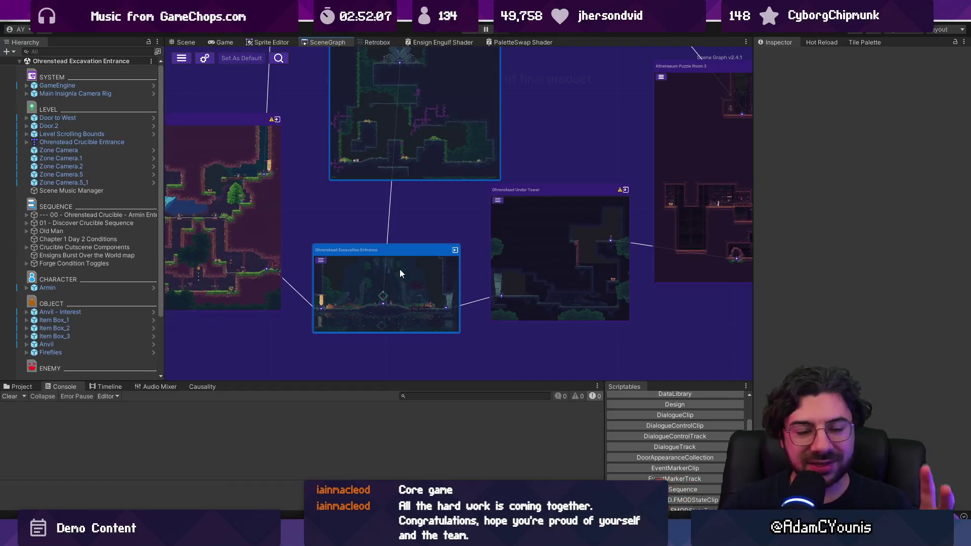
scroll(433, 227, down, 4)
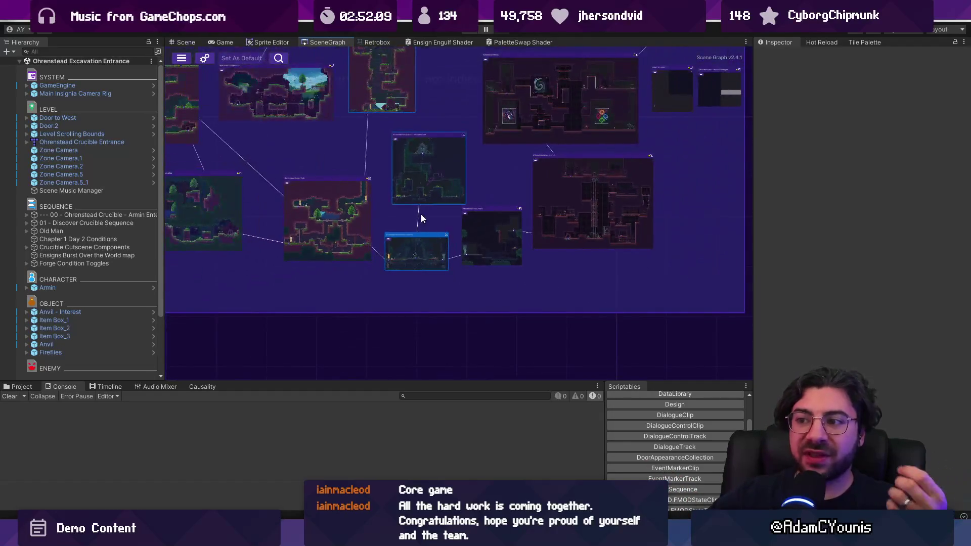
Zoom in on the Ohrenstead Excavation Entrance node, then switch to the Figma Insignia Music Board
scroll(410, 233, up, 4)
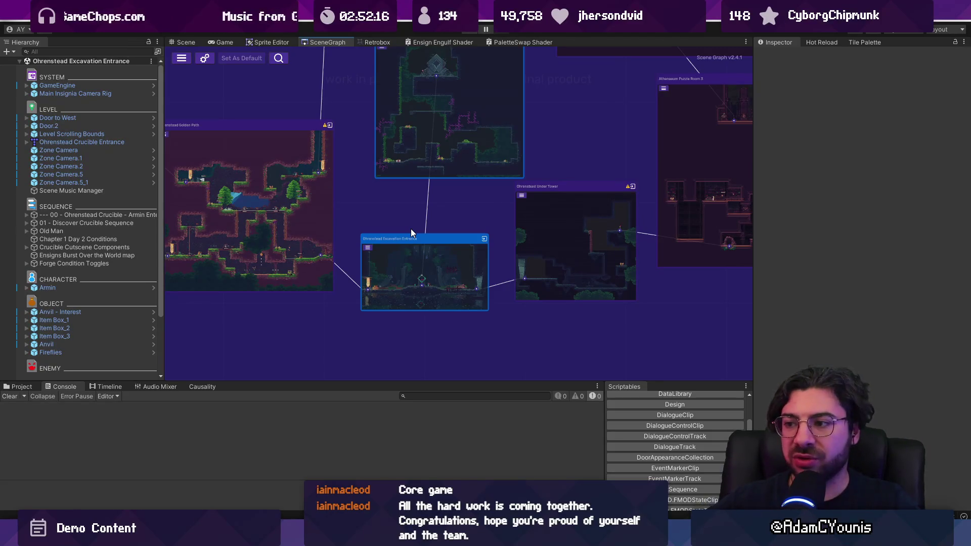
scroll(436, 263, up, 4)
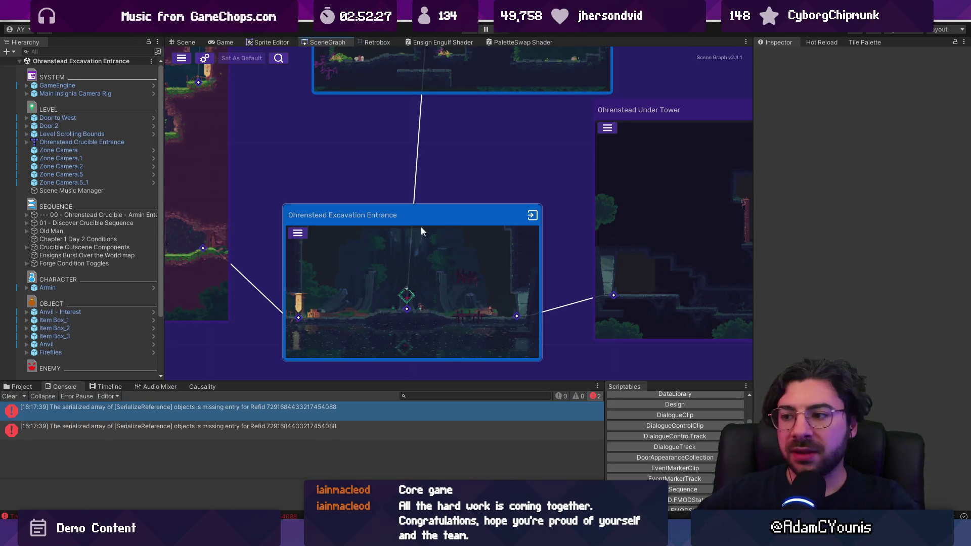
mouse_move(453, 536)
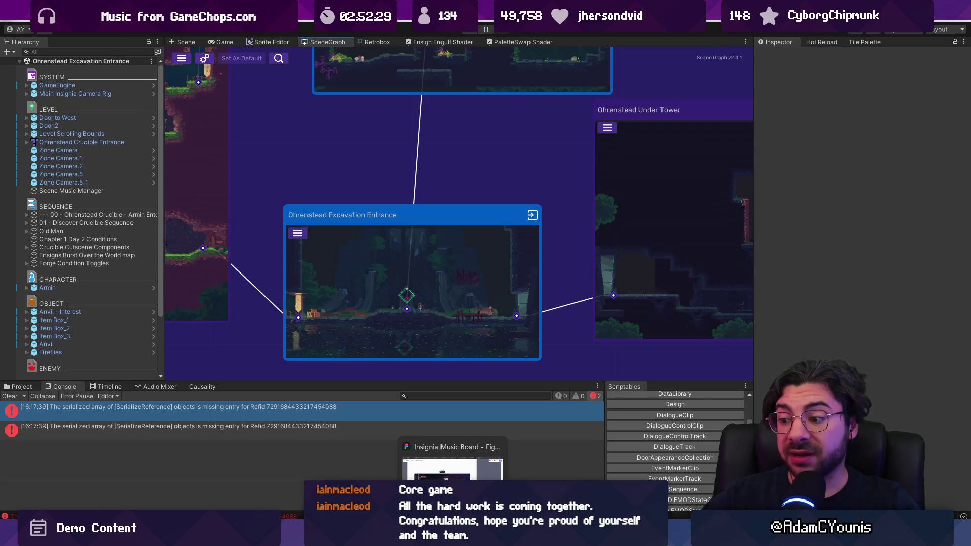
click(453, 467)
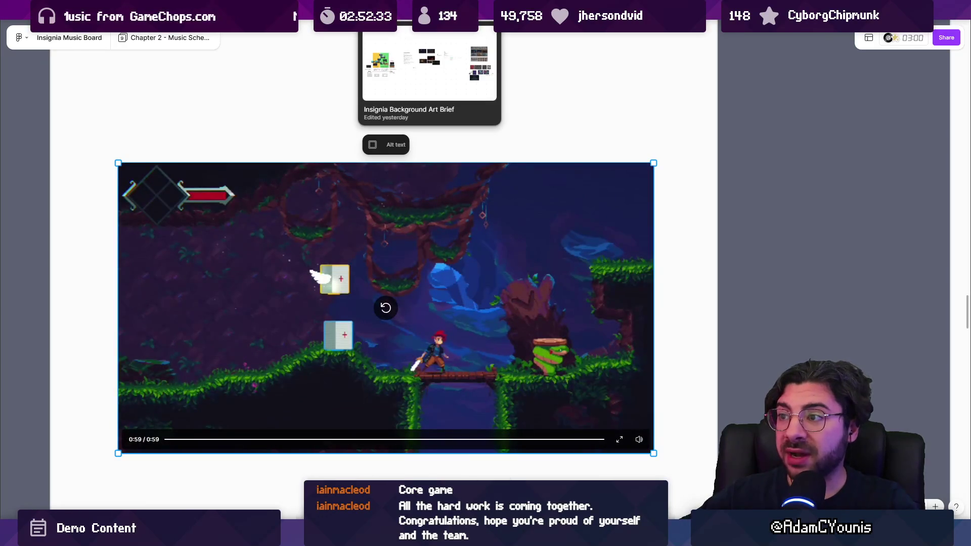
Open the Insignia Background Art Brief and pan across its concept boards A through U
click(400, 10)
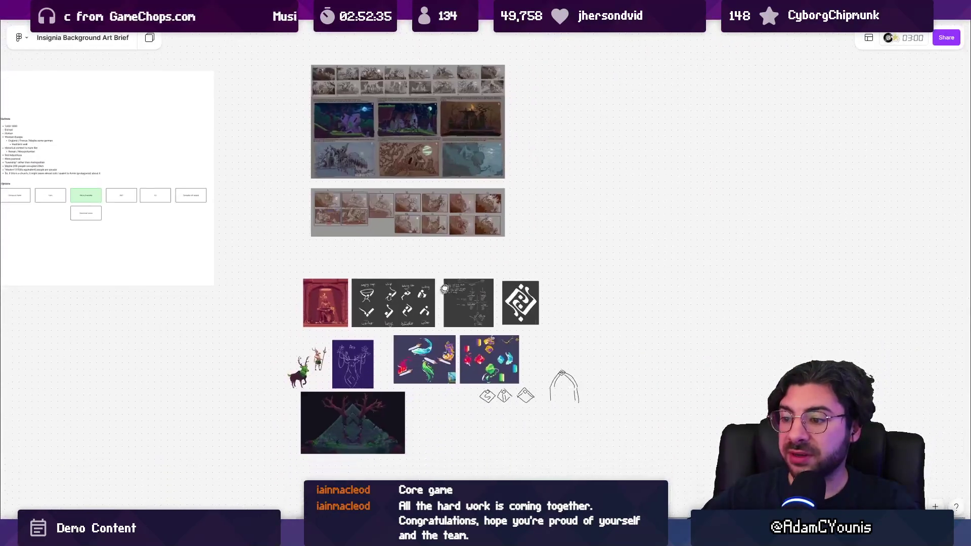
scroll(438, 253, up, 3)
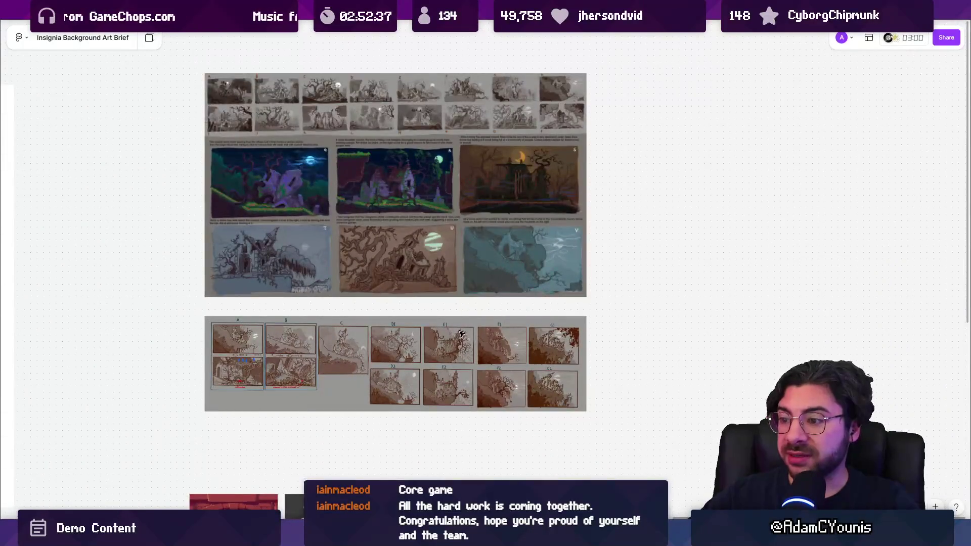
scroll(251, 262, up, 5)
scroll(250, 263, down, 2)
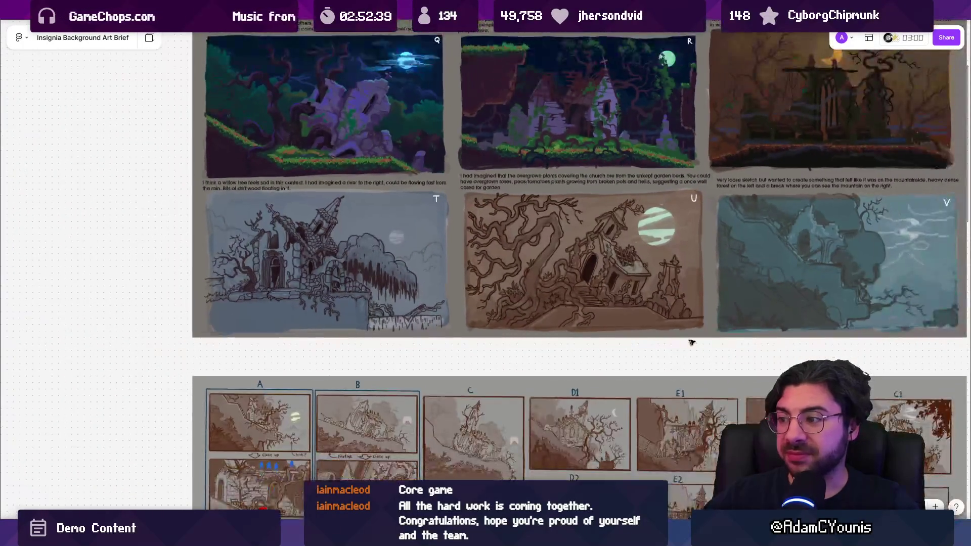
scroll(683, 366, down, 4)
scroll(683, 366, right, 5)
scroll(683, 366, up, 5)
scroll(491, 285, down, 4)
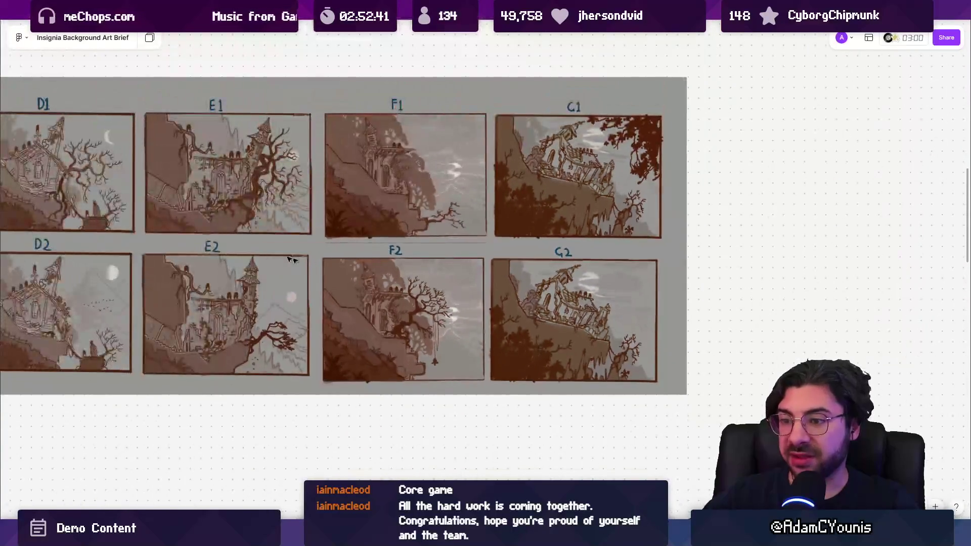
scroll(501, 268, left, 5)
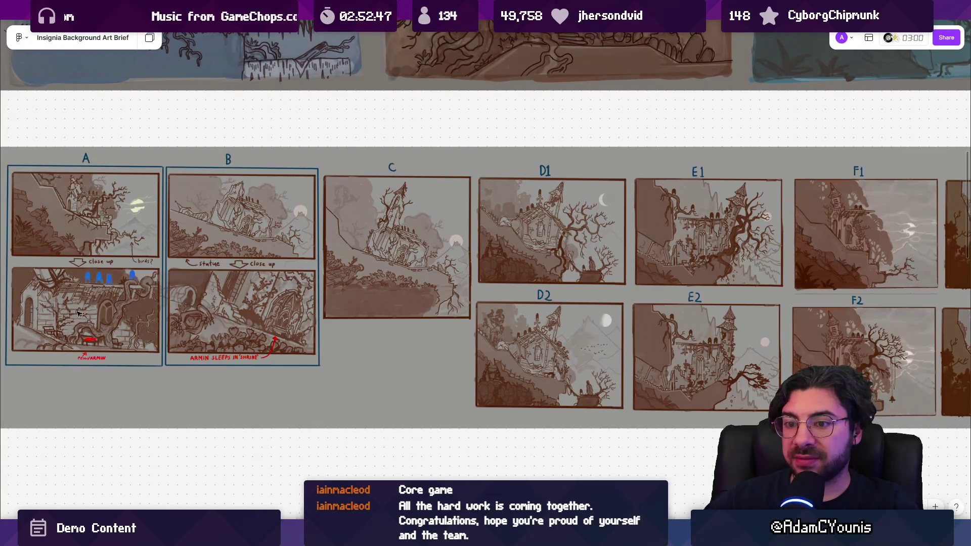
scroll(79, 314, up, 5)
scroll(167, 291, down, 1)
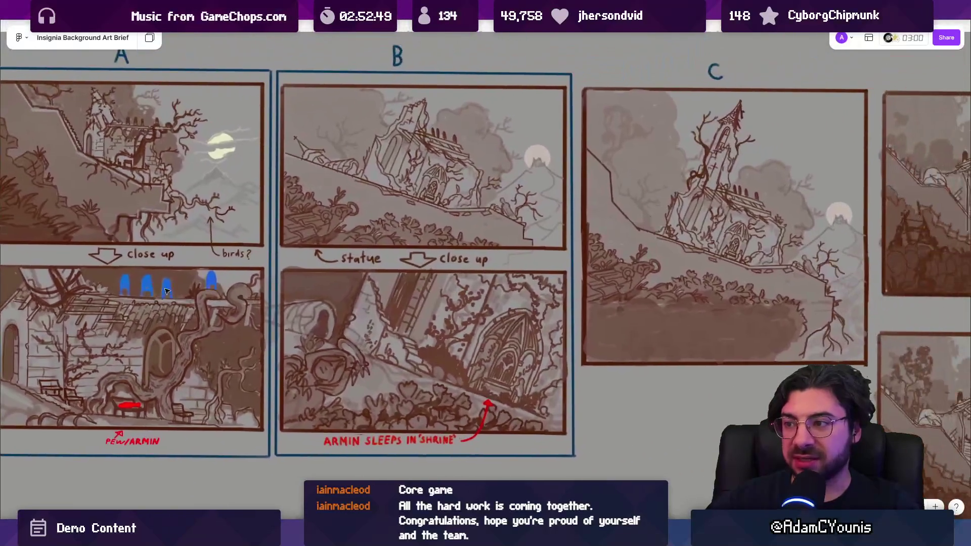
scroll(257, 266, down, 2)
scroll(575, 237, right, 10)
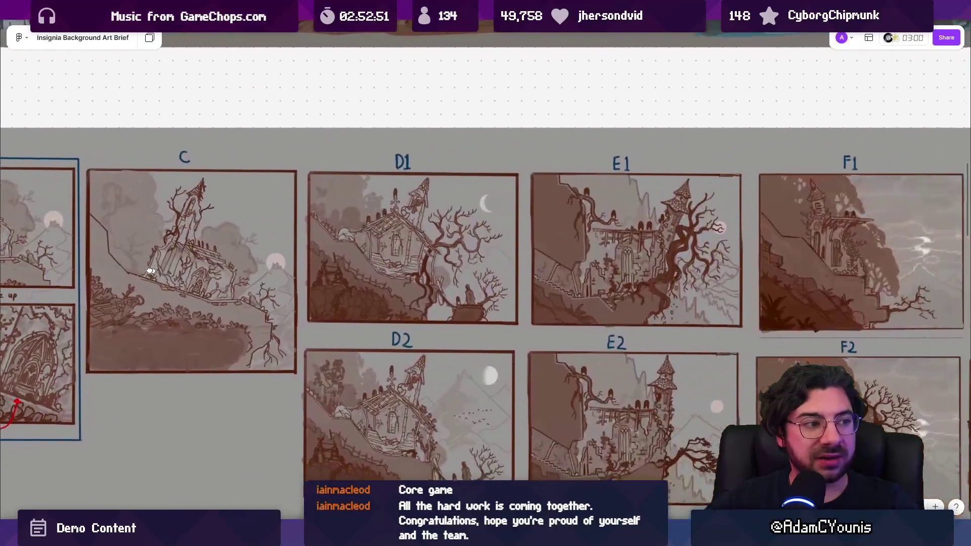
scroll(226, 259, down, 2)
scroll(226, 258, up, 5)
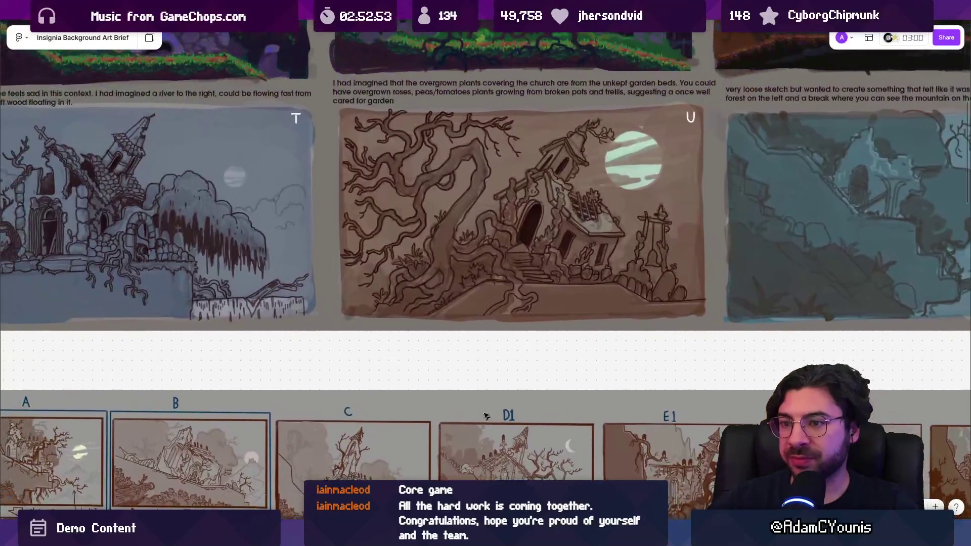